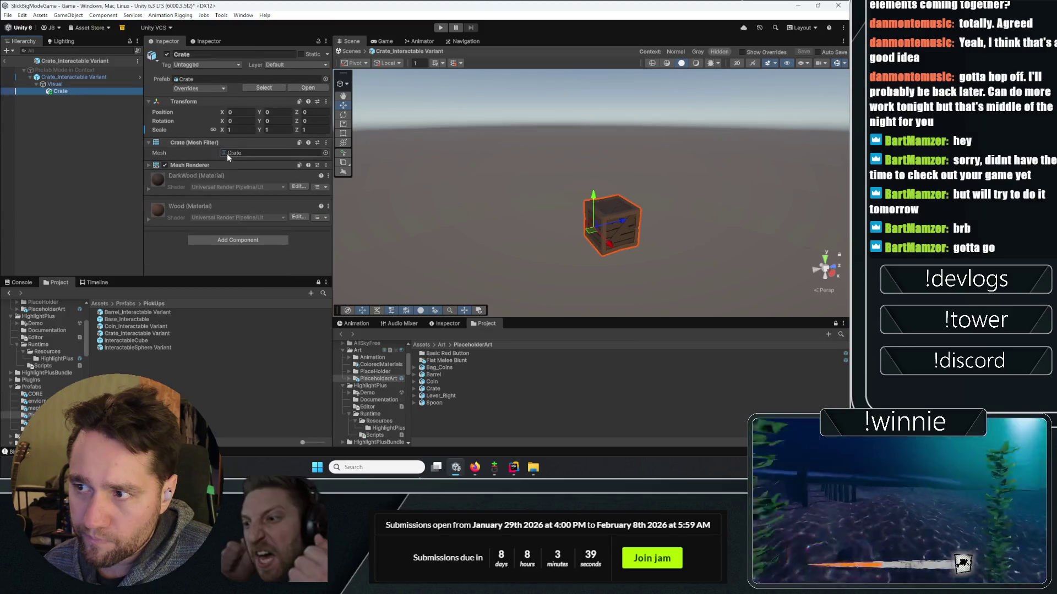
- Add a Box Collider to the Crate mesh, then remove it again
left_click(276, 238)
key("Return")
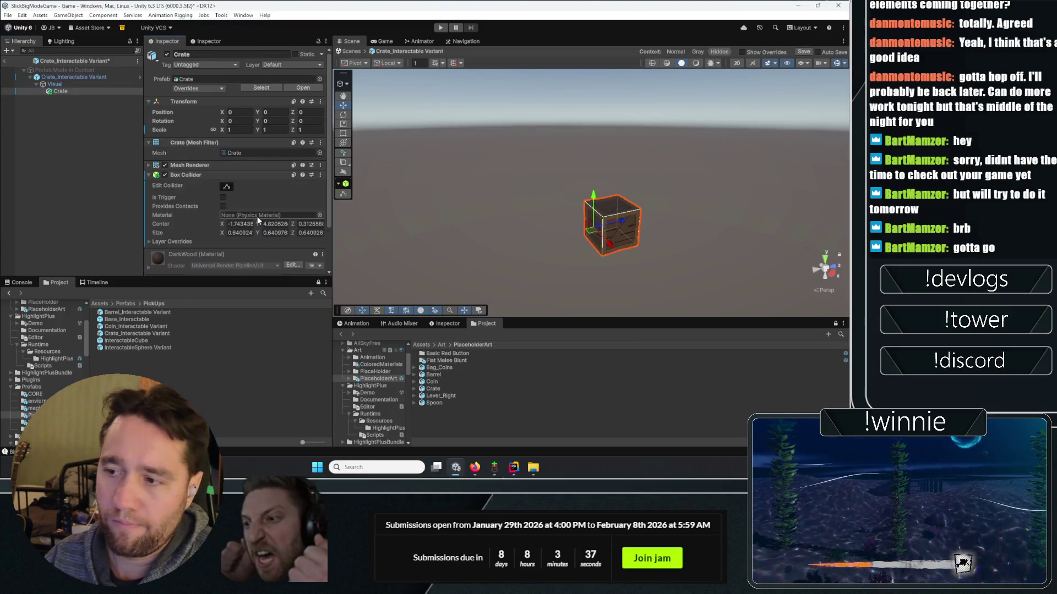
left_click(74, 77)
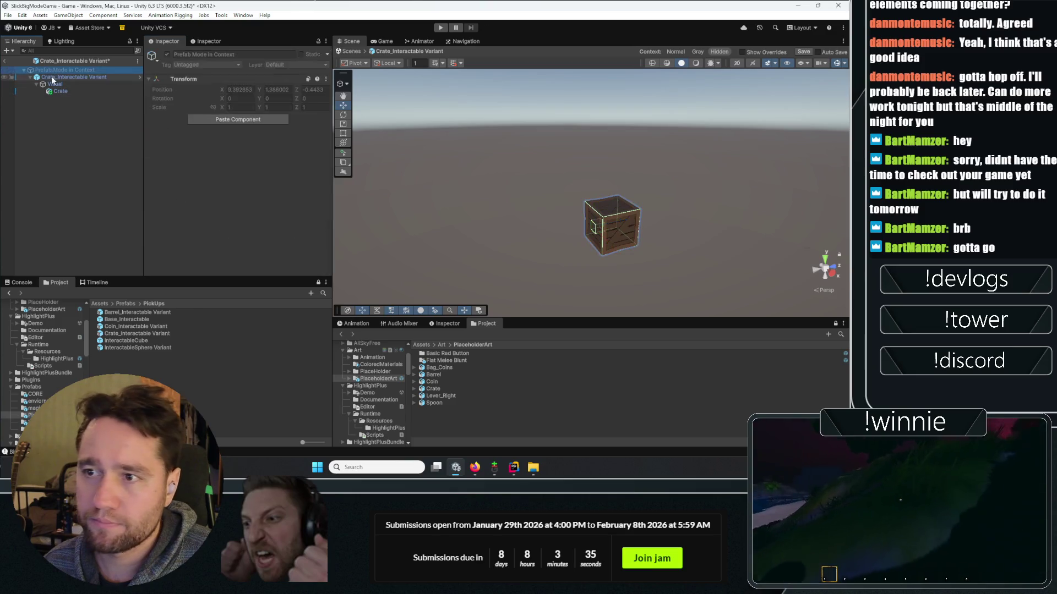
left_click(44, 92)
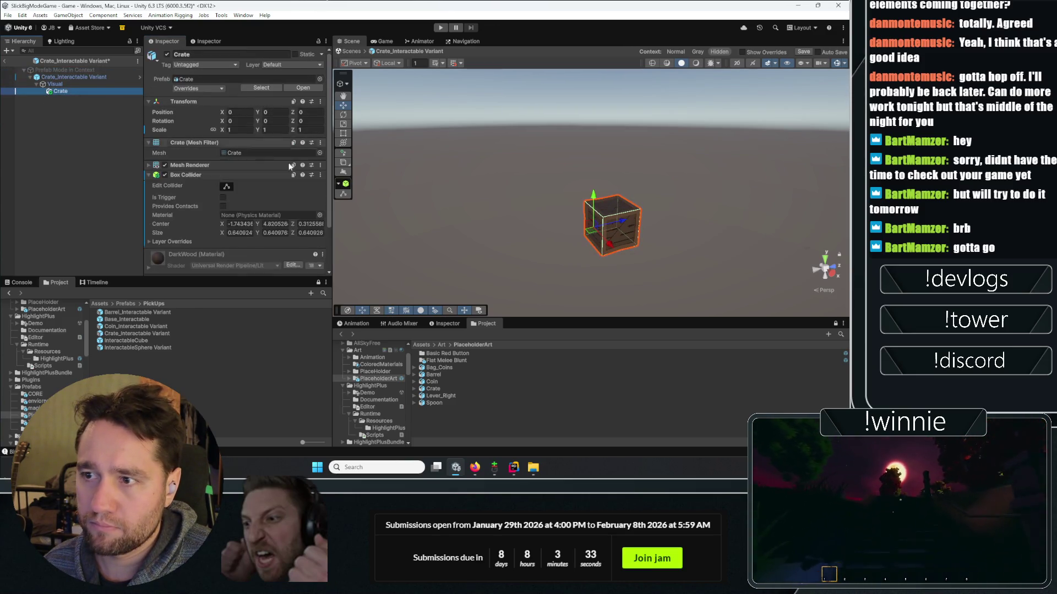
left_click(320, 175)
left_click(344, 217)
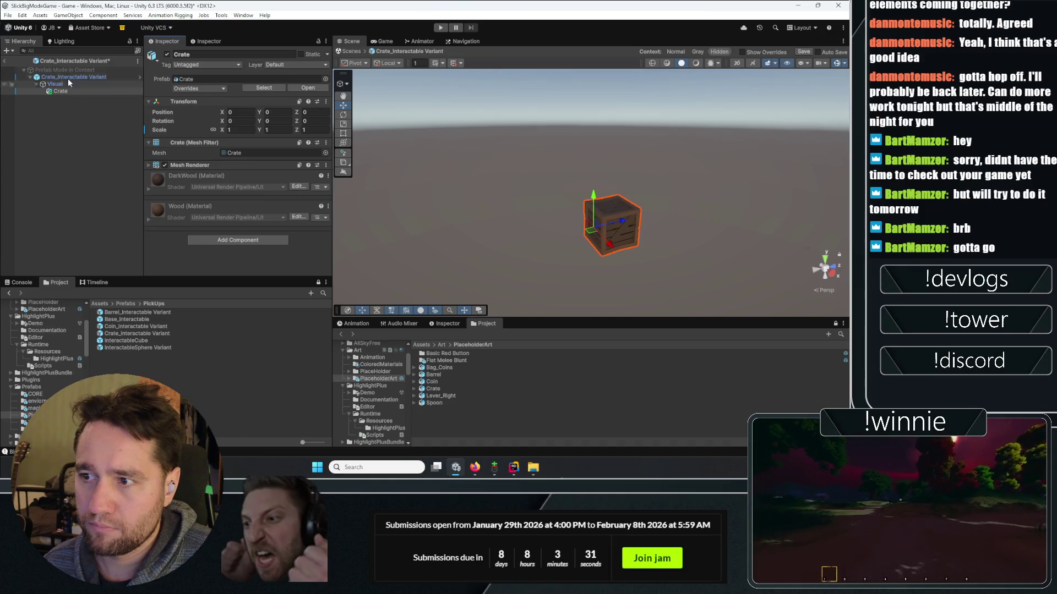
- Exit crate prefab mode back to the game scene and select the barrel
left_click(7, 60)
left_click(397, 251)
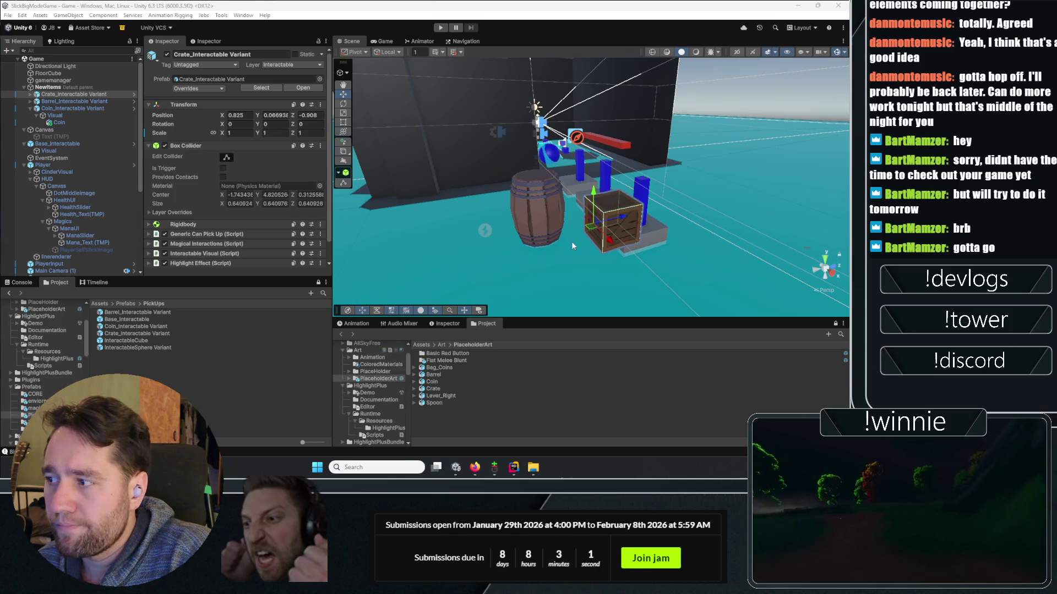
left_click(104, 102)
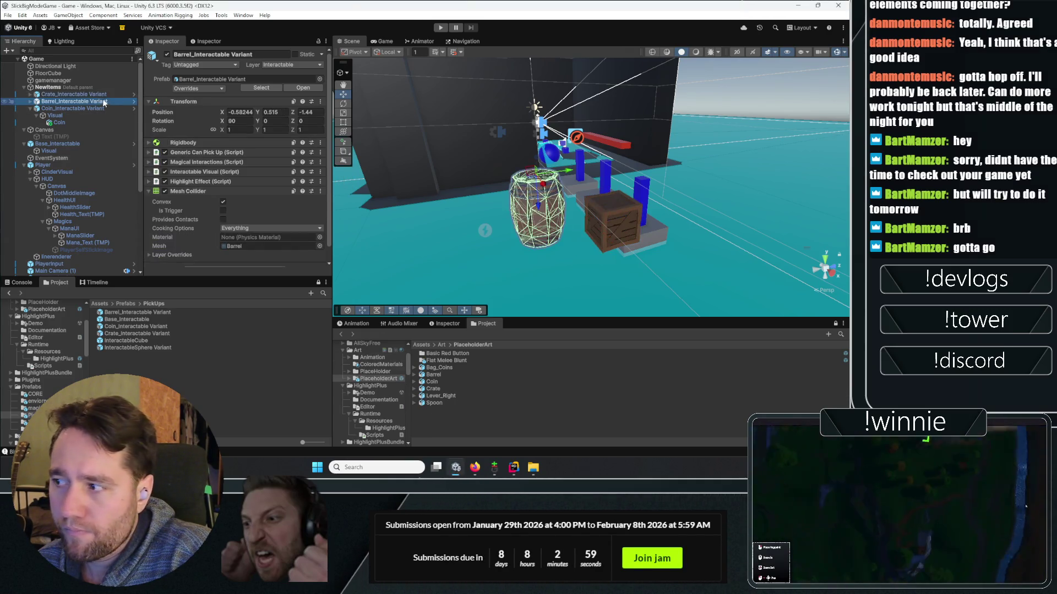
- Drag the crate to X 1.218, Z -1.984 beside the barrel and run the game in Game view
left_click(97, 95)
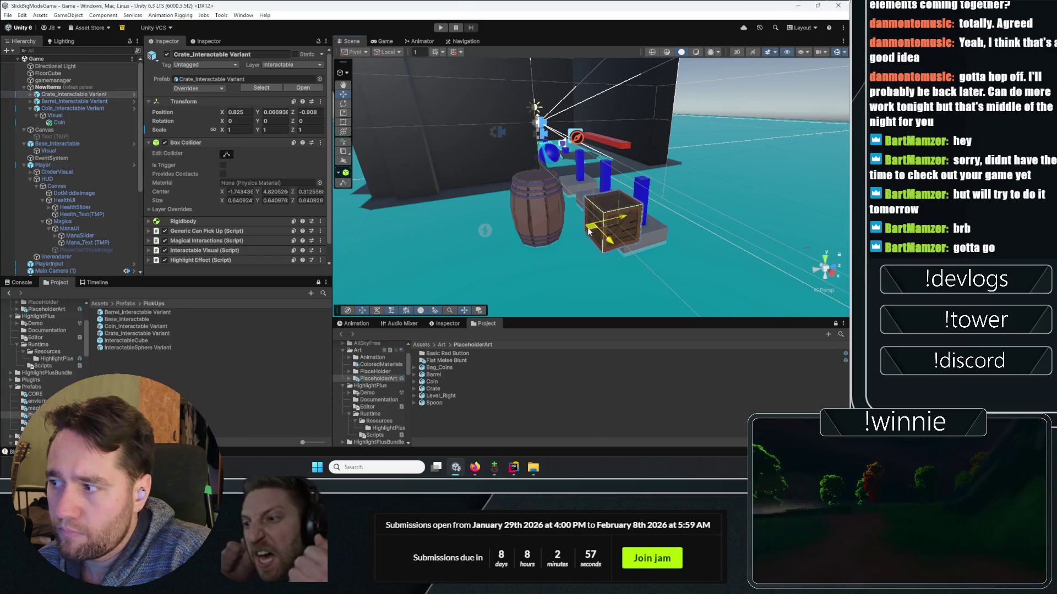
left_click_drag(592, 226, 520, 256)
left_click(441, 28)
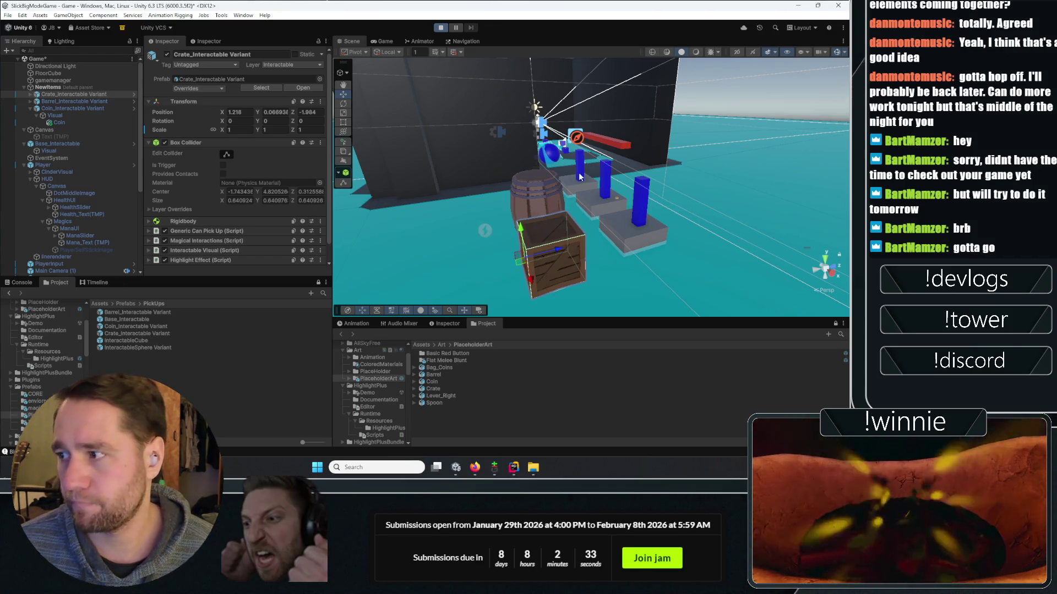
left_click(385, 41)
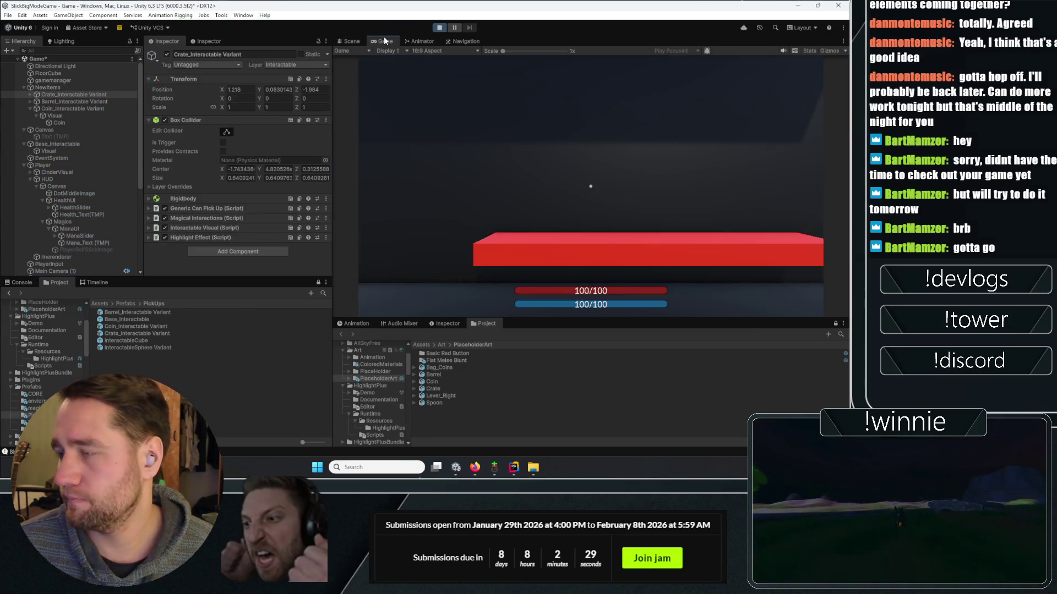
- Walk the player forward with W, grab the crate with magic, then stop Play mode
left_click(545, 140)
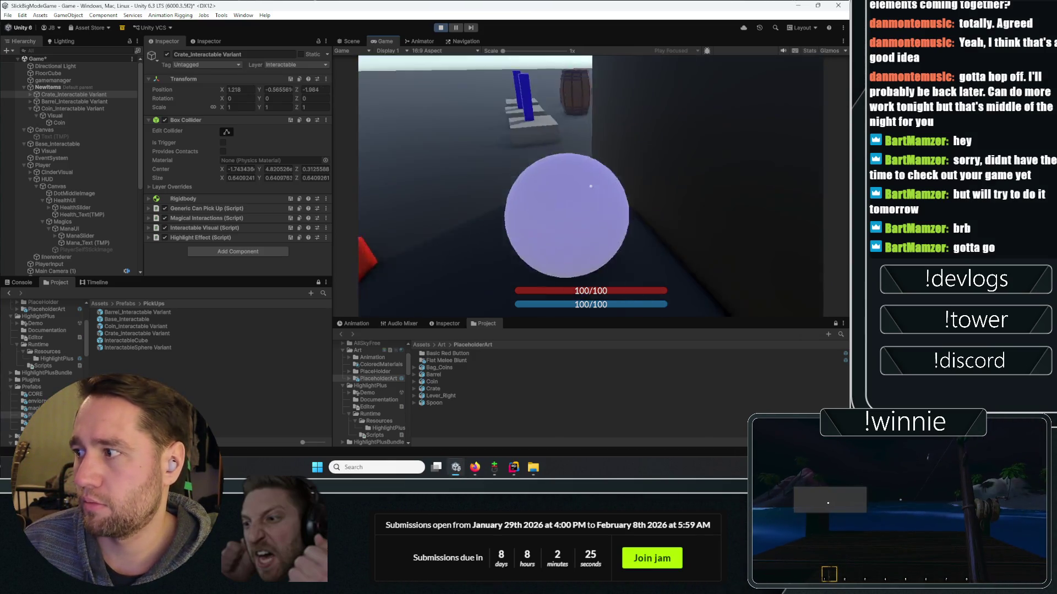
key("w")
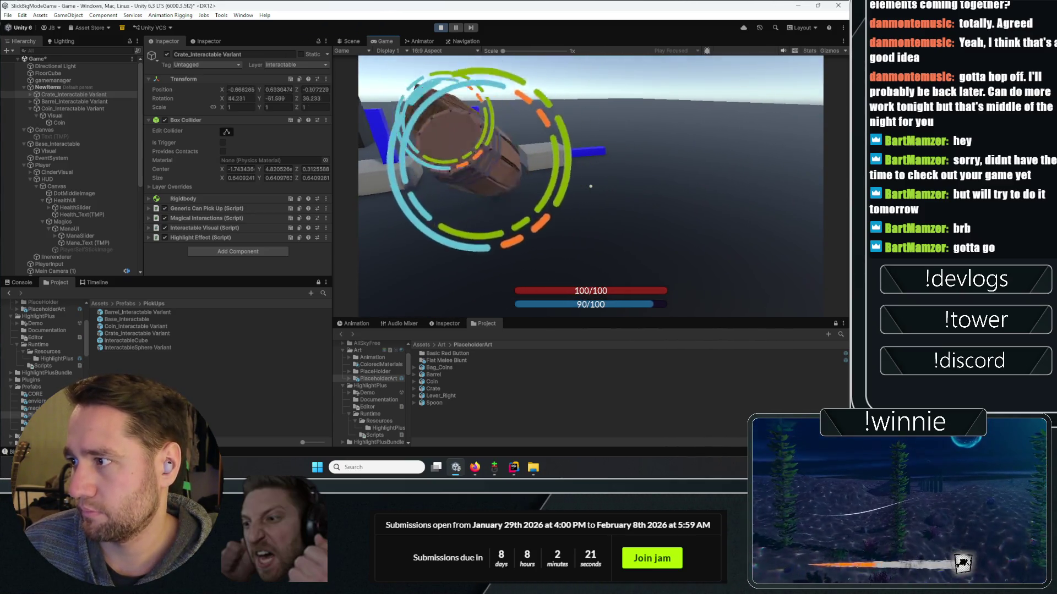
key("w")
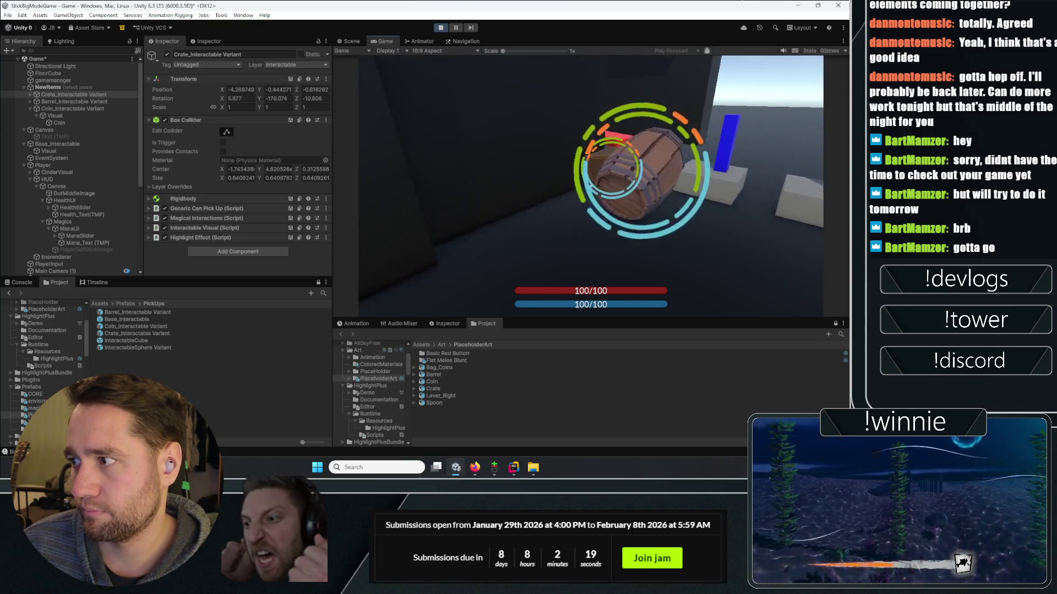
key("w")
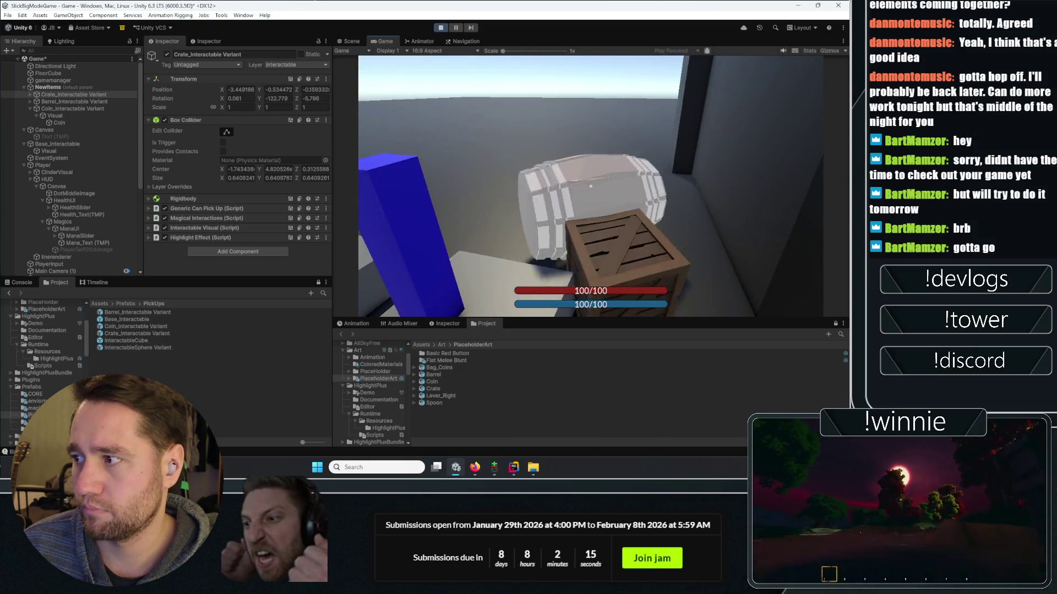
left_click(590, 187)
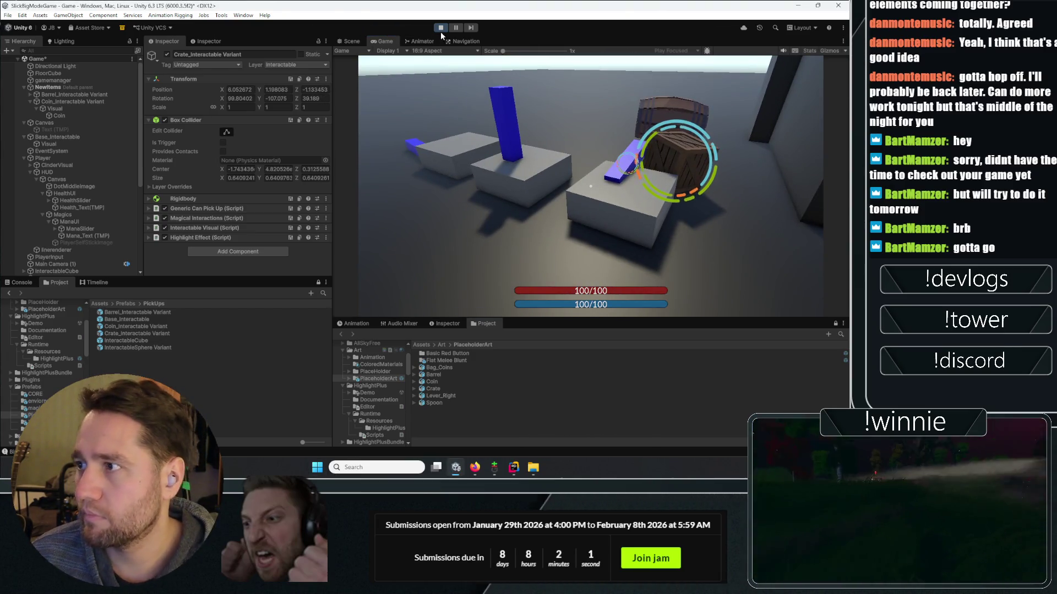
left_click(440, 30)
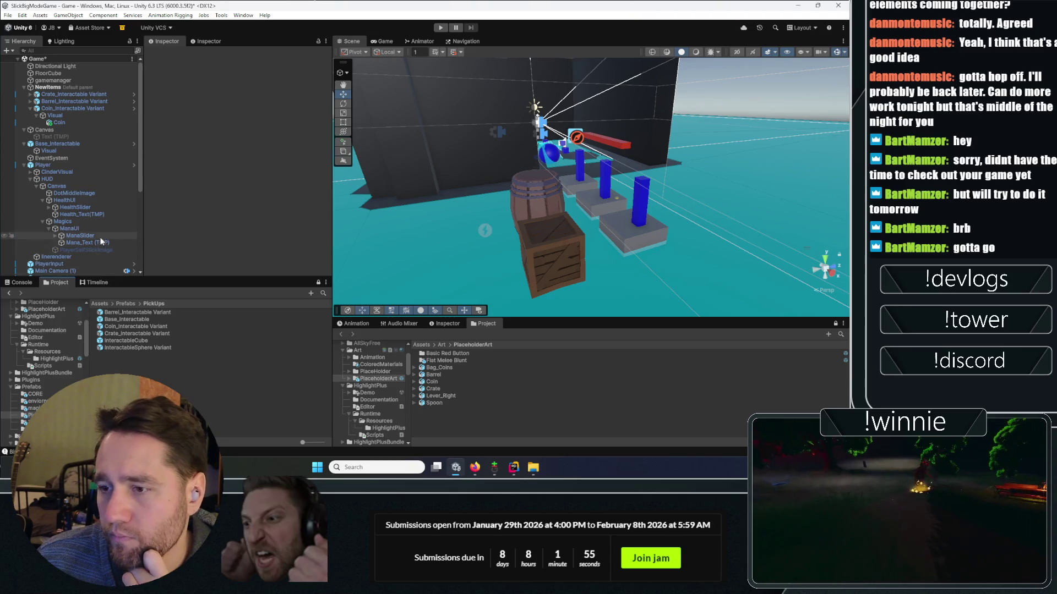
- Drag the Lever_Right model from the Project window into the scene and frame it
left_click(441, 396)
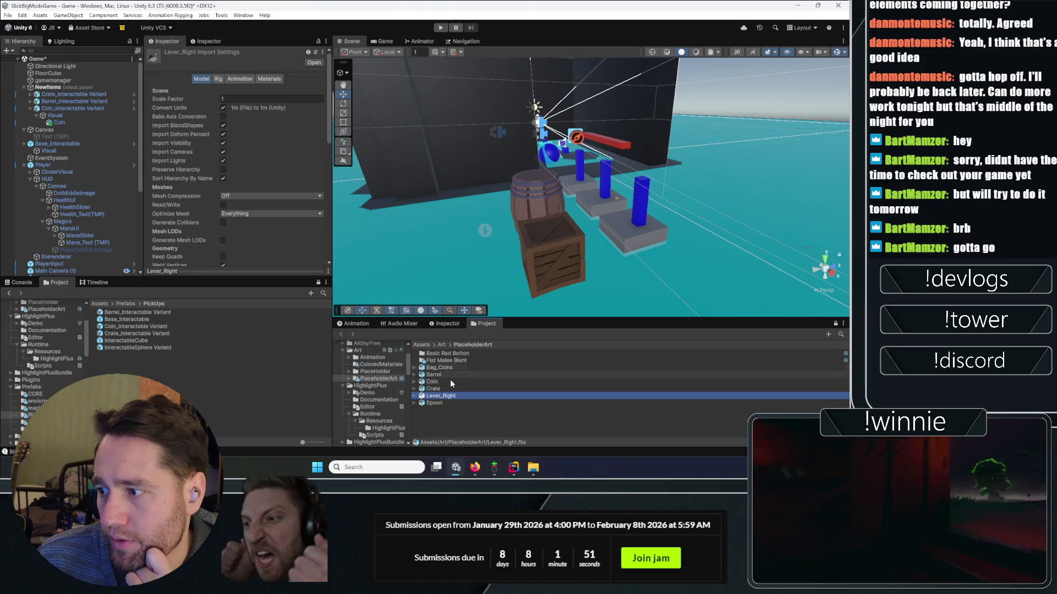
mouse_move(444, 386)
left_mouse_down()
mouse_move(664, 234)
mouse_move(698, 242)
left_mouse_up()
double_click(55, 130)
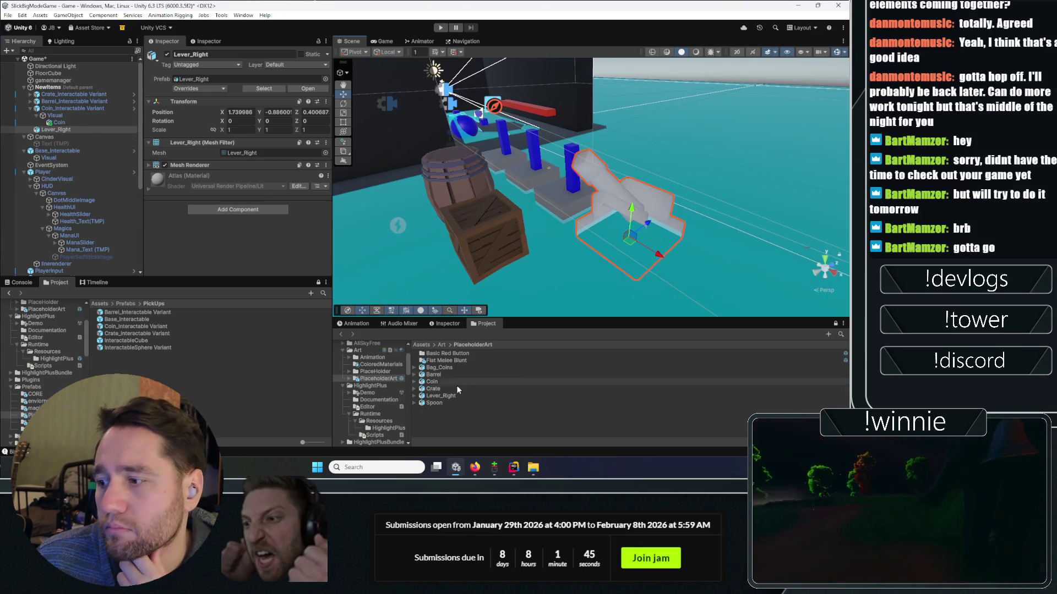
left_click(415, 396)
left_click(415, 396)
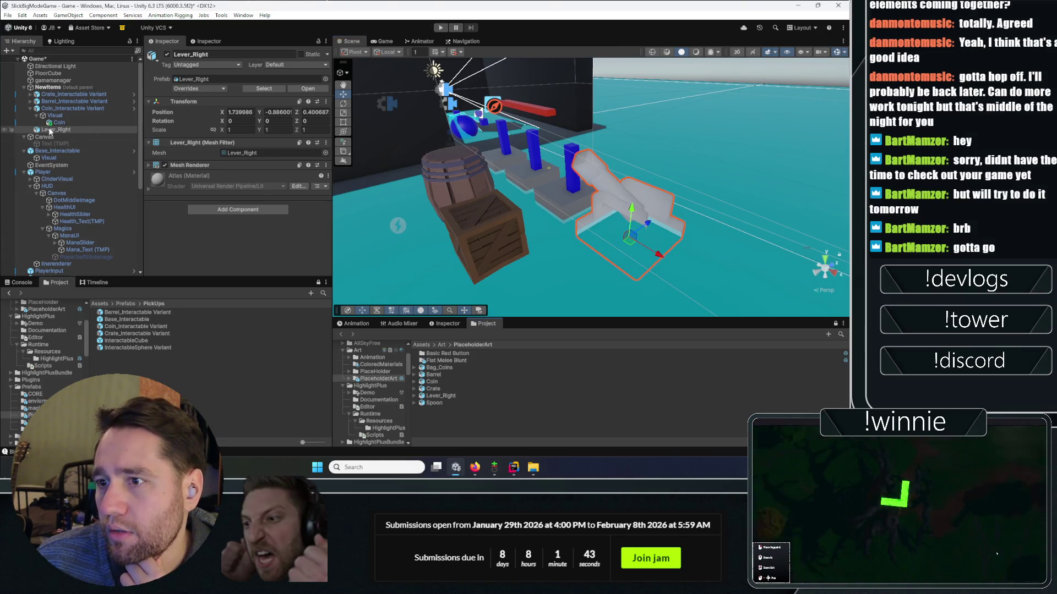
left_click(166, 54)
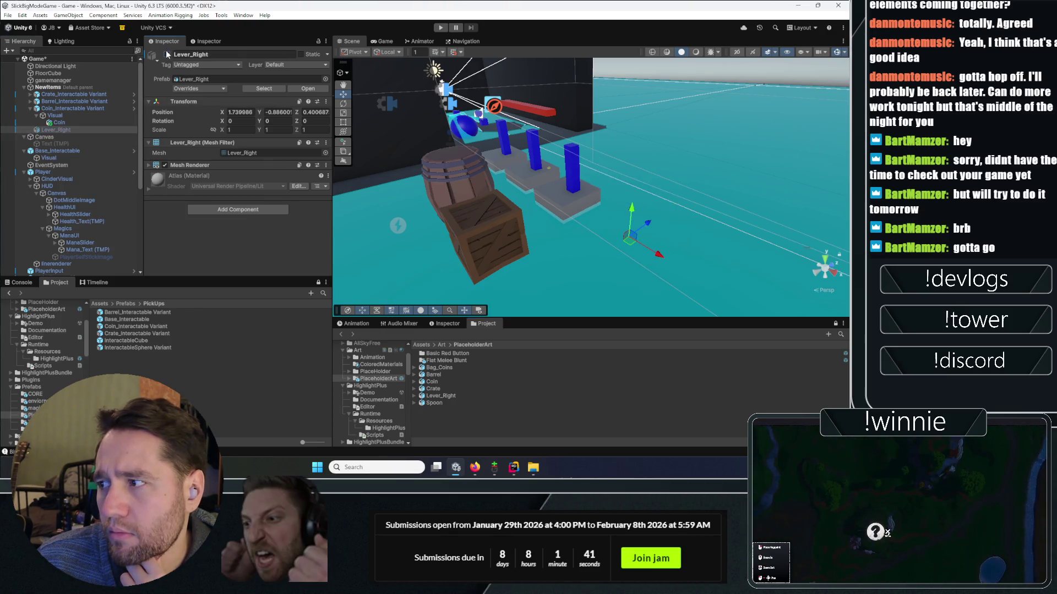
left_click(167, 54)
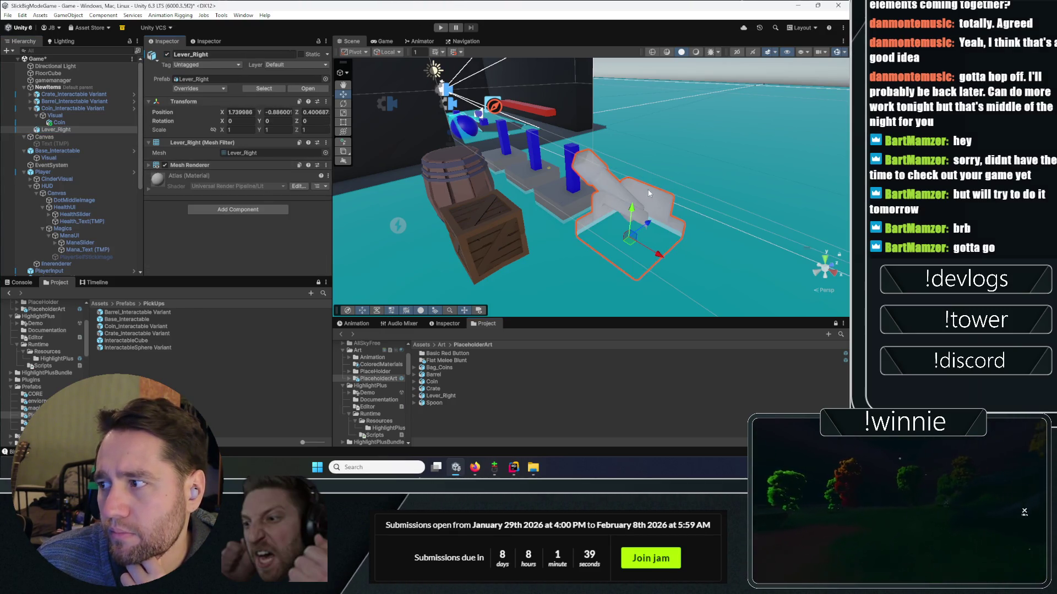
- Position Lever_Right beside the crates at about X 2.573, Y -0.715
left_click_drag(657, 255, 707, 282)
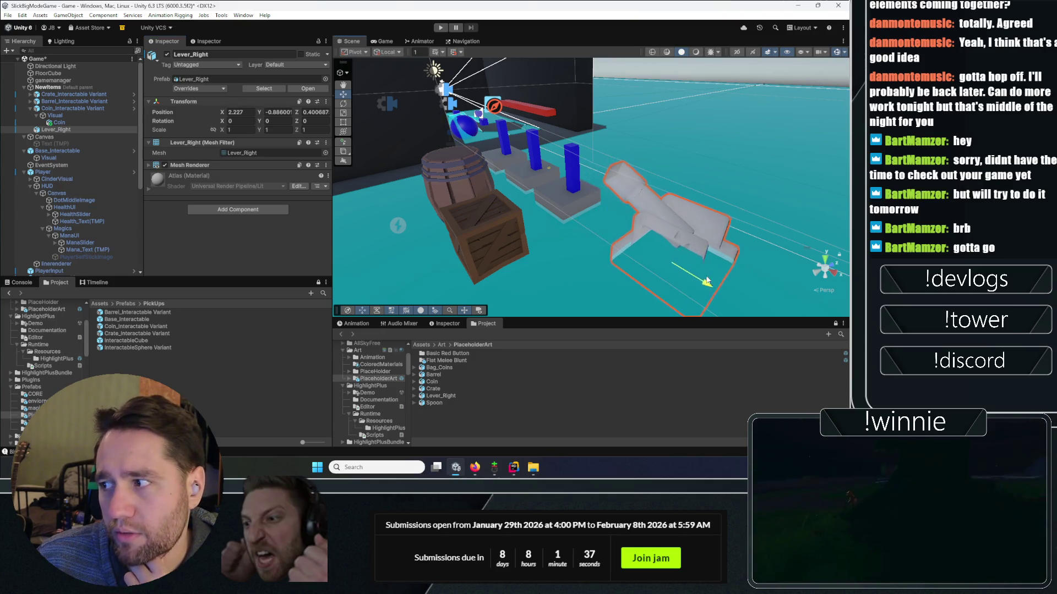
left_click(677, 239)
left_click(56, 130)
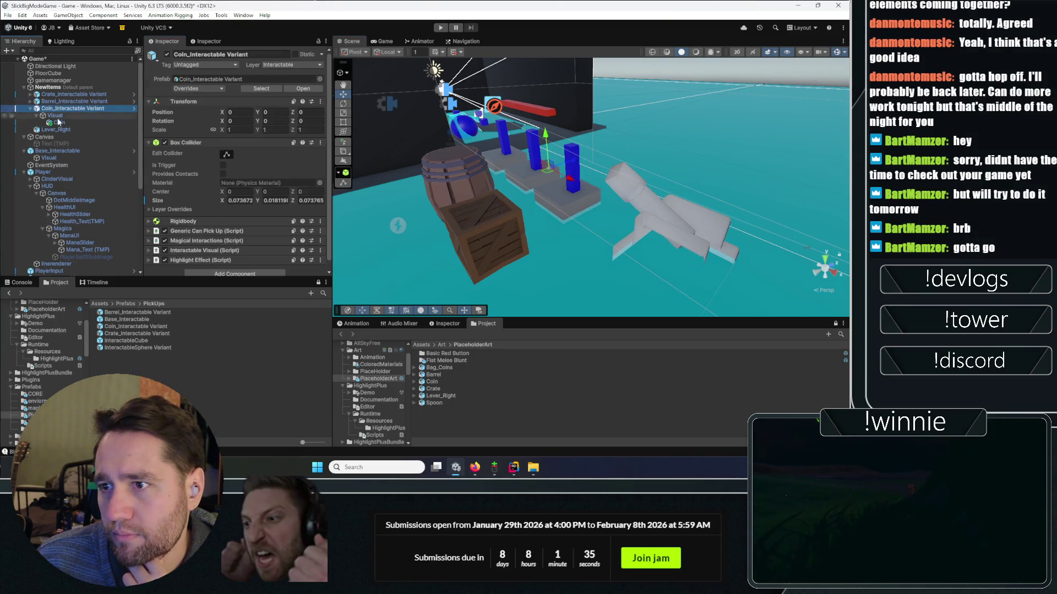
left_click_drag(678, 241, 678, 232)
key("f")
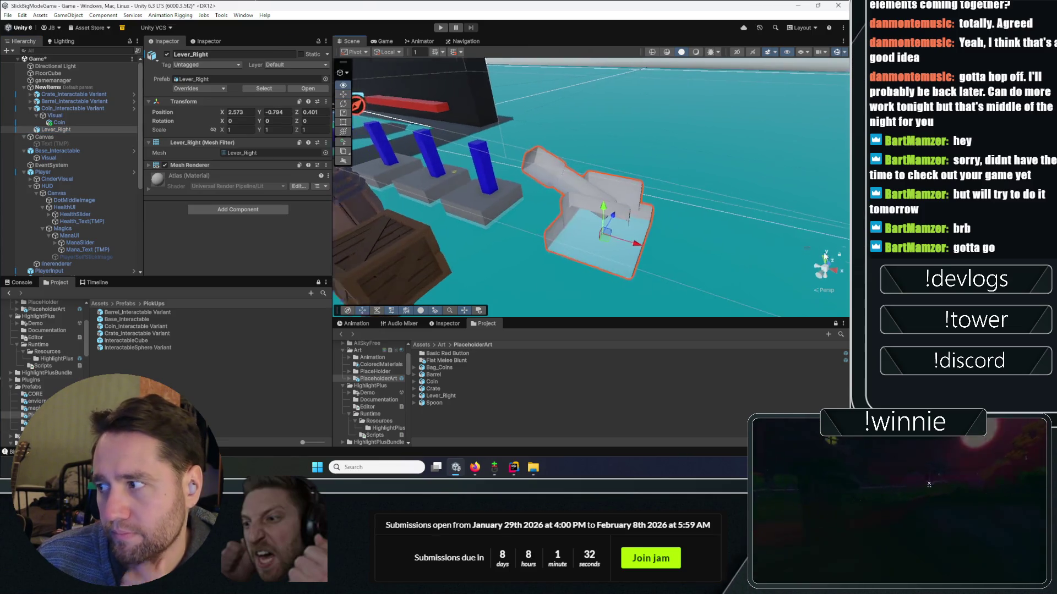
mouse_move(824, 256)
left_mouse_down()
mouse_move(517, 230)
mouse_move(515, 220)
mouse_move(624, 146)
left_mouse_up()
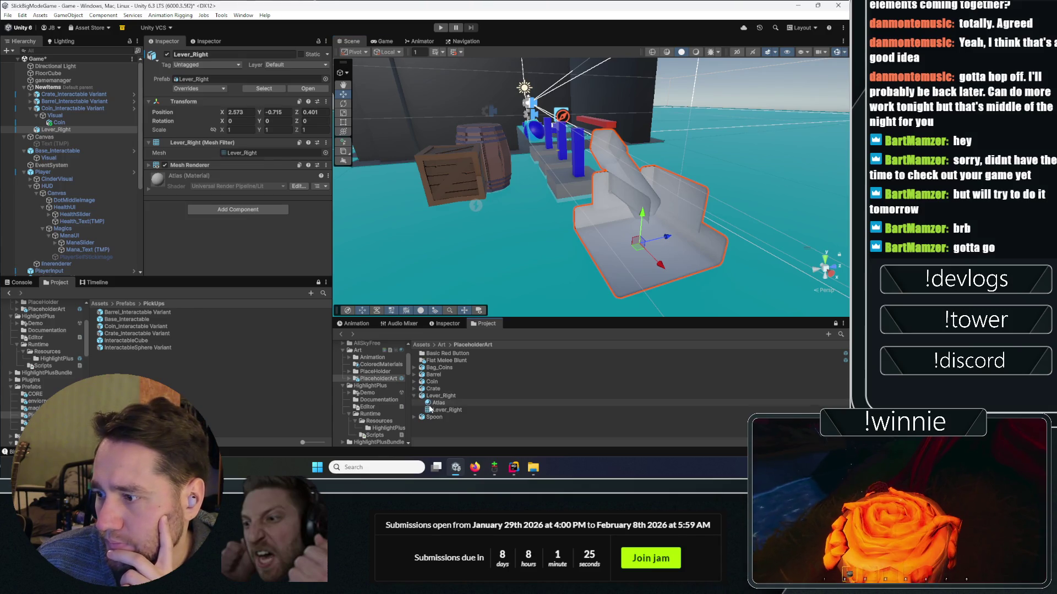
- Inspect the Lever_Right model's mesh, Atlas material and Rig import settings
left_click(415, 397)
left_click(438, 410)
left_click(438, 403)
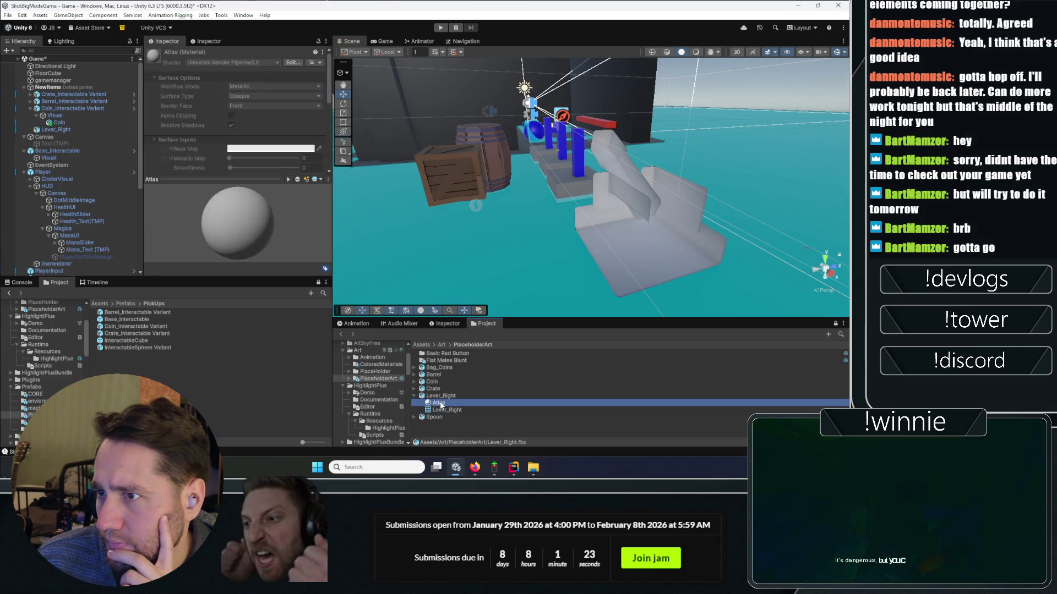
left_click(442, 397)
left_click(217, 78)
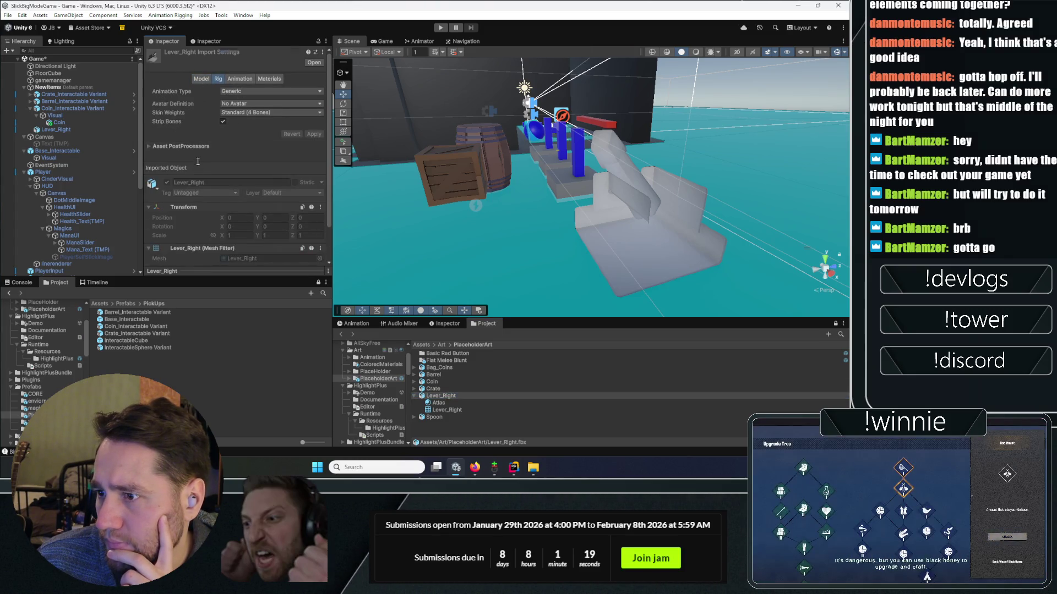
- Make Lever_Right the first child of NewItems in the Hierarchy
left_click(82, 129)
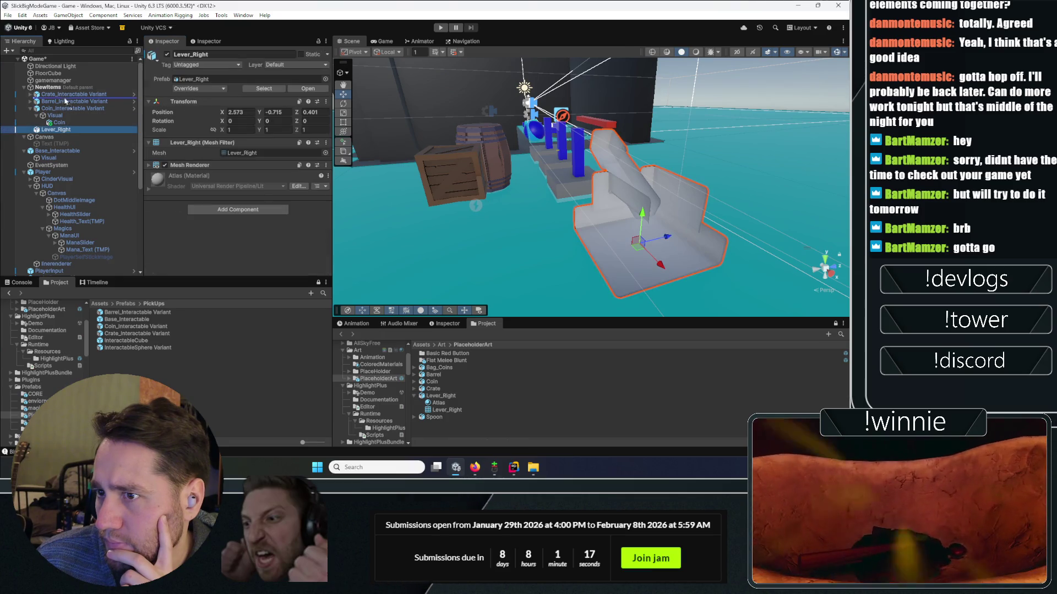
left_click_drag(65, 101, 64, 92)
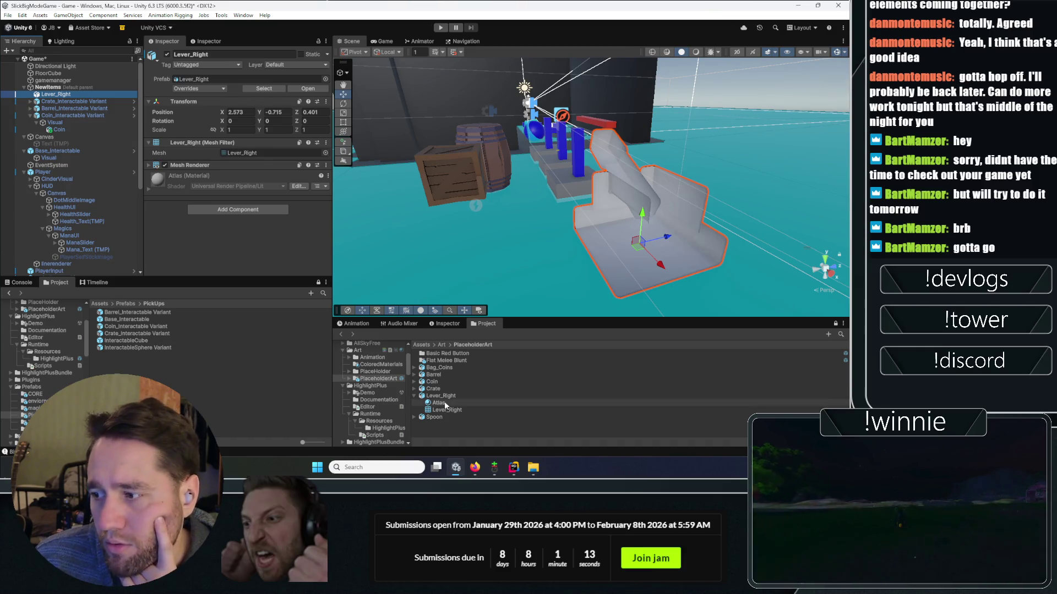
left_click(126, 321)
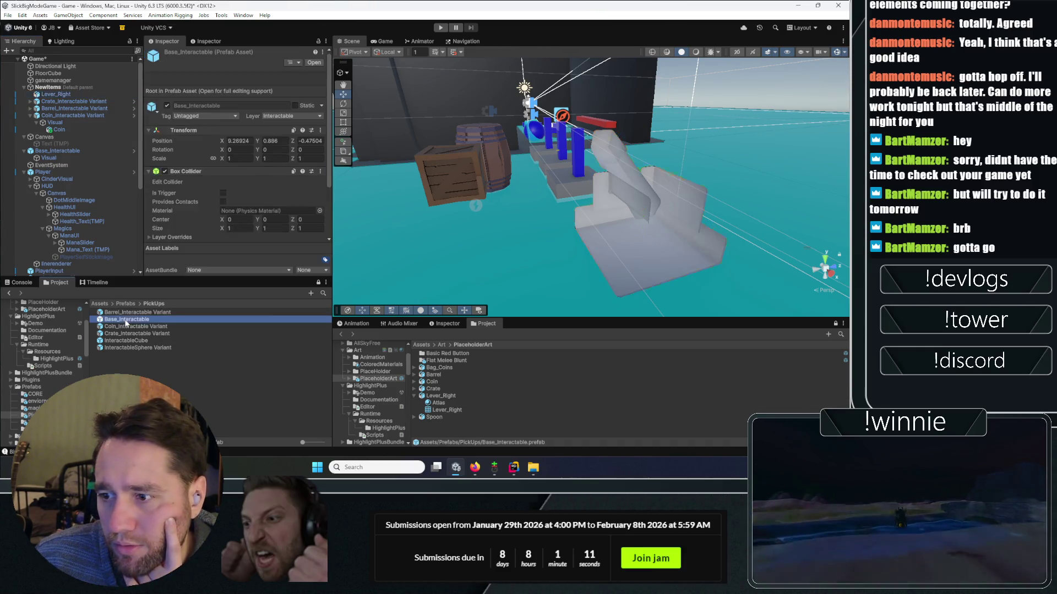
- Create a Spoon_Interactable Variant of Base_Interactable and place it under NewItems
right_click(126, 323)
mouse_move(242, 69)
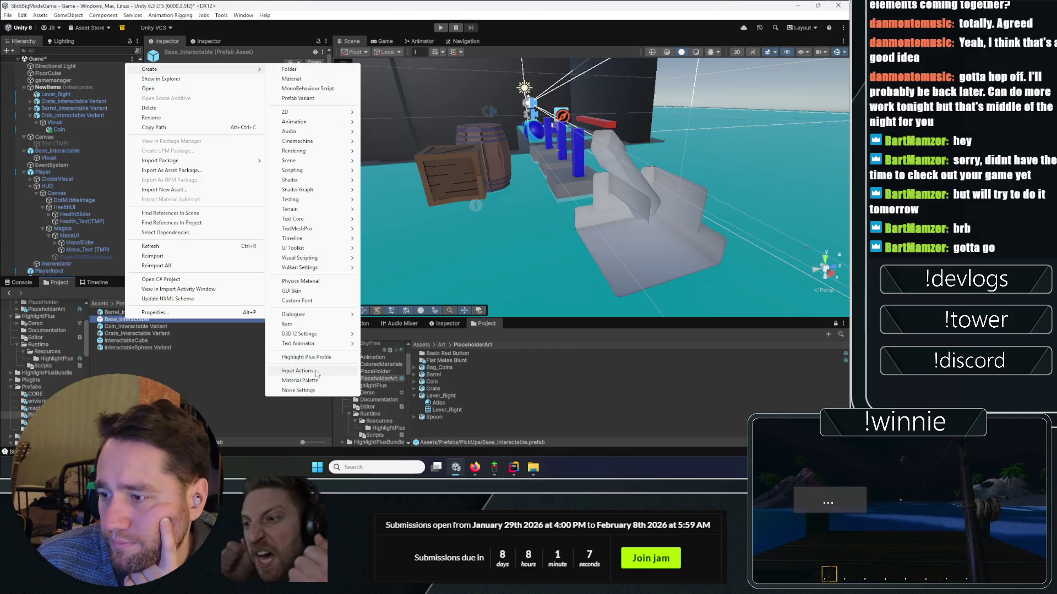
left_click(330, 98)
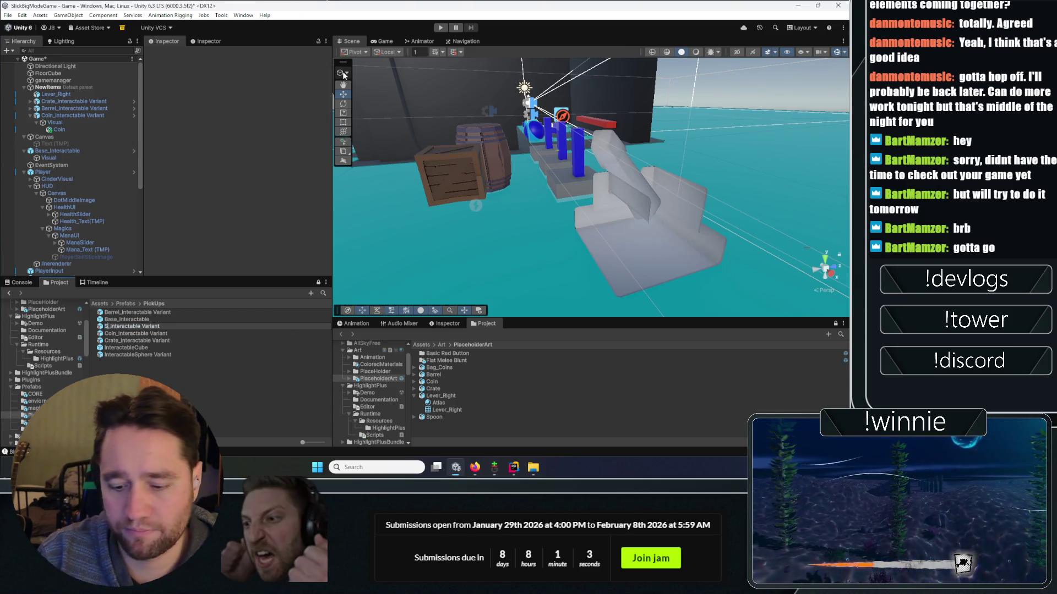
type("Spoon")
key("Return")
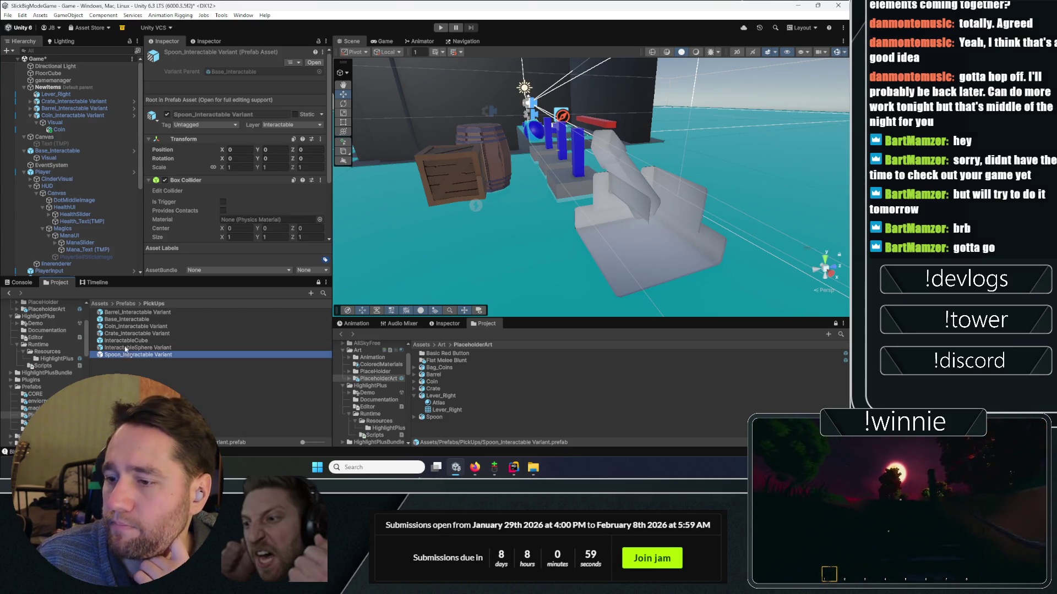
scroll(75, 118, "down", 1)
left_click_drag(50, 83, 50, 81)
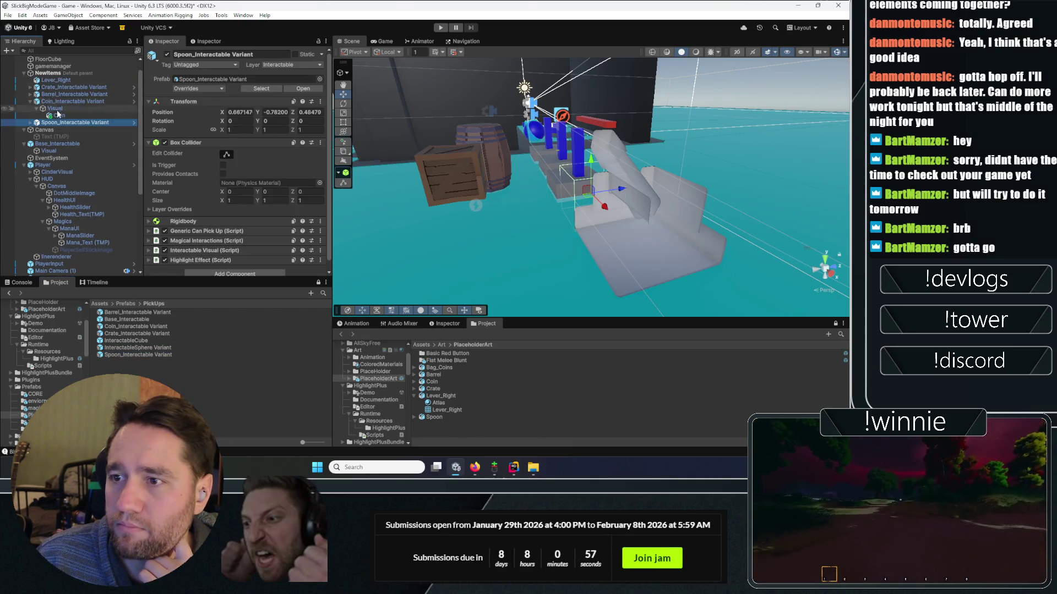
- Put the Spoon model under the variant's Visual child and save the prefab
left_click(304, 88)
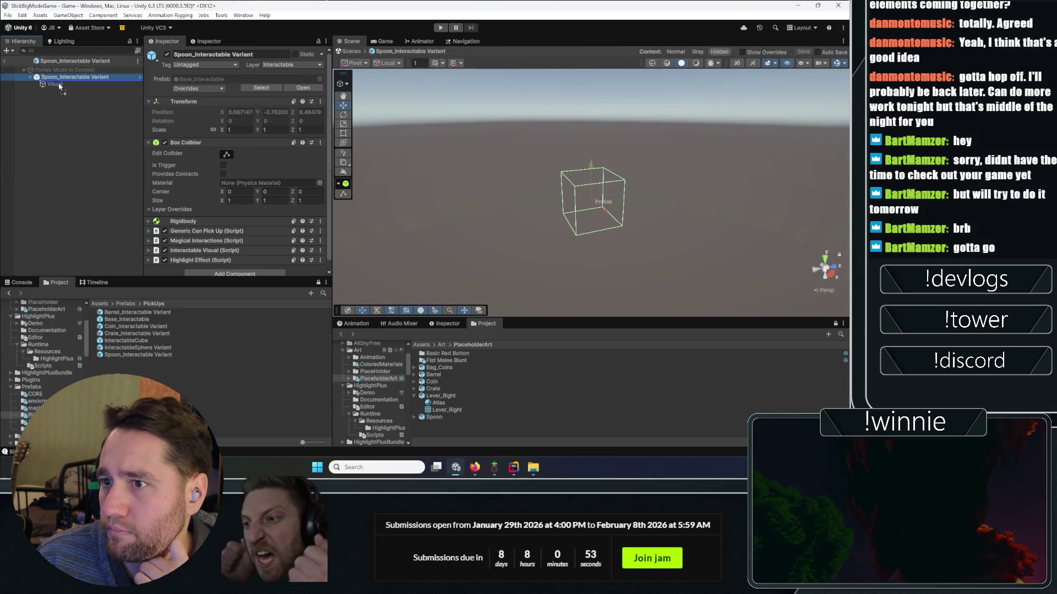
left_click_drag(59, 85, 57, 84)
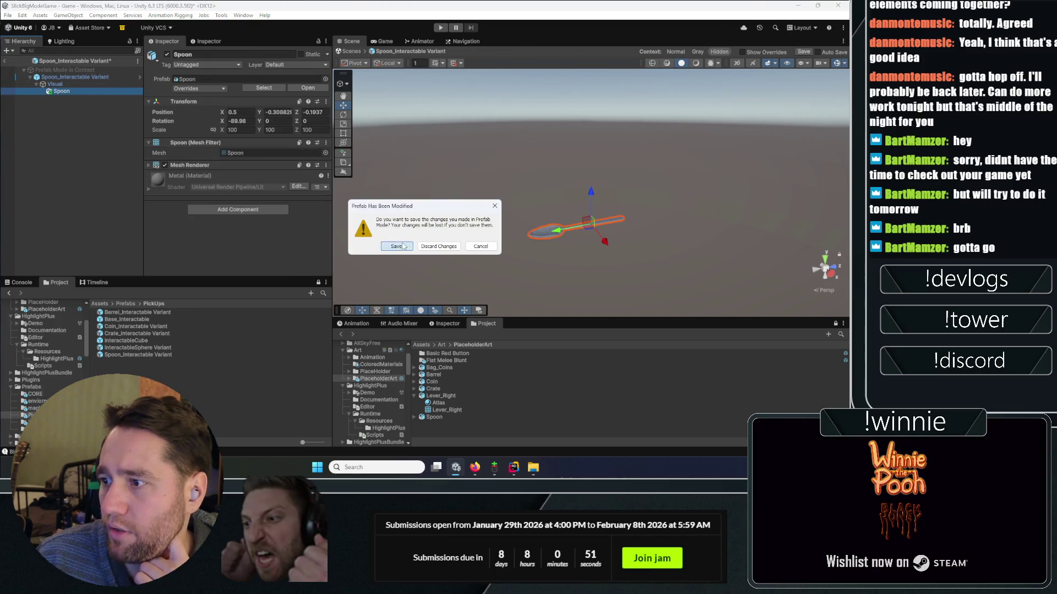
left_click(403, 246)
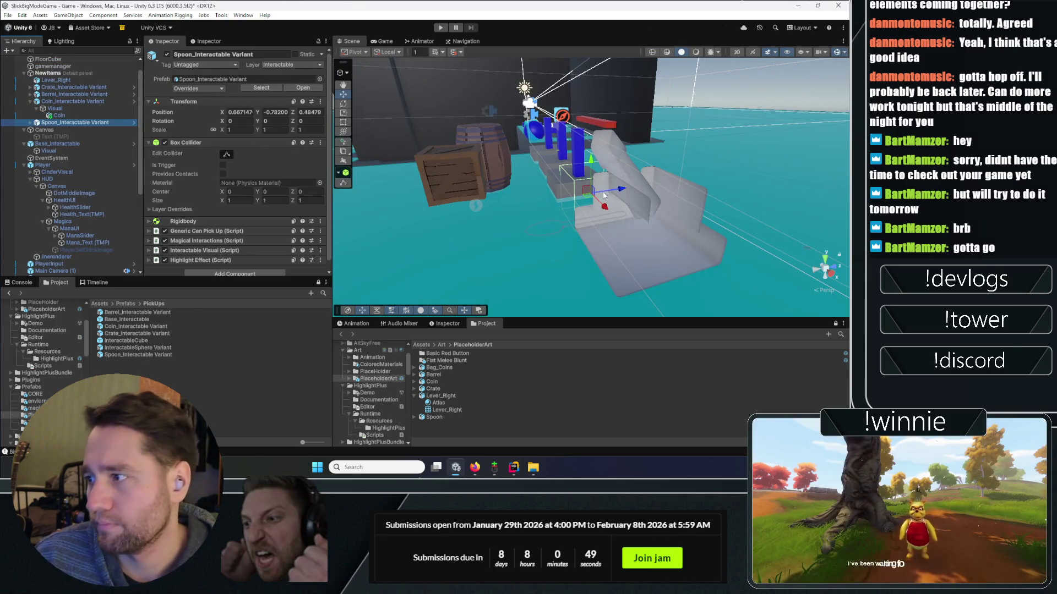
- Move the spoon pickup across the platforms and select its Spoon model under Visual
mouse_move(587, 190)
left_mouse_down()
mouse_move(537, 203)
mouse_move(527, 75)
left_mouse_up()
left_click(442, 417)
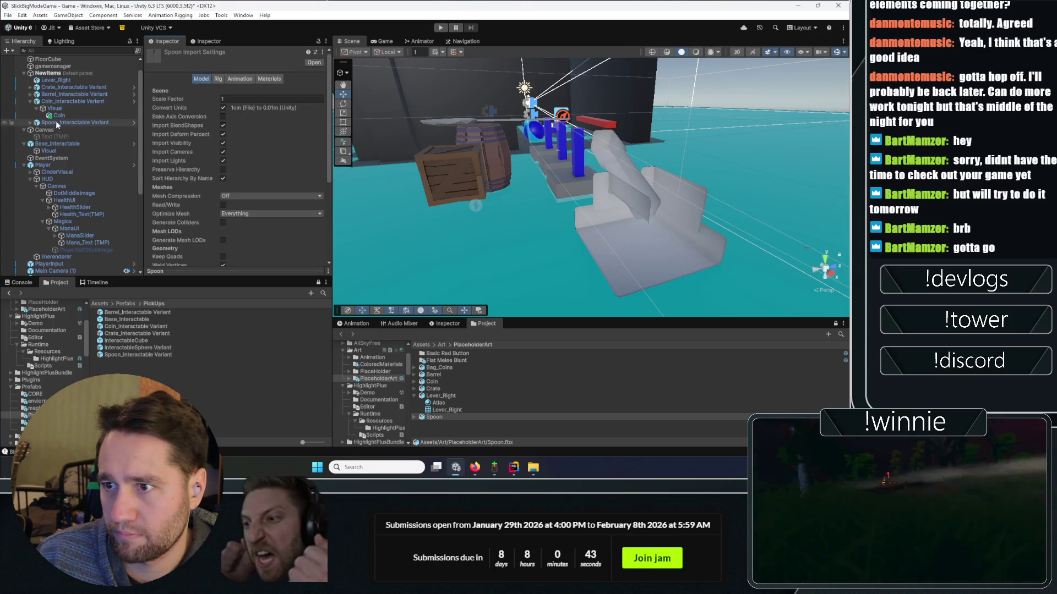
left_click(30, 122)
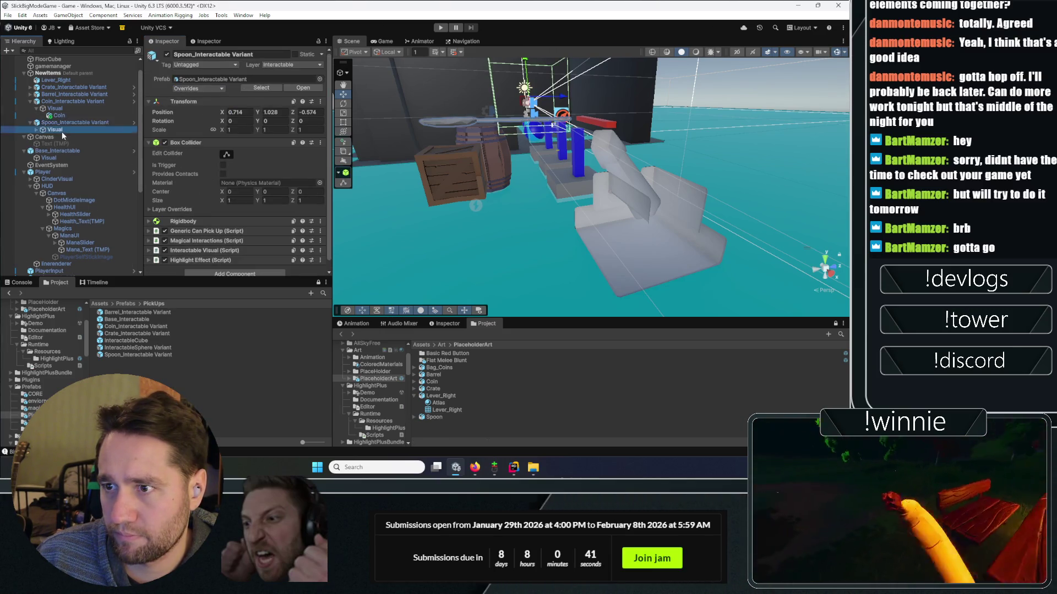
left_click(40, 129)
left_click(36, 130)
left_click(61, 136)
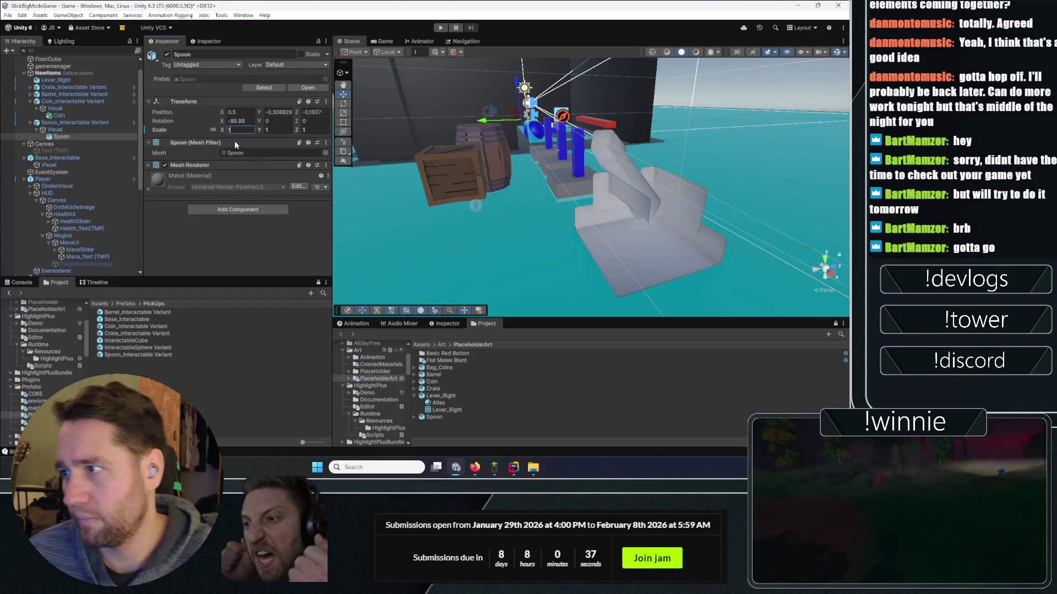
- Frame the Spoon model in the Scene view and start adjusting its scale
left_click(86, 130)
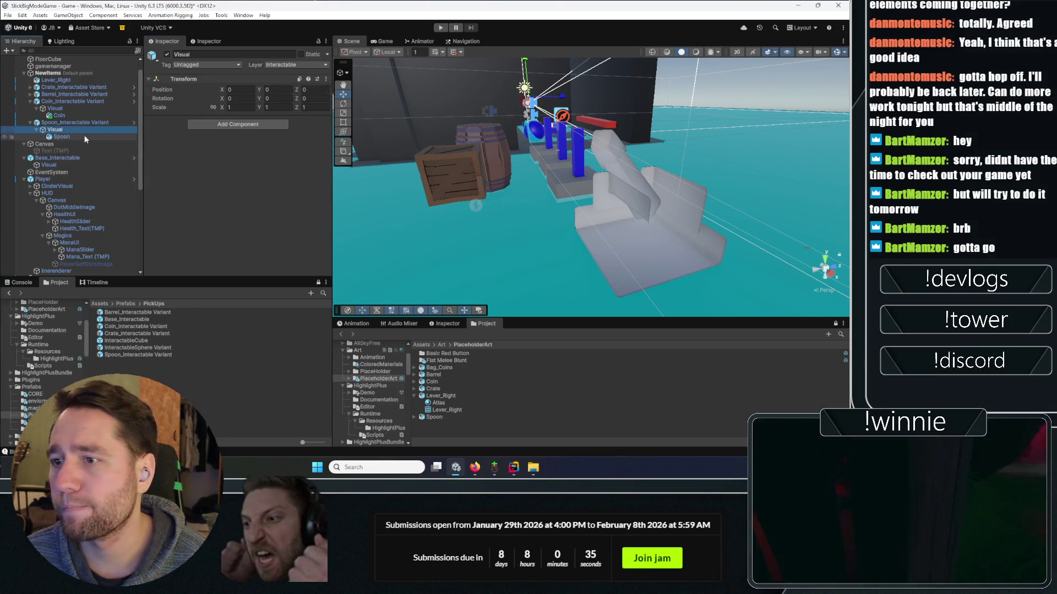
double_click(61, 136)
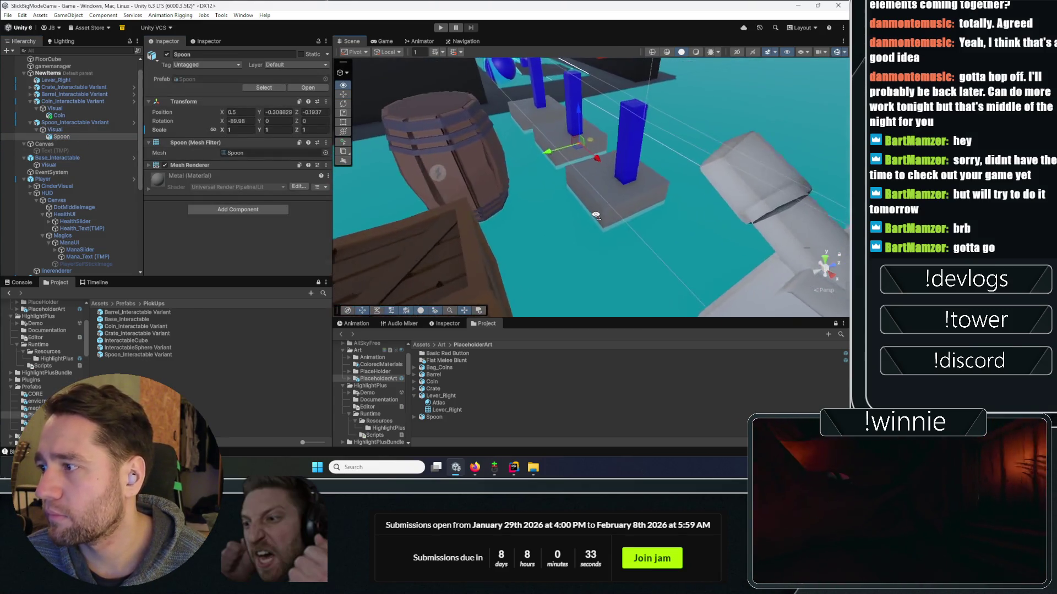
left_click_drag(596, 216, 586, 201)
left_click(235, 130)
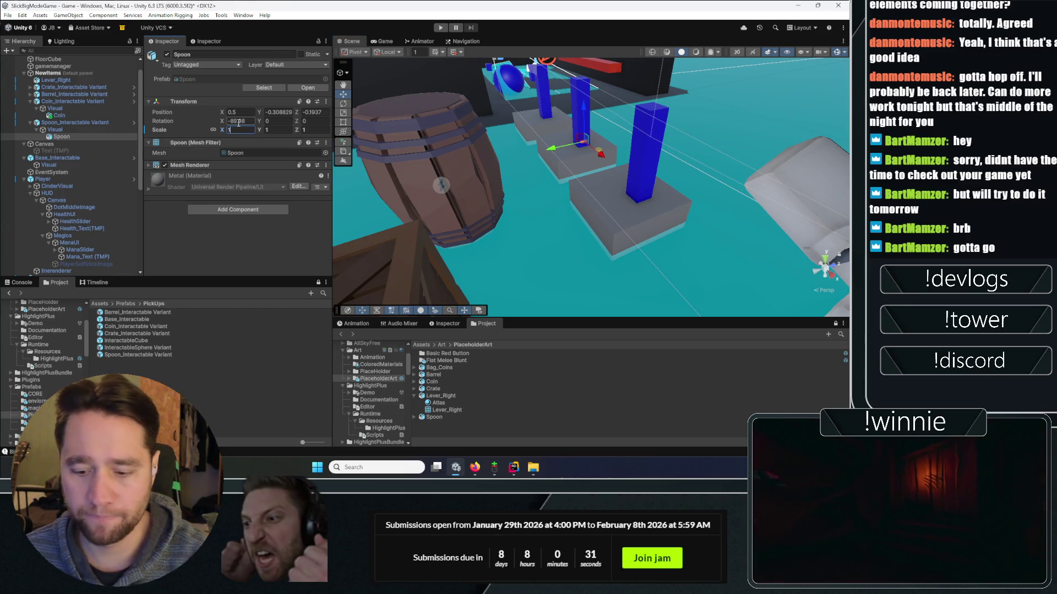
type("0")
mouse_move(470, 189)
left_mouse_down()
mouse_move(506, 131)
mouse_move(468, 176)
mouse_move(578, 123)
mouse_move(655, 55)
left_mouse_up()
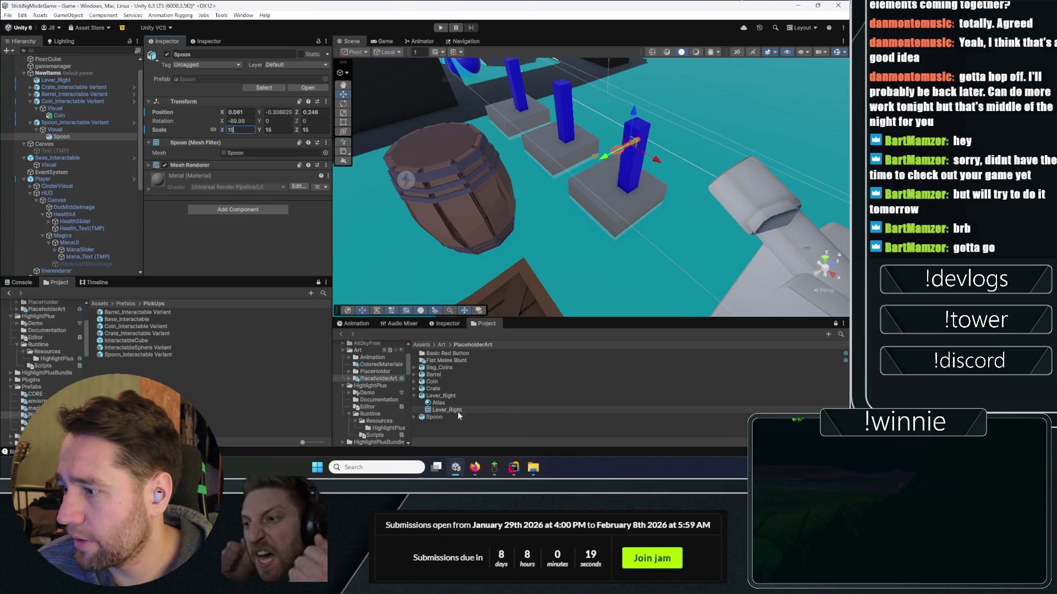
- Set the Spoon.fbx import Scale Factor to 15
left_click(429, 420)
left_click(233, 98)
type("15")
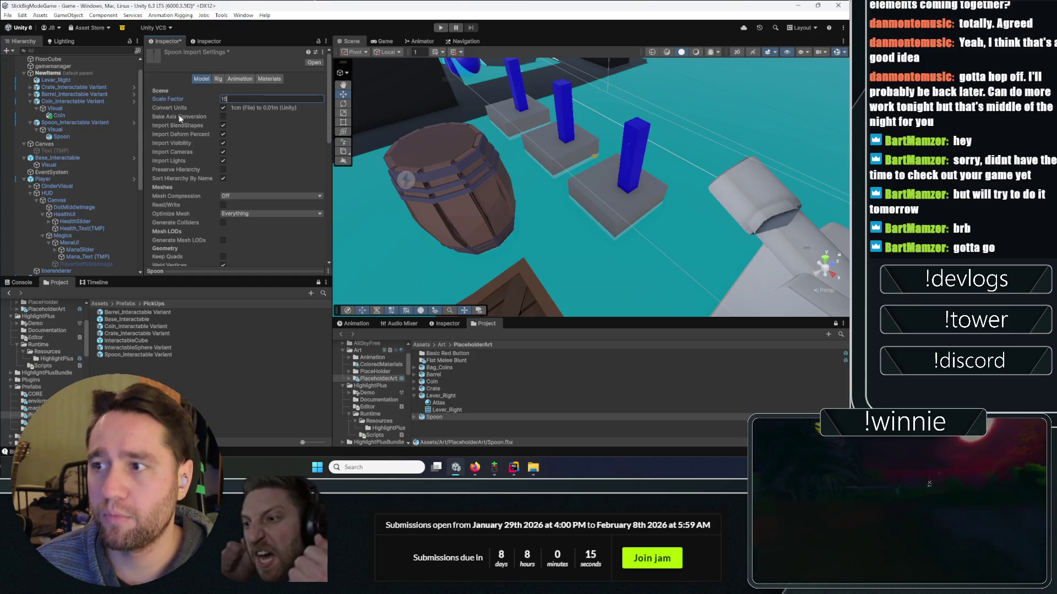
scroll(231, 147, "down", 10)
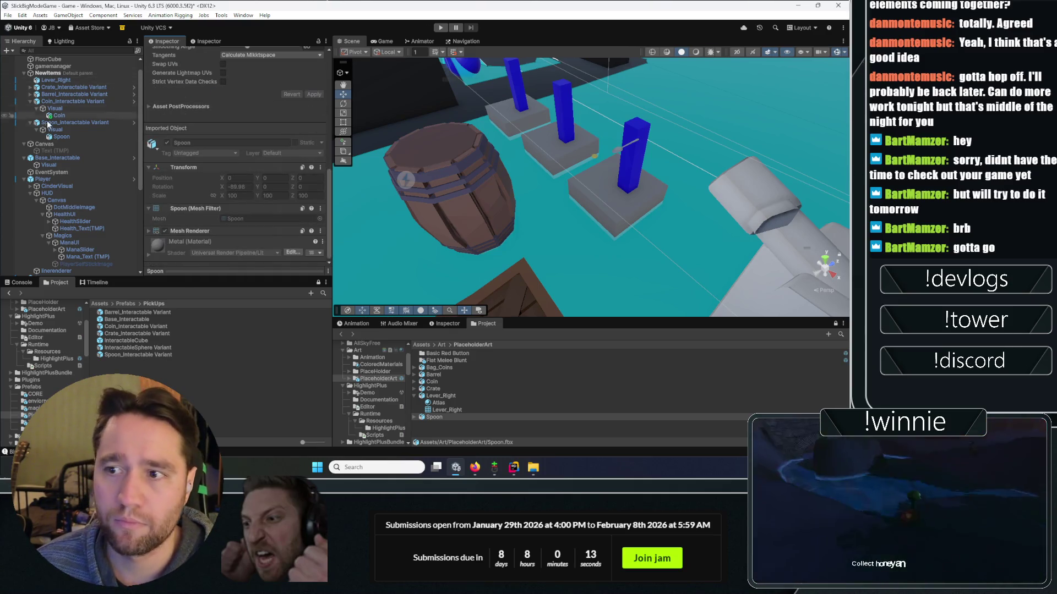
- Open the spoon prefab and add a Box Collider to the Spoon model
left_click(75, 122)
left_click(304, 88)
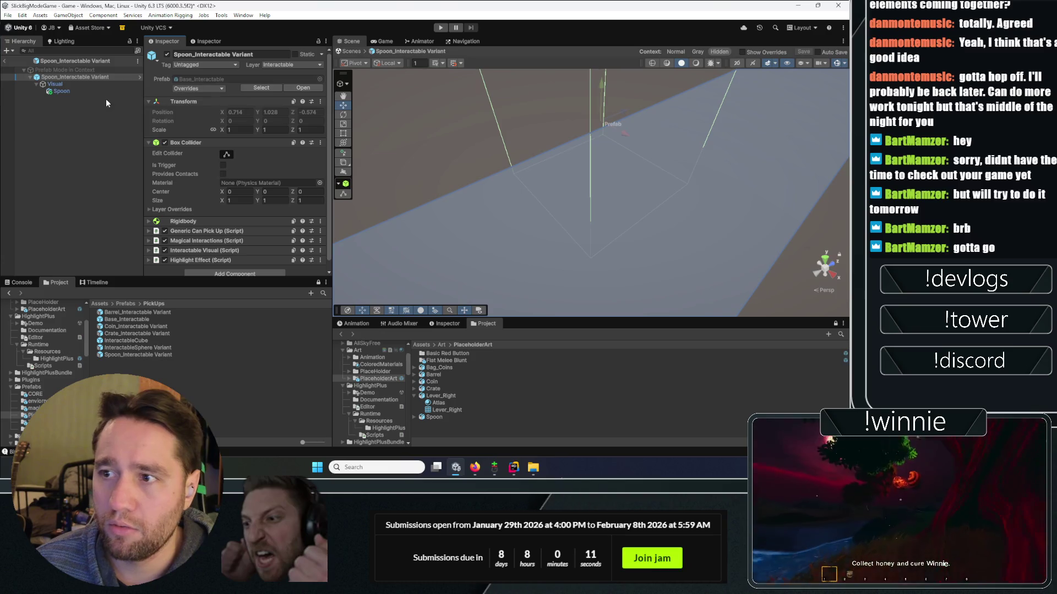
left_click(86, 94)
left_click(223, 208)
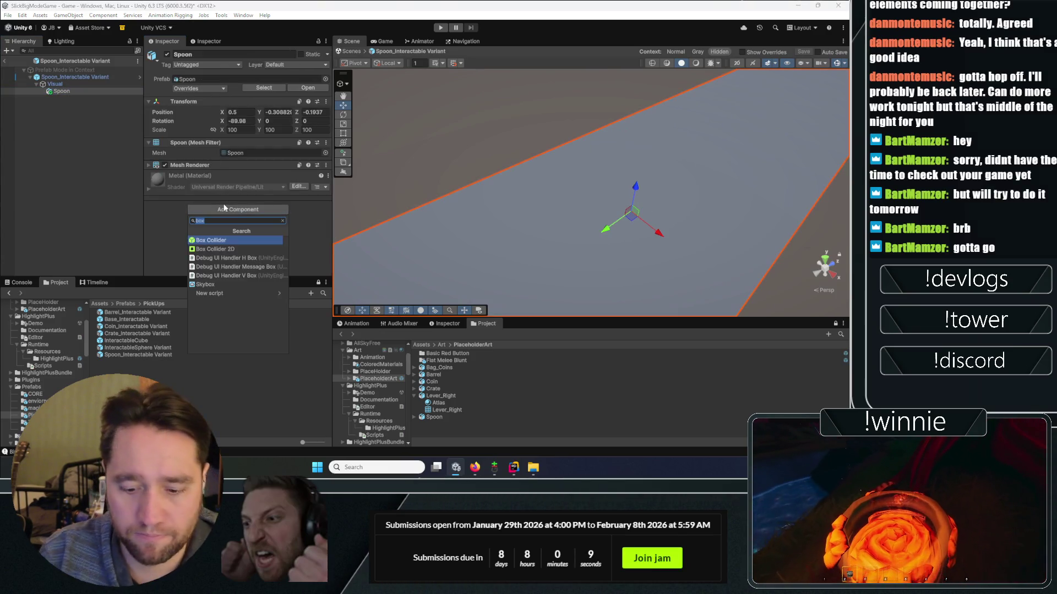
key("Return")
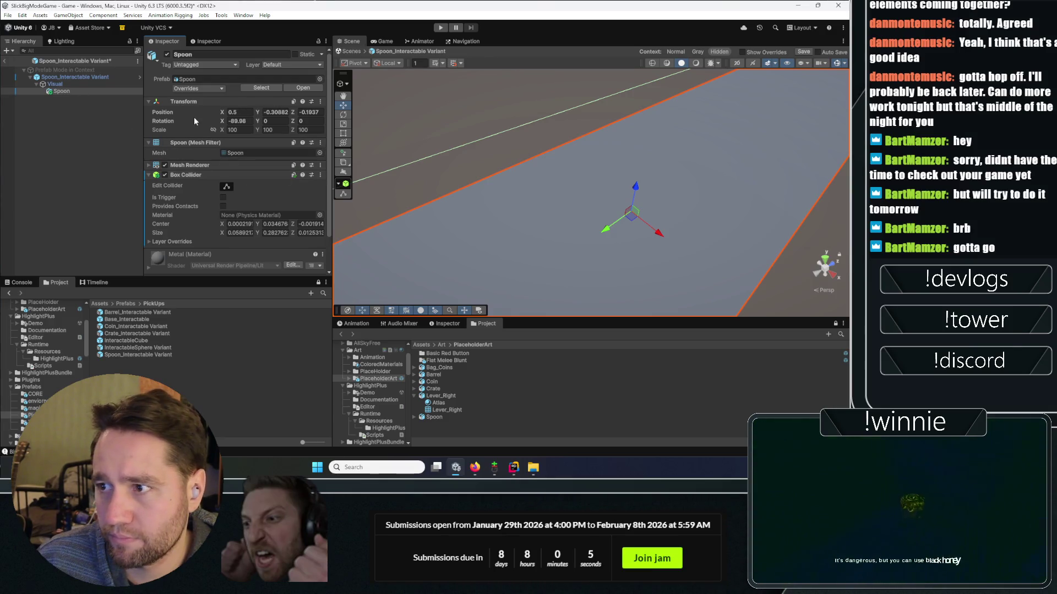
- Set the Spoon model's scale to 1 and compare it with the root collider
type("1")
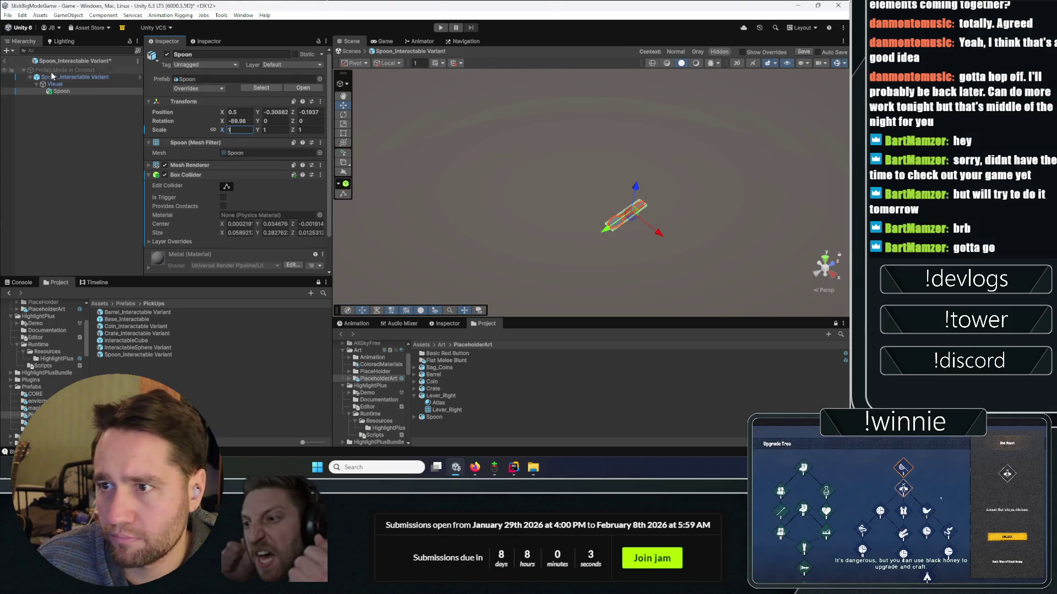
left_click(120, 197)
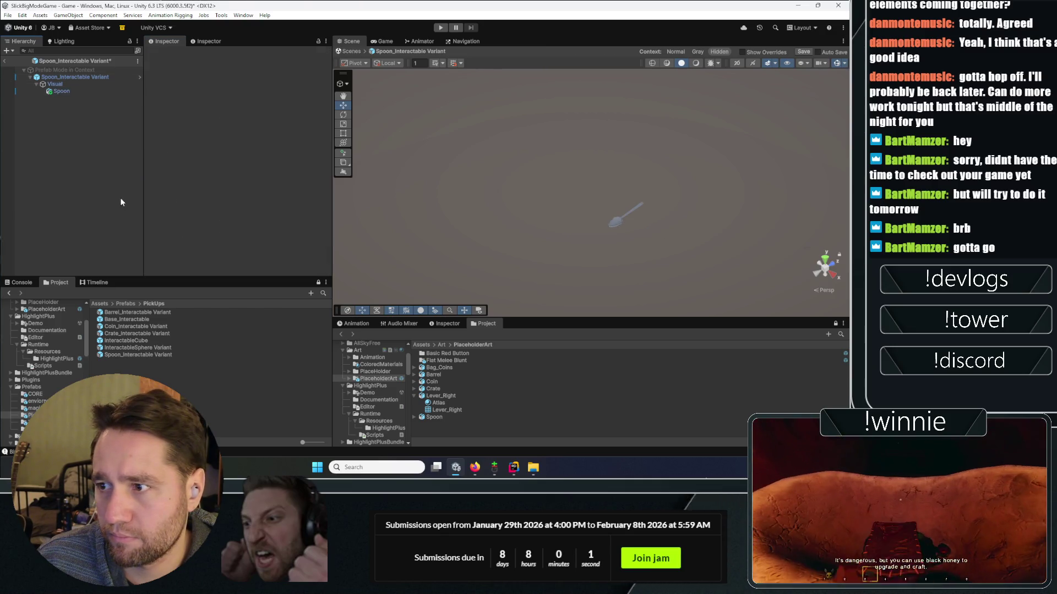
left_click(87, 90)
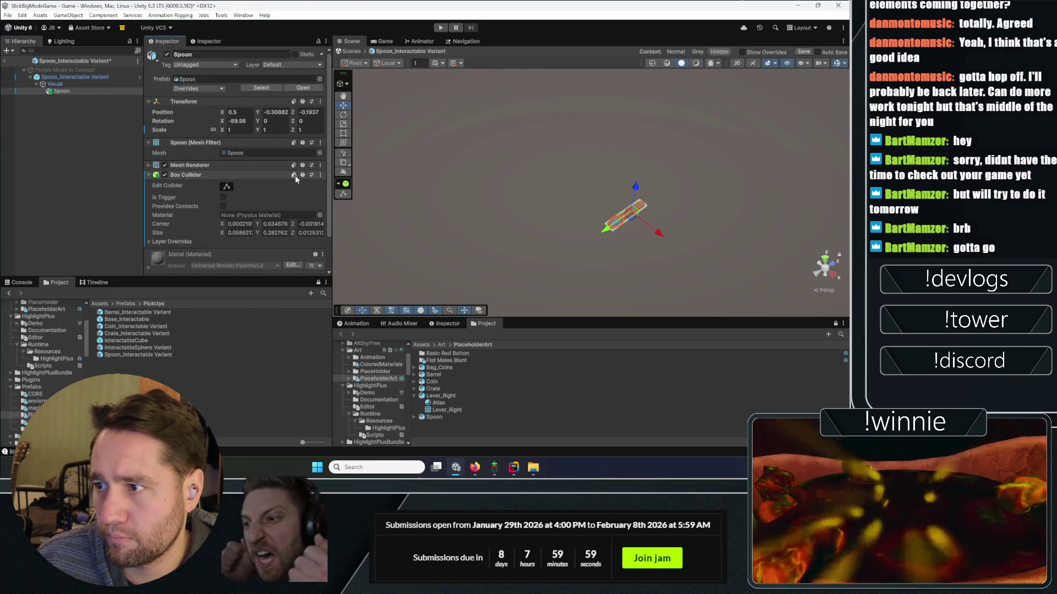
left_click(86, 78)
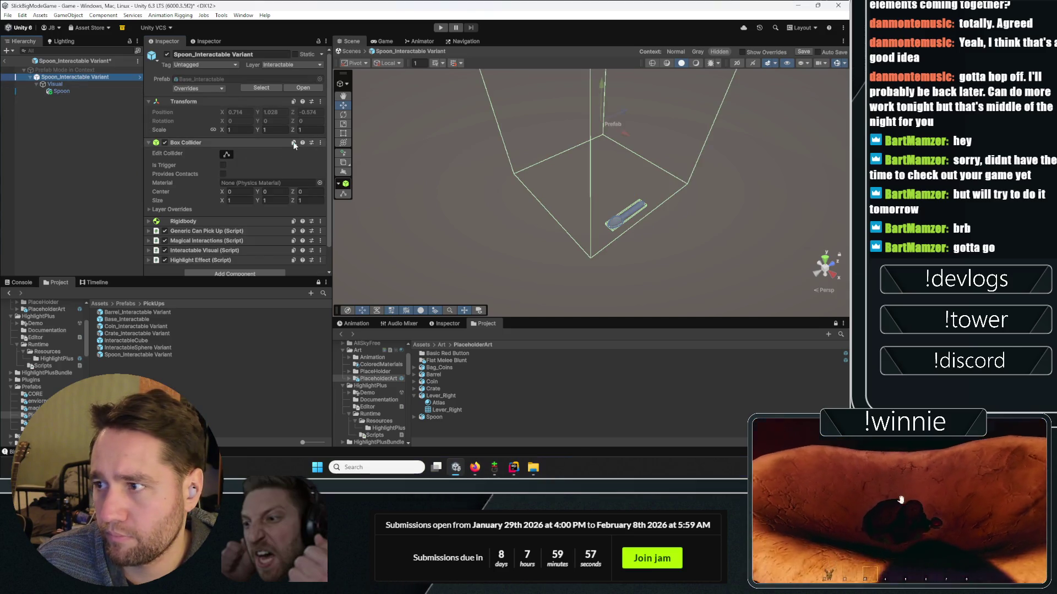
left_click(62, 91)
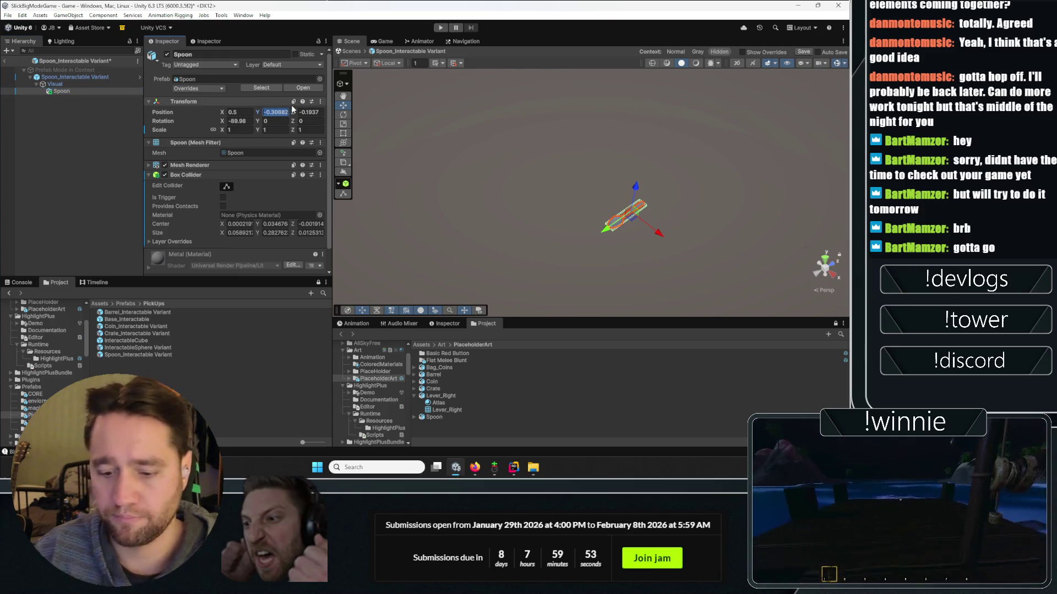
- Set the Spoon's Rotation X to 0 and Position X to 0
left_click(236, 121)
type("0")
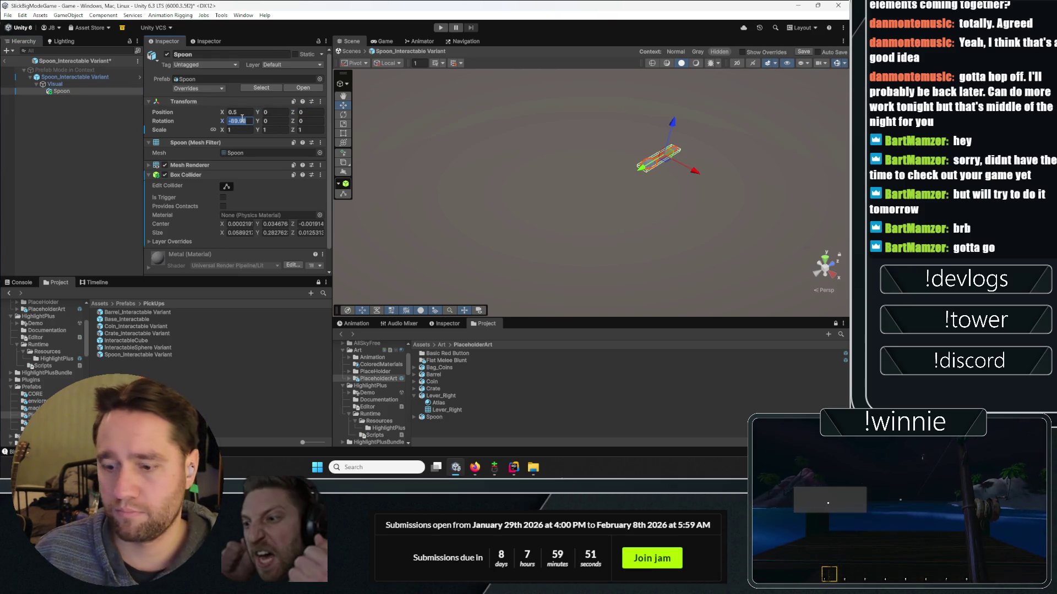
left_click(240, 112)
type("0")
left_click(86, 77)
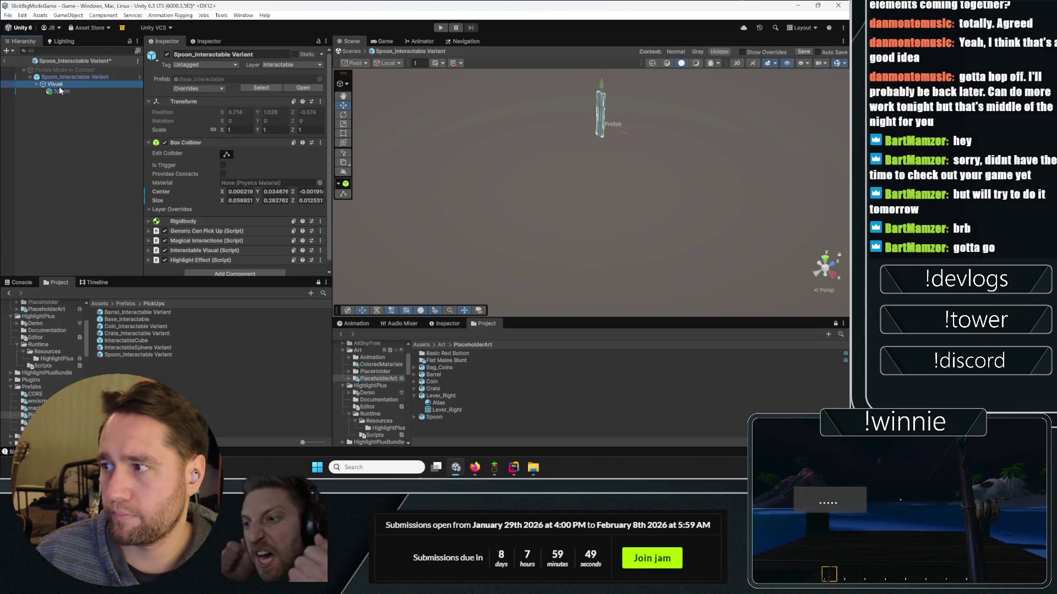
left_click(72, 92)
- Remove the Spoon's Box Collider, exit prefab mode and save the changes
left_click(320, 175)
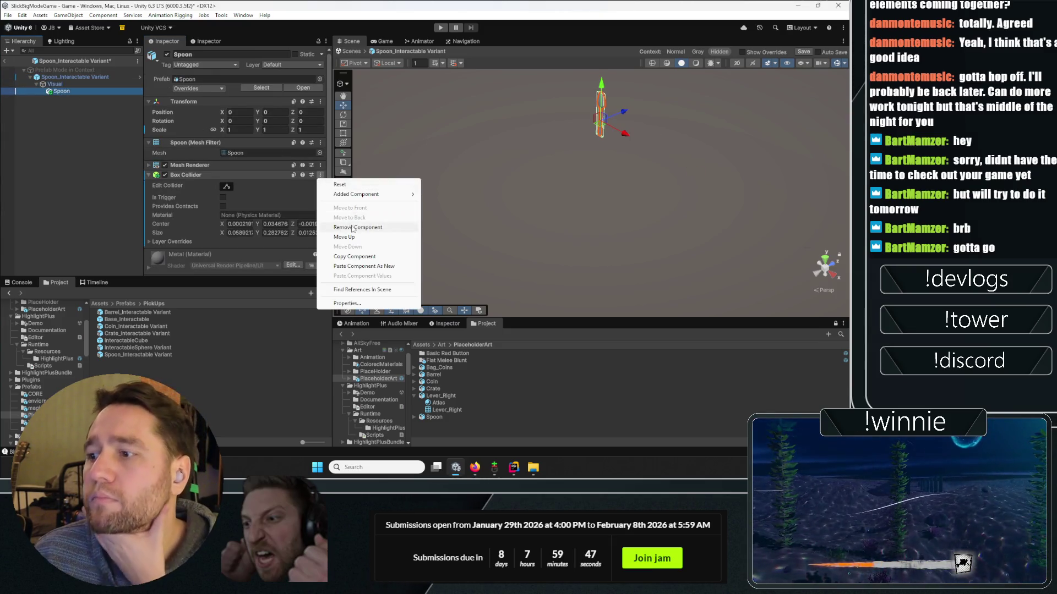
left_click(380, 217)
left_click(60, 78)
left_click(4, 61)
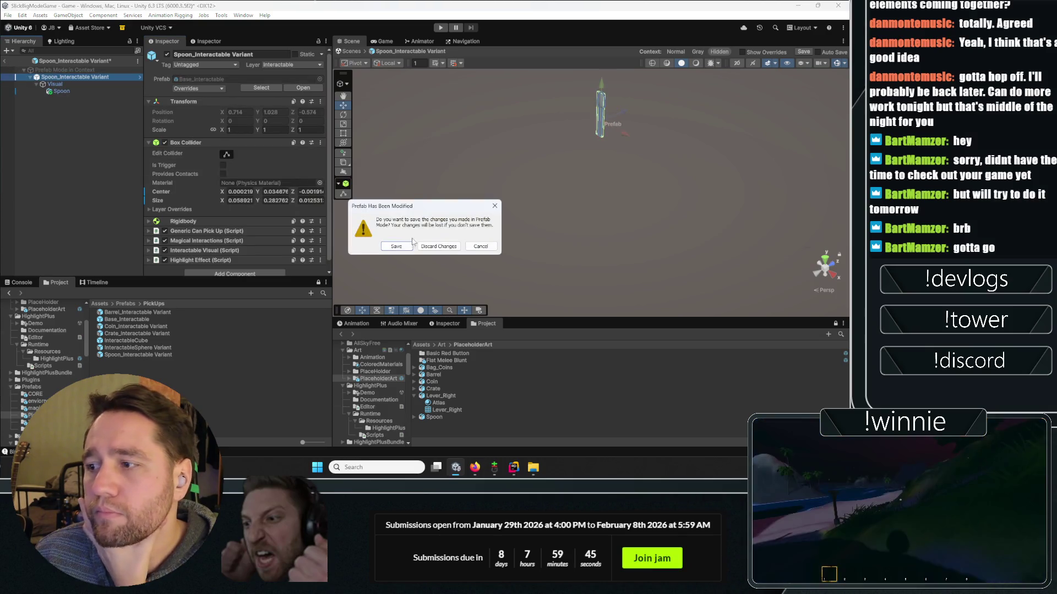
left_click(400, 246)
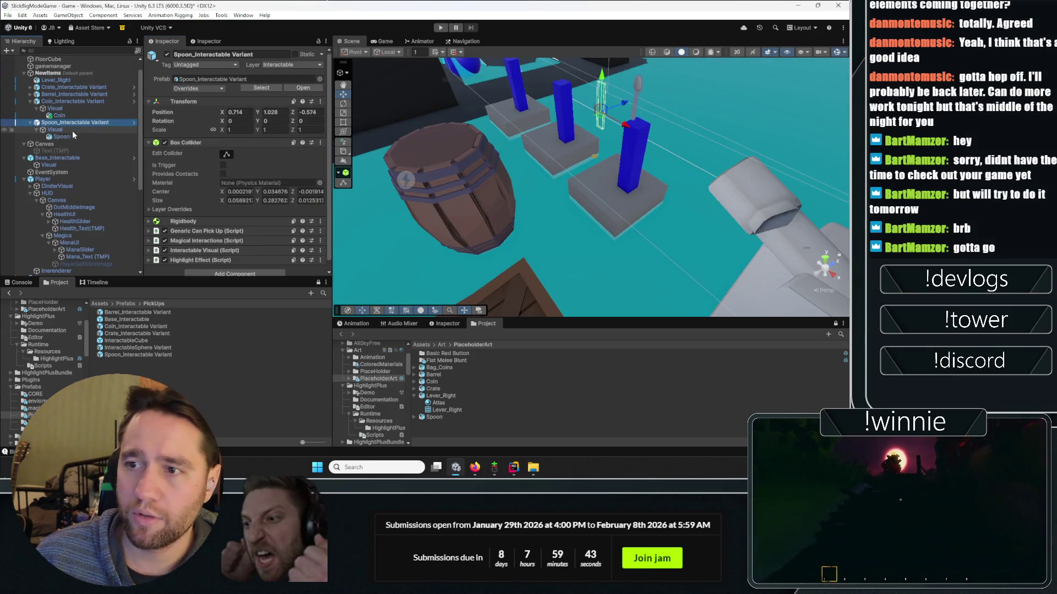
- Set the Spoon model's Position Z to 0.2408 inside the spoon interactable
left_click(59, 137)
left_click(64, 122)
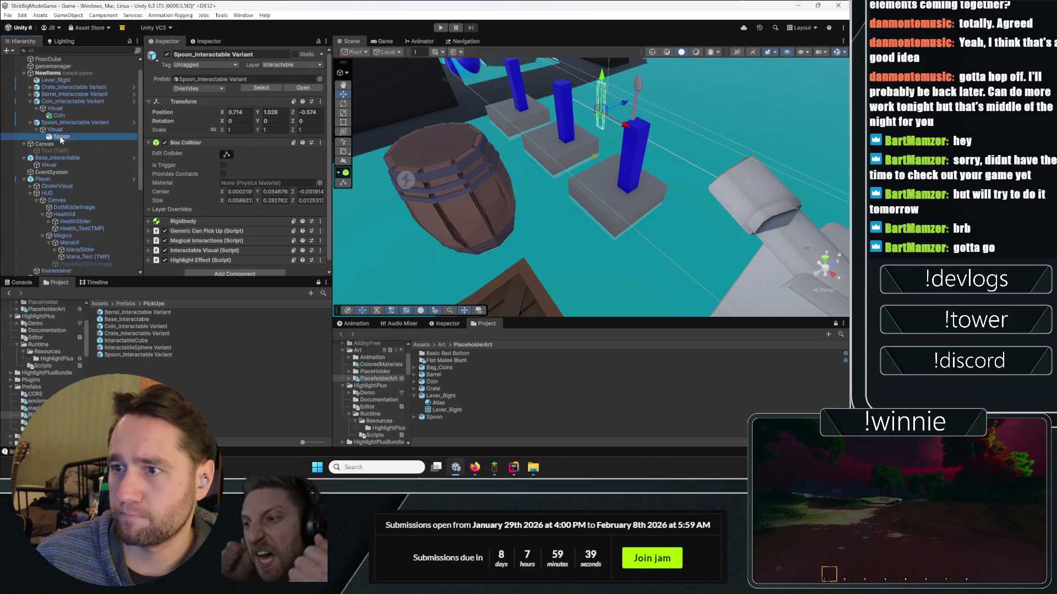
left_click(61, 137)
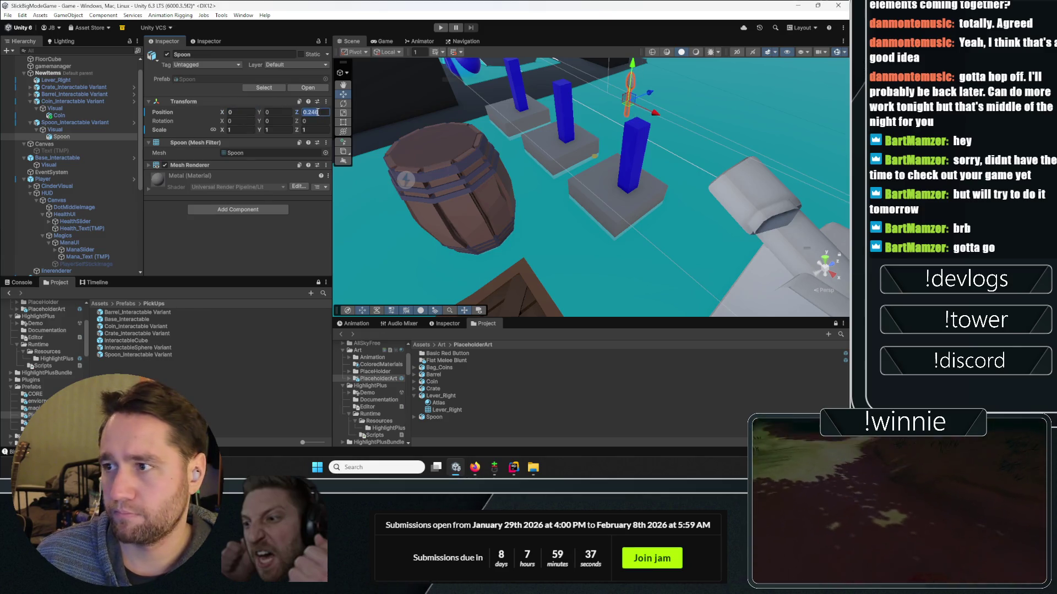
type("0.2408")
key("Return")
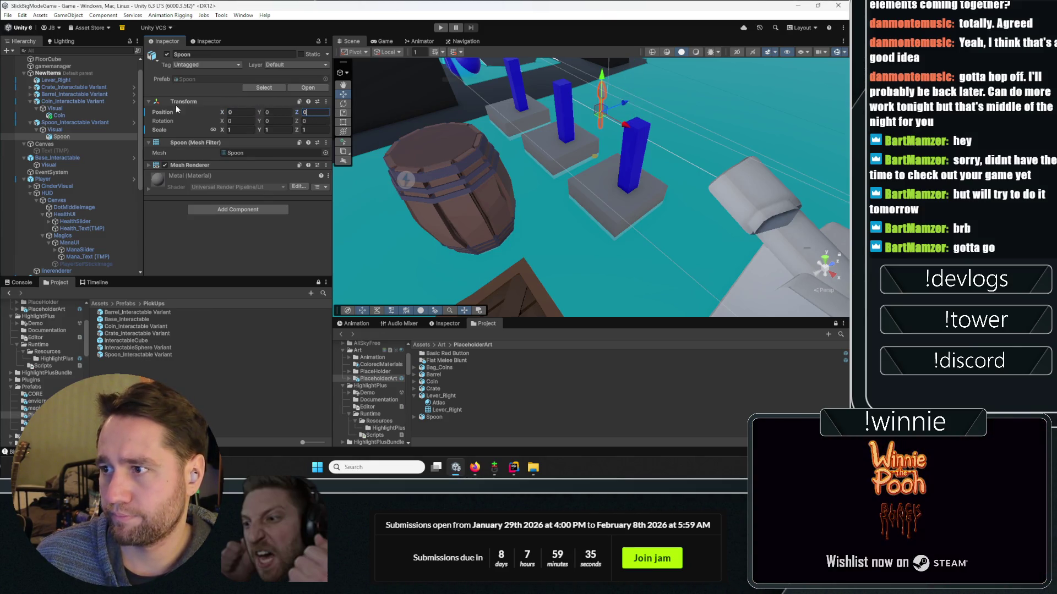
- Reselect Spoon_Interactable Variant and orbit to look over the barrel and crate
left_click(73, 123)
mouse_move(660, 198)
left_mouse_down()
mouse_move(446, 190)
mouse_move(462, 190)
left_mouse_up()
scroll(218, 205, "down", 1)
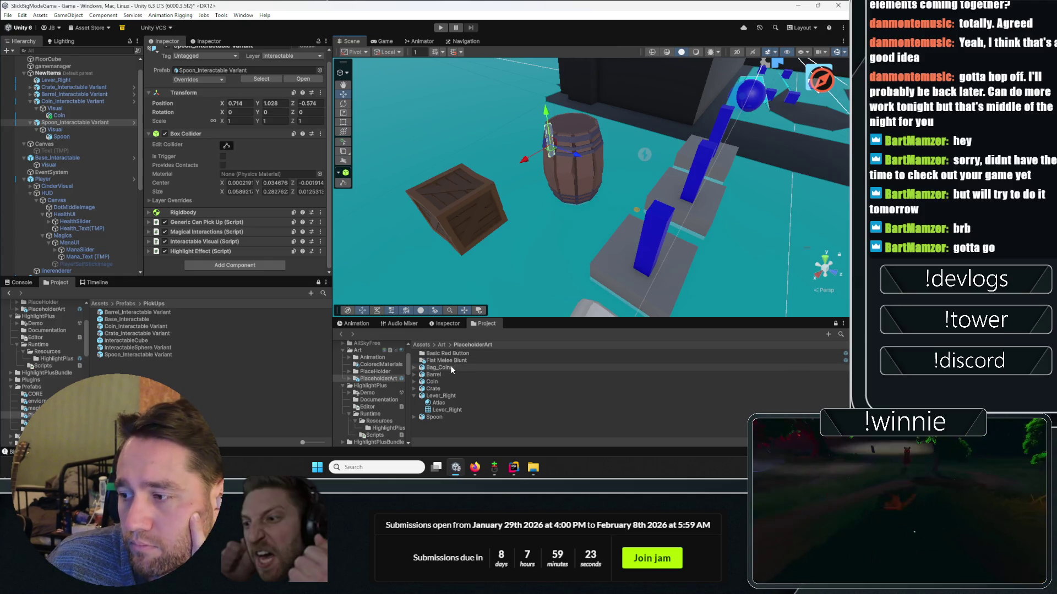
left_click(414, 396)
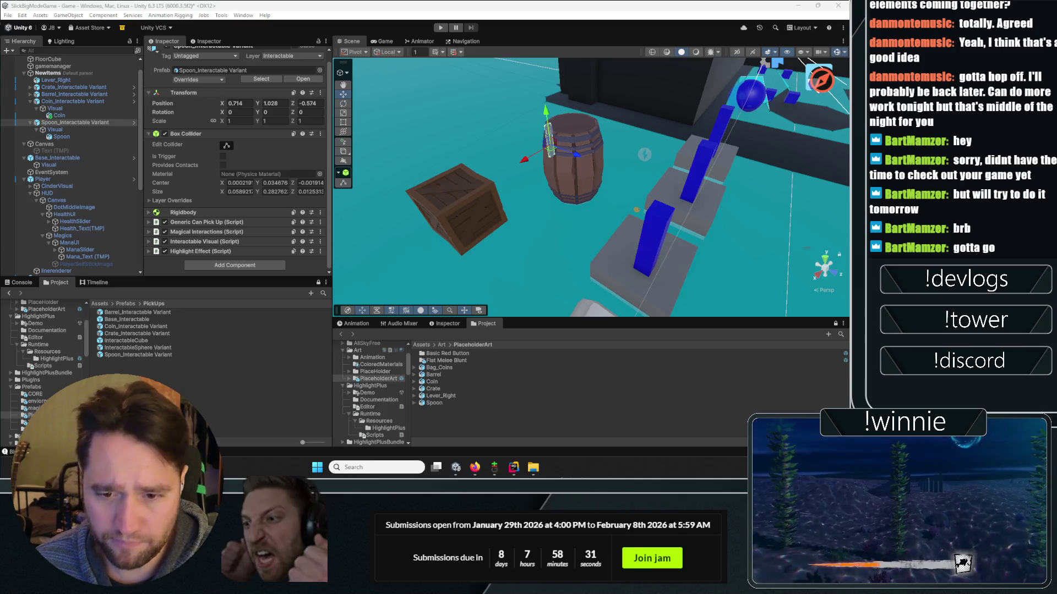
- Deselect Spoon_Interactable Variant by clicking empty space in the Scene view
left_click(603, 230)
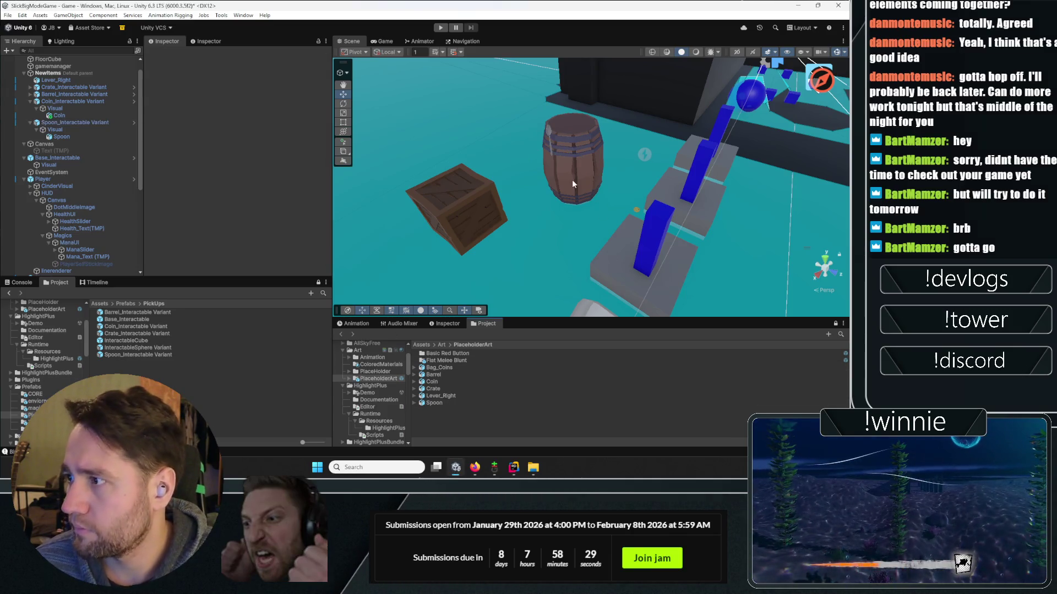
- Frame the linerenderer object and inspect the Bag_Coins model's import settings
left_click(56, 178)
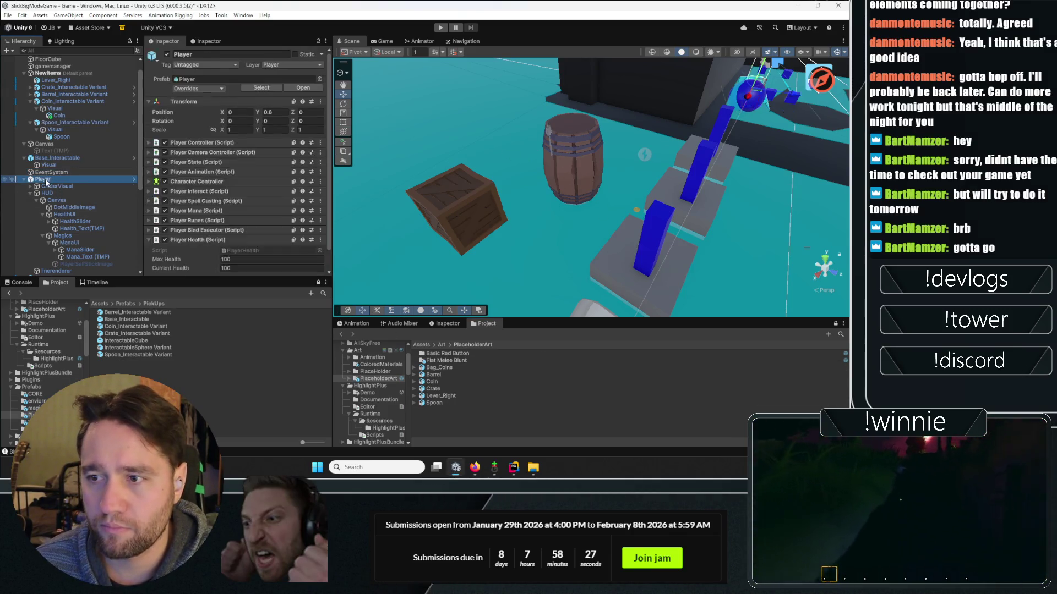
scroll(55, 246, "down", 5)
left_click(54, 165)
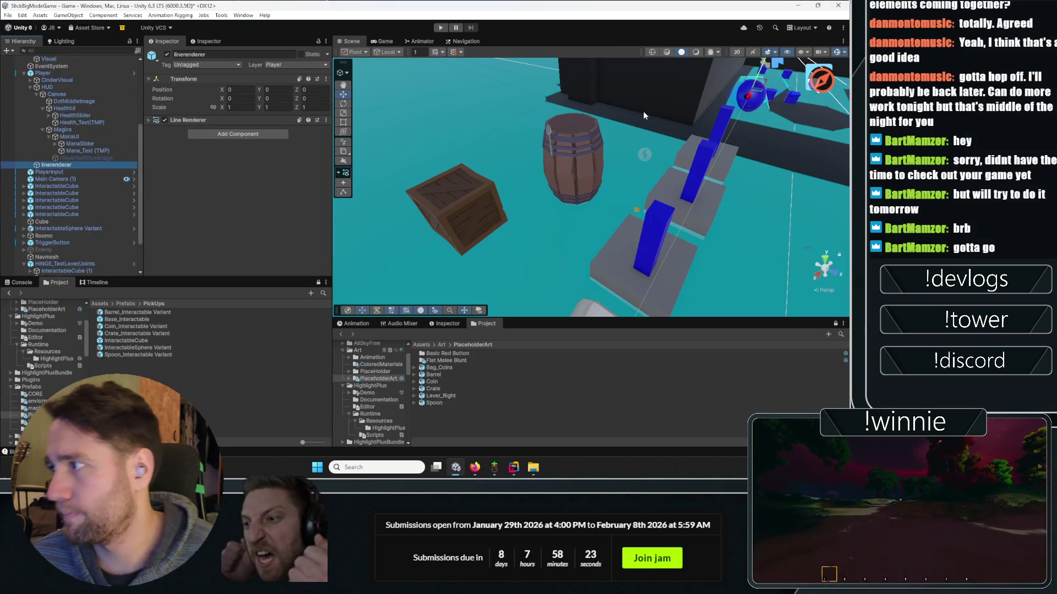
key("f")
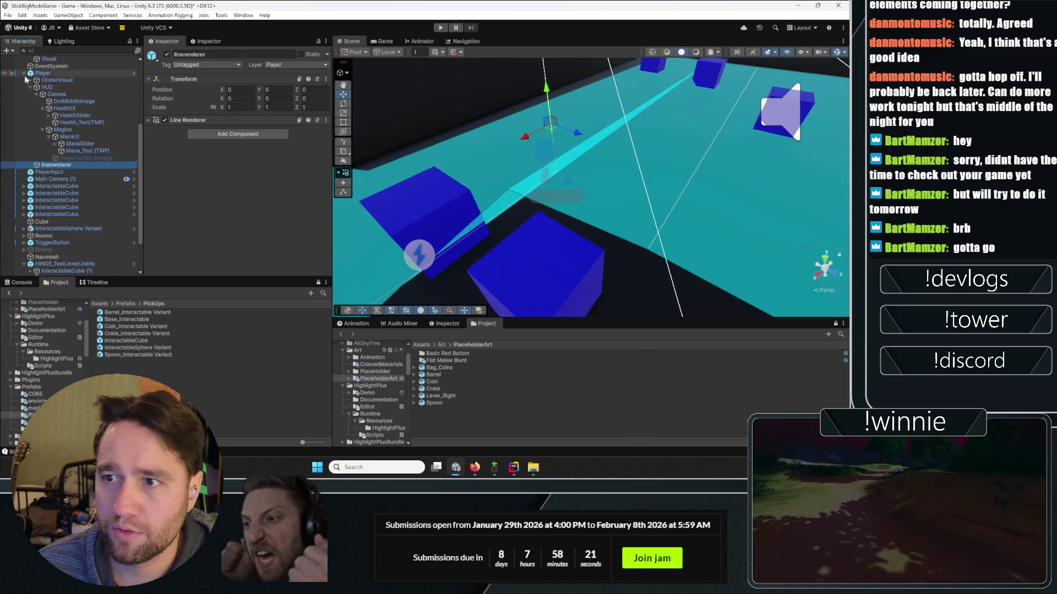
scroll(26, 80, "up", 6)
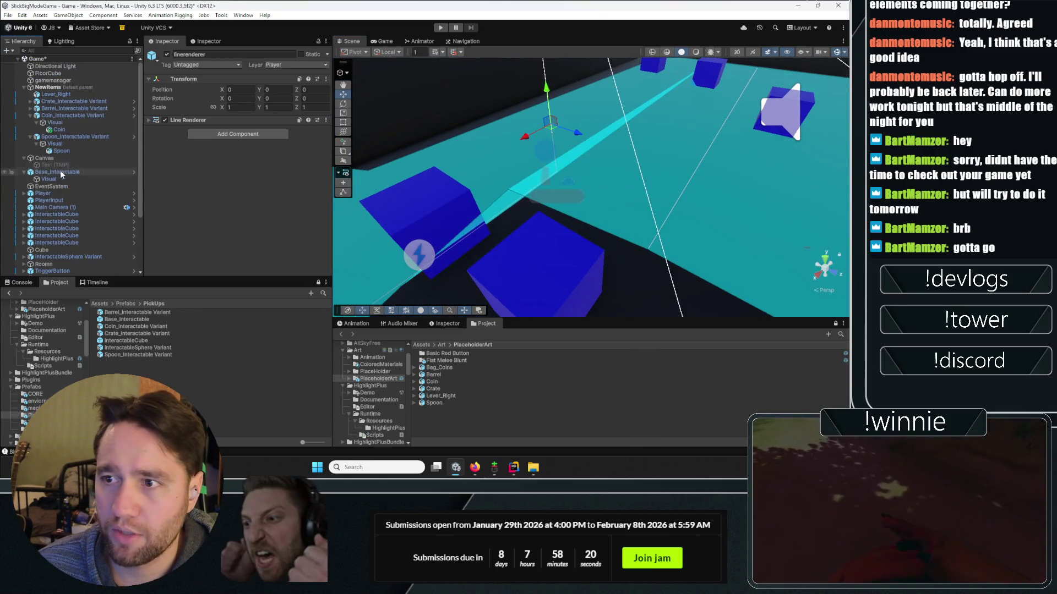
left_click(449, 368)
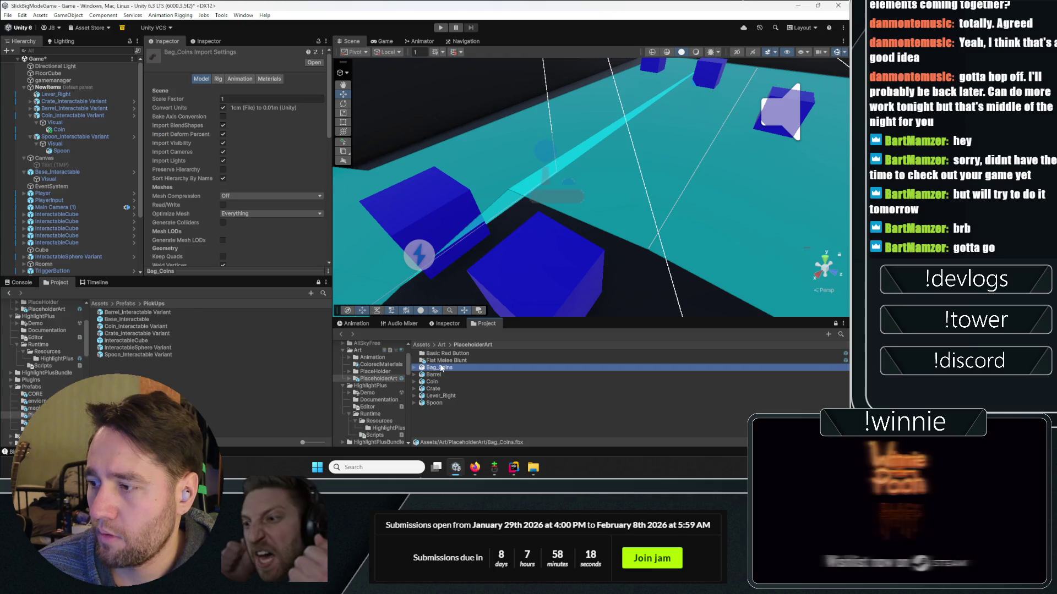
- Create a Base_Interactable prefab variant named 'Bag_Interactable Variant'
right_click(124, 319)
mouse_move(170, 71)
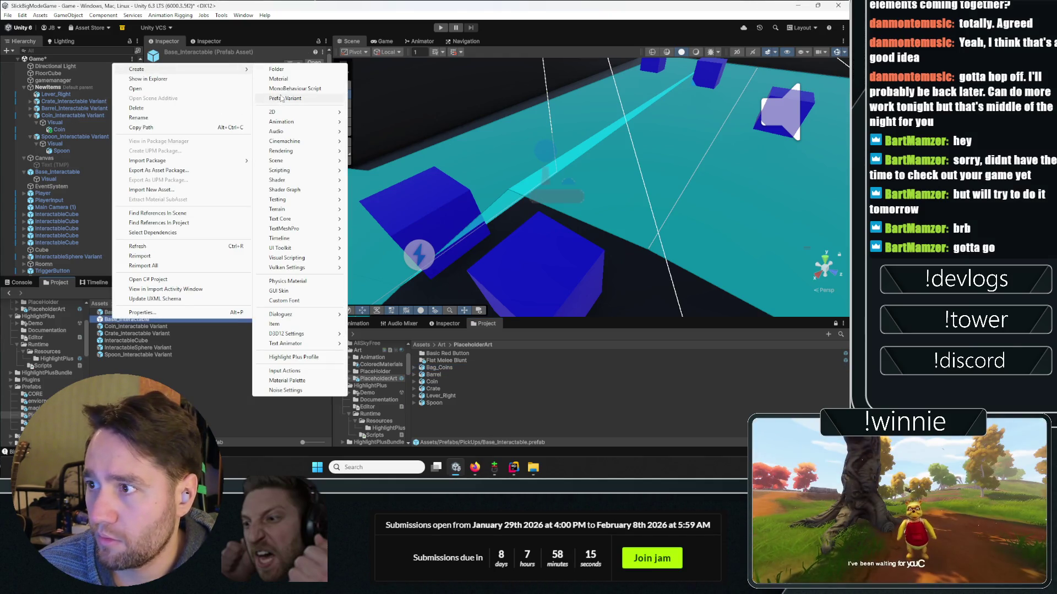
left_click(282, 98)
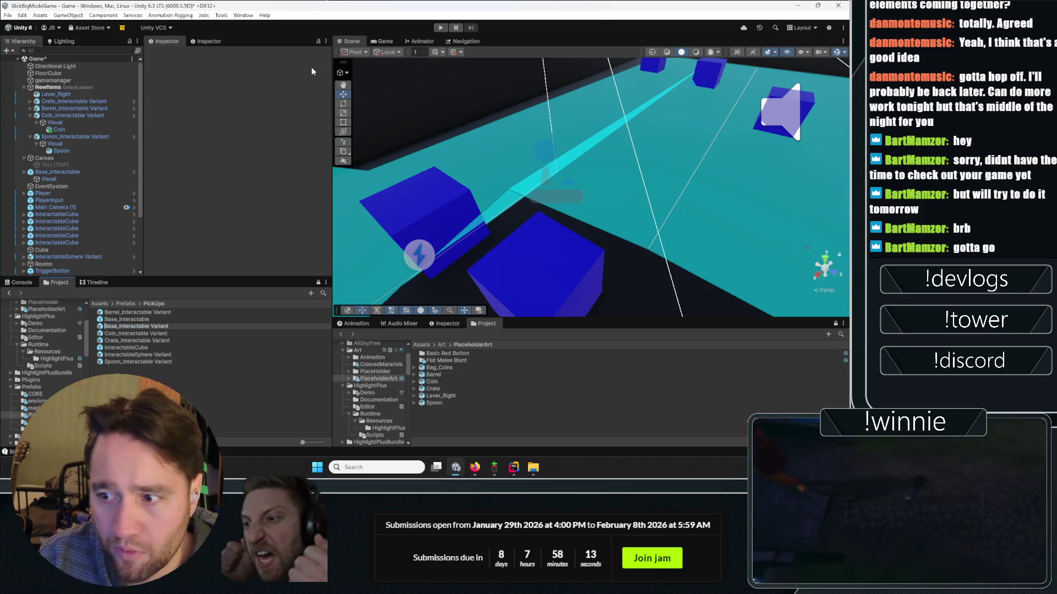
type("Bag_Interactable Variant")
key("Return")
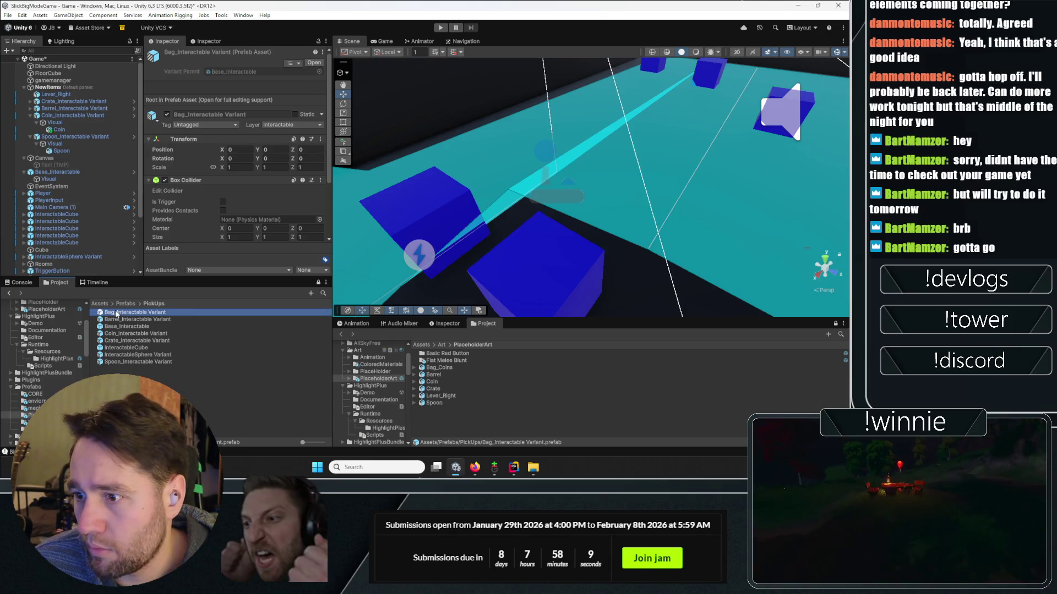
- Place a Bag_Interactable Variant beside the barrel and crate and set its Bag_Coins scale to 1
left_click_drag(117, 314, 491, 255)
key("f")
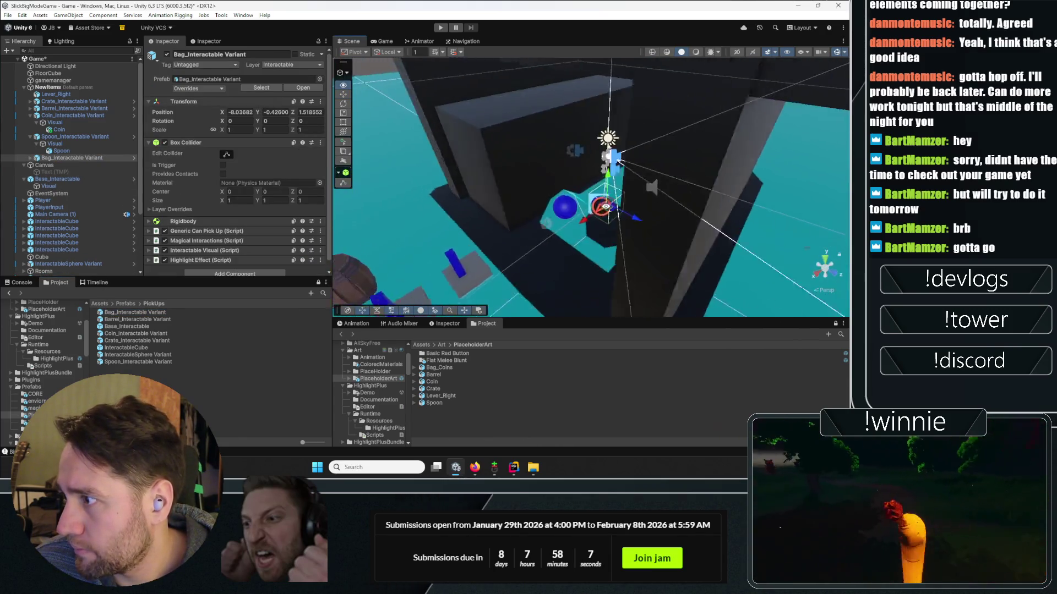
mouse_move(610, 208)
left_mouse_down()
mouse_move(583, 182)
mouse_move(441, 264)
left_mouse_up()
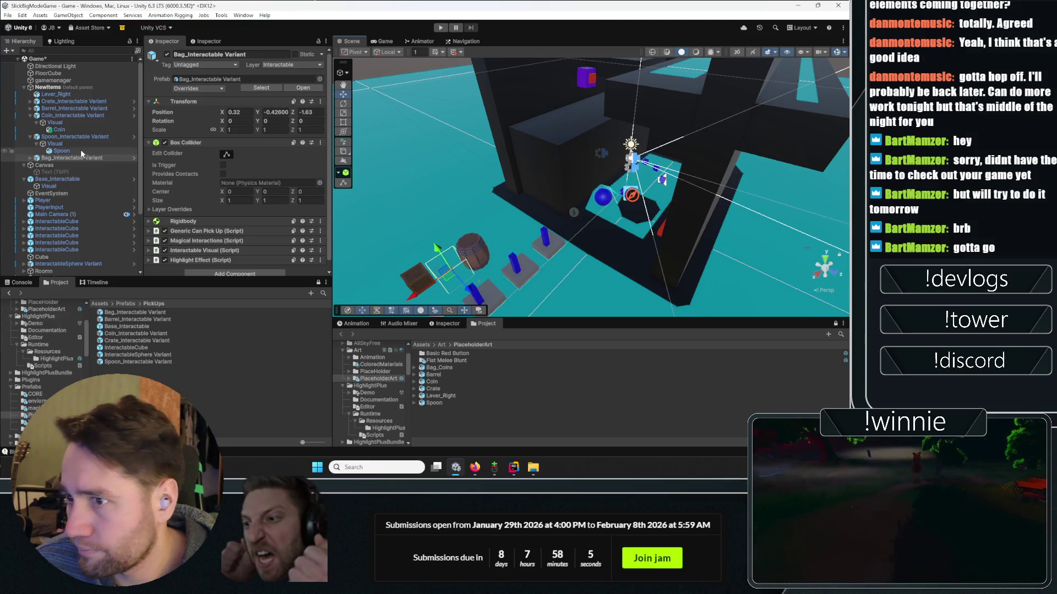
left_click(31, 158)
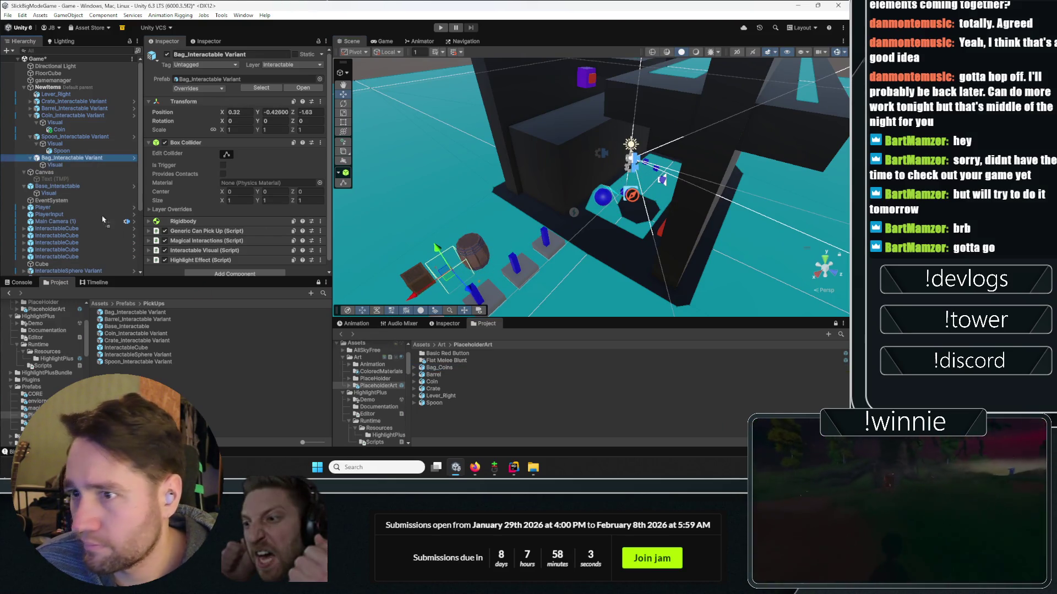
left_click(63, 172)
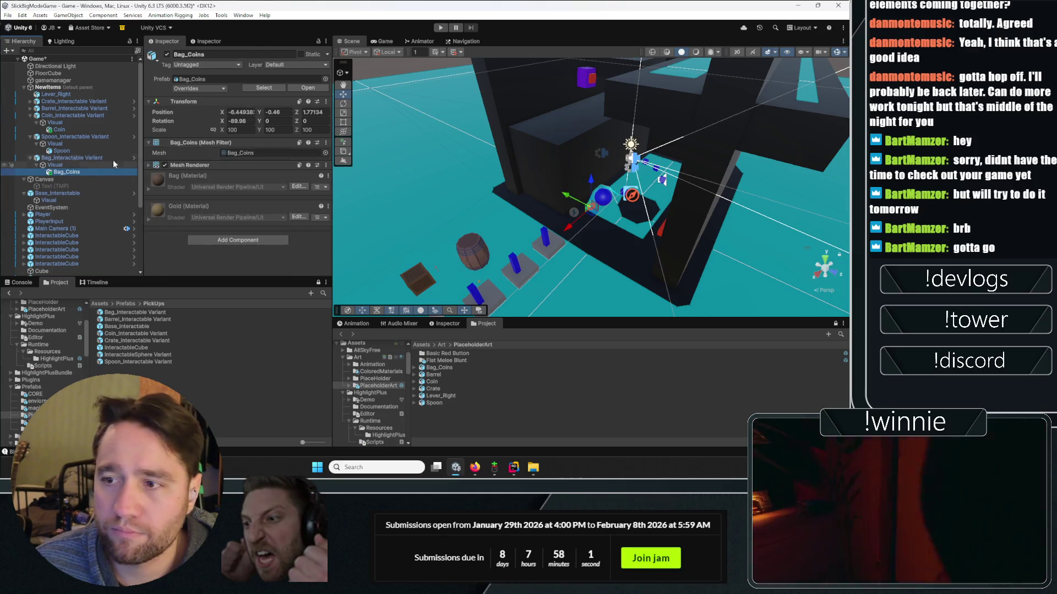
left_click(243, 130)
type("1")
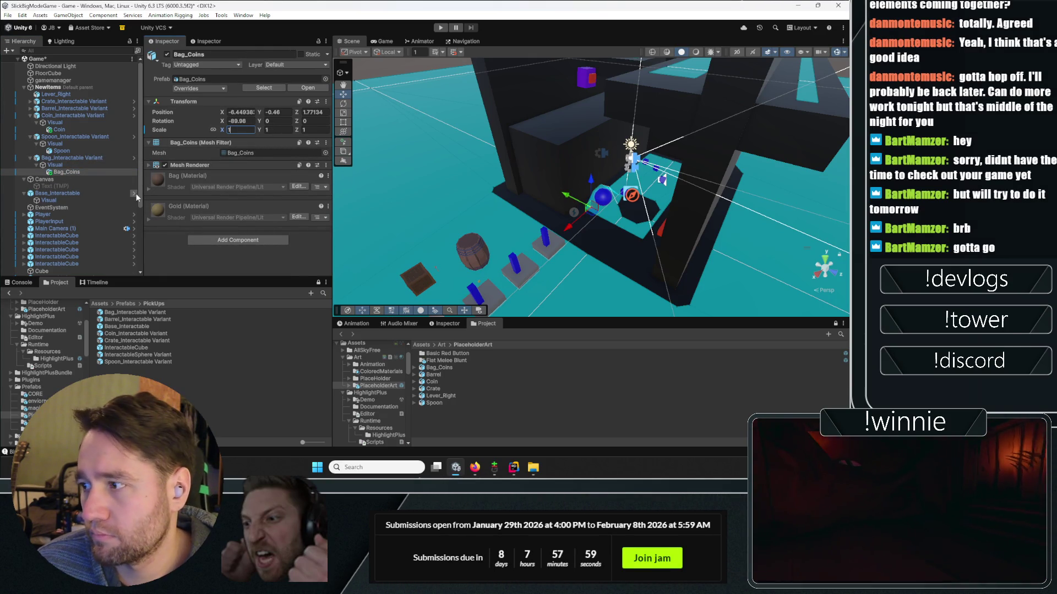
- Raise the Bag_Interactable Variant's collider box upward
left_click(72, 158)
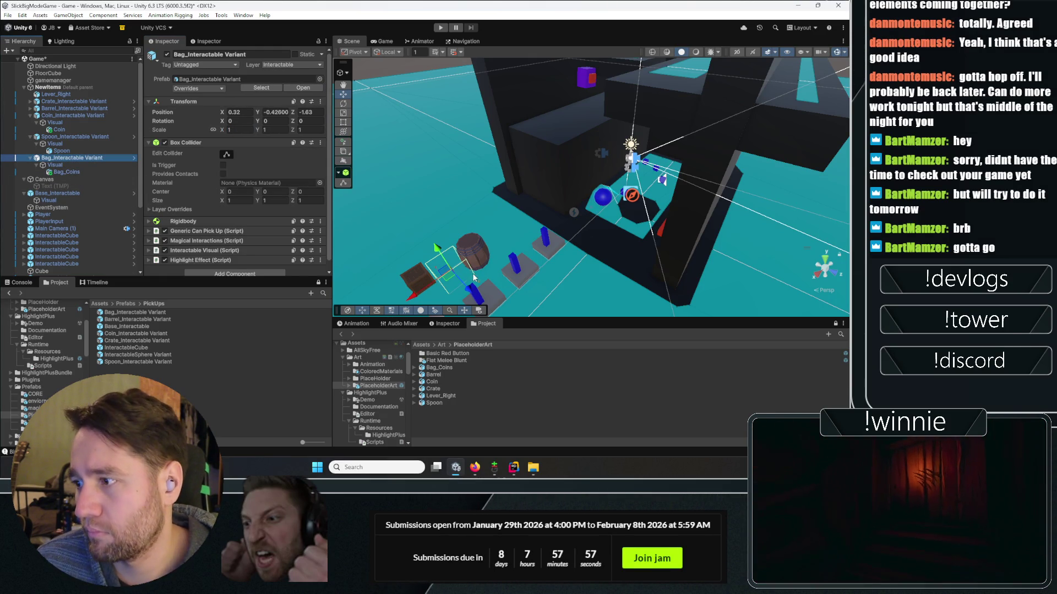
key("f")
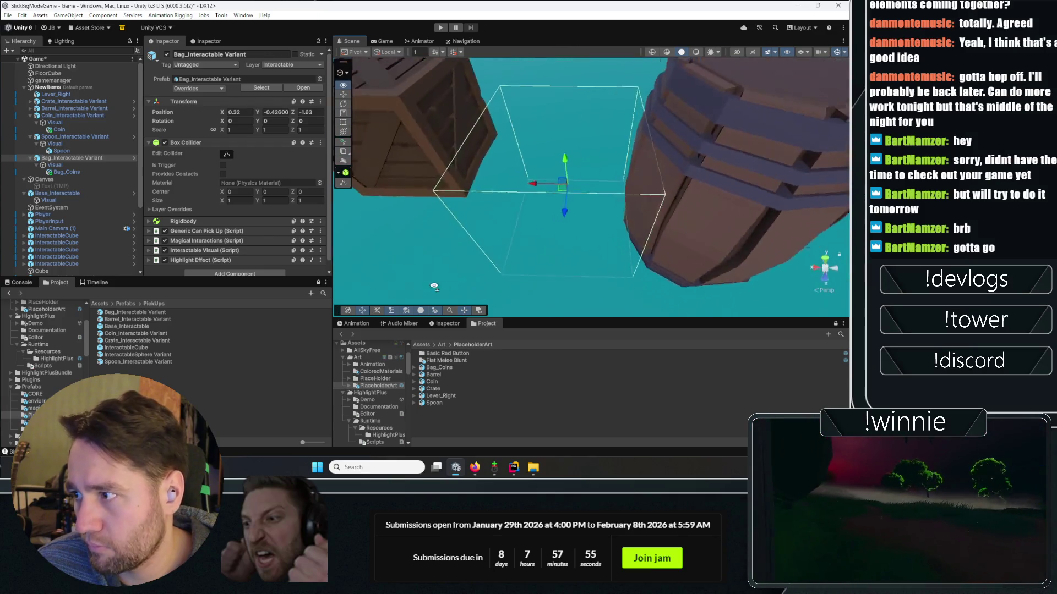
scroll(435, 286, "down", 3)
mouse_move(599, 185)
left_mouse_down()
mouse_move(594, 165)
mouse_move(56, 113)
left_mouse_up()
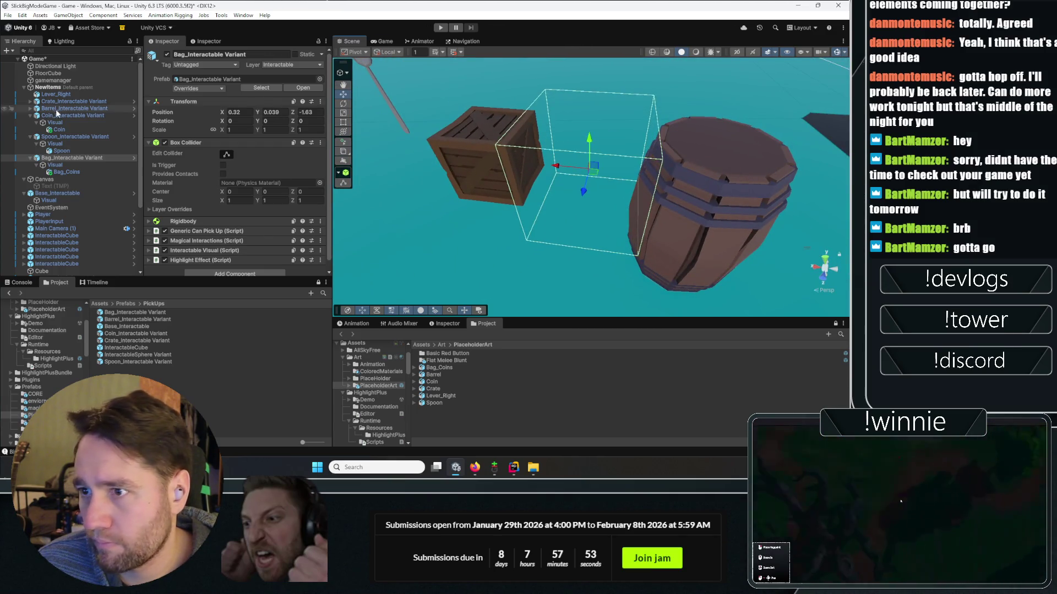
- Set the Bag_Coins X rotation to 0 and restore its scale to 100
left_click(67, 172)
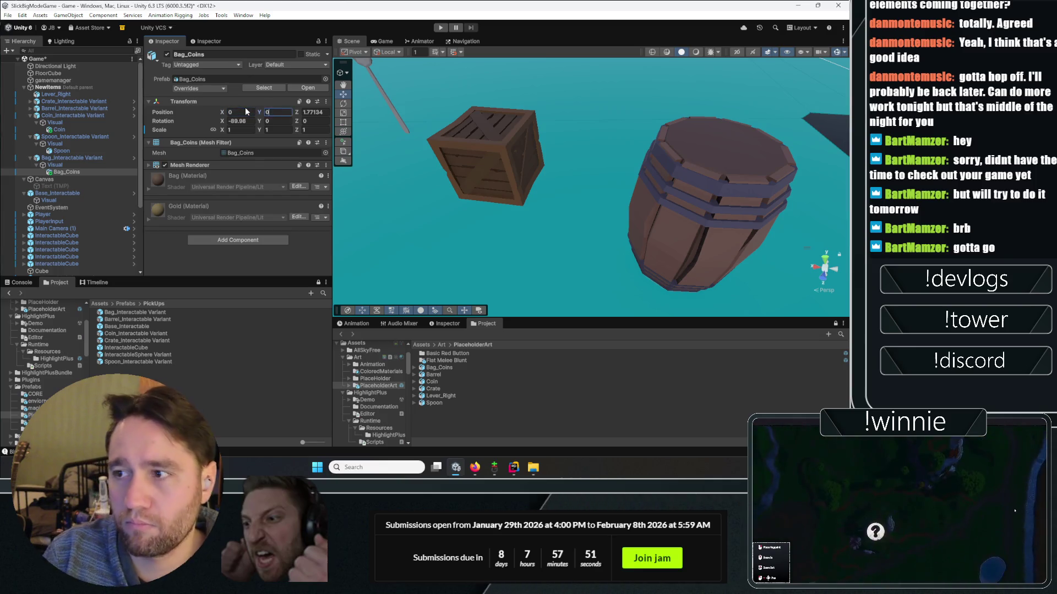
type("0")
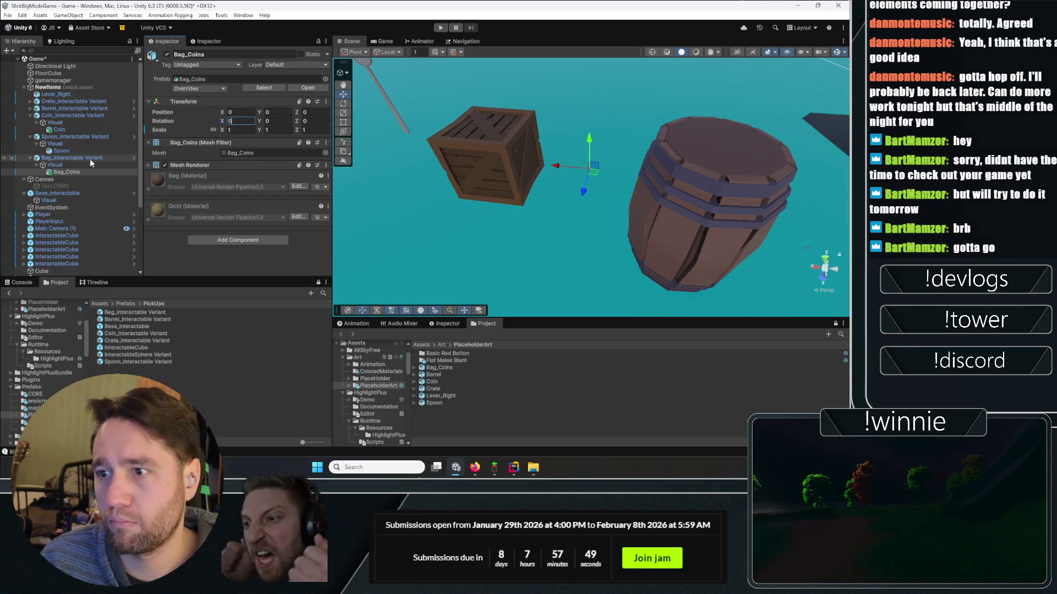
left_click(92, 158)
left_click(66, 172)
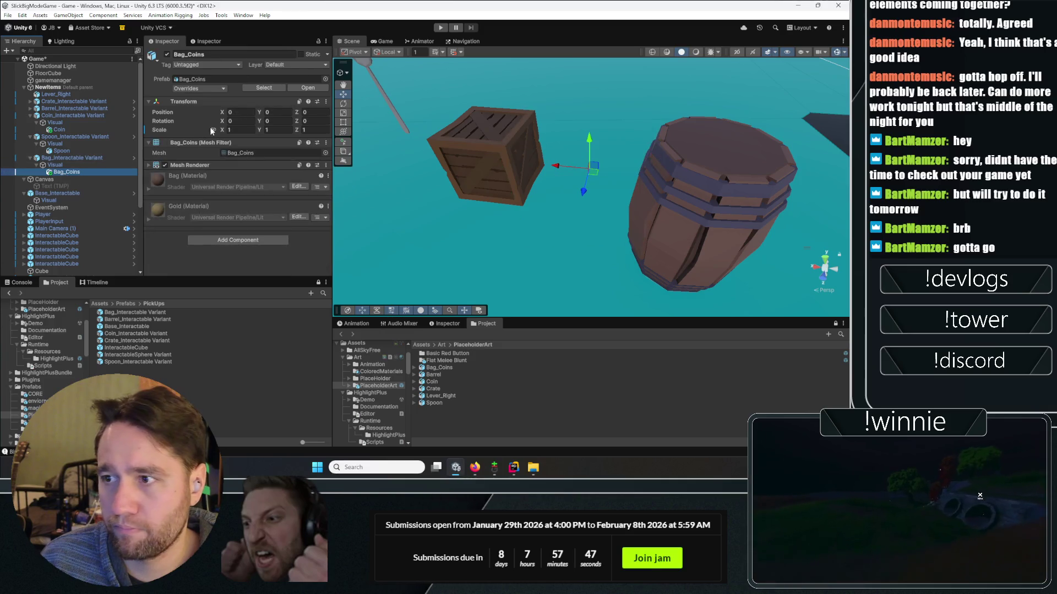
left_click(250, 130)
type("00")
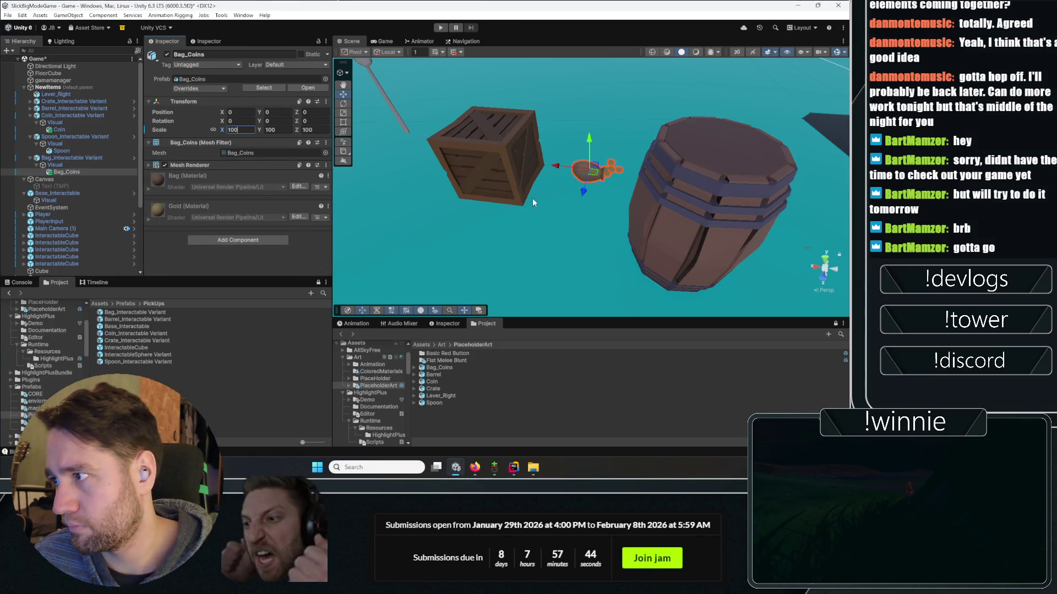
key("Return")
key("f")
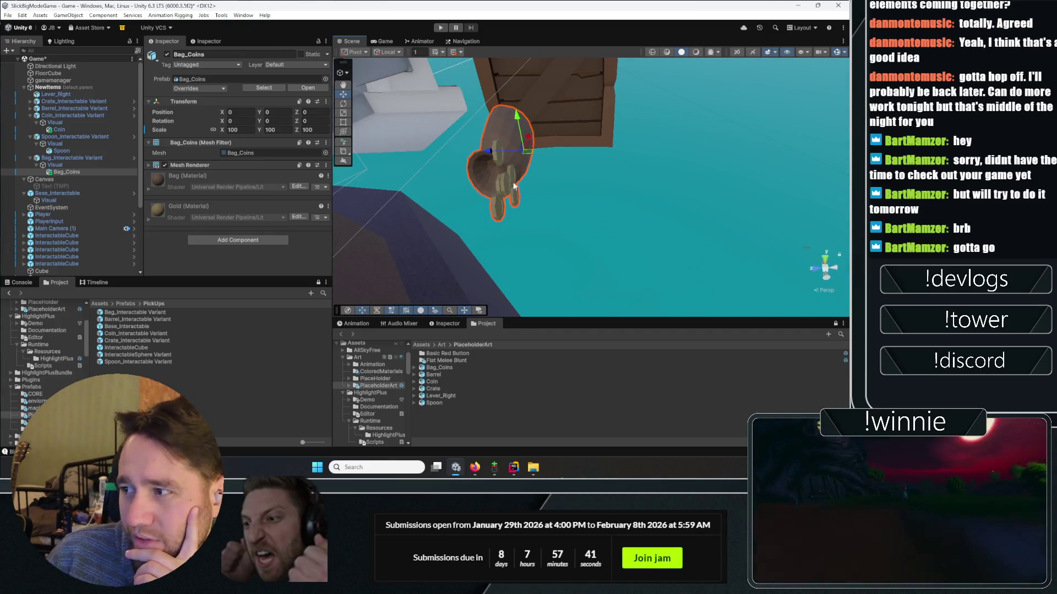
- Remove the bag from the scene and delete the Bag_Interactable Variant prefab and Bag_Coins model
left_click(62, 158)
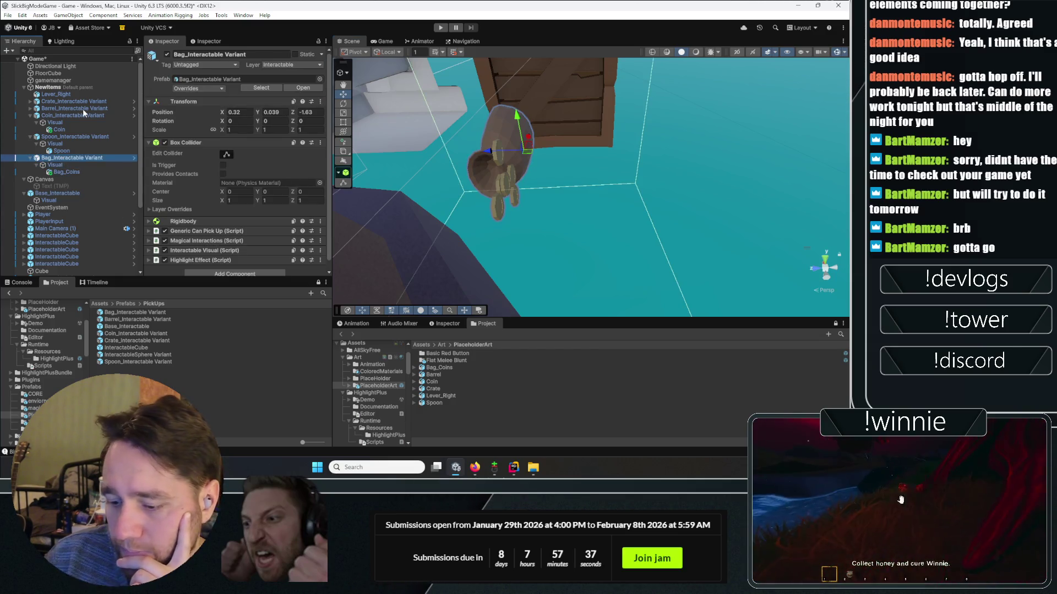
key("Delete")
left_click(151, 312)
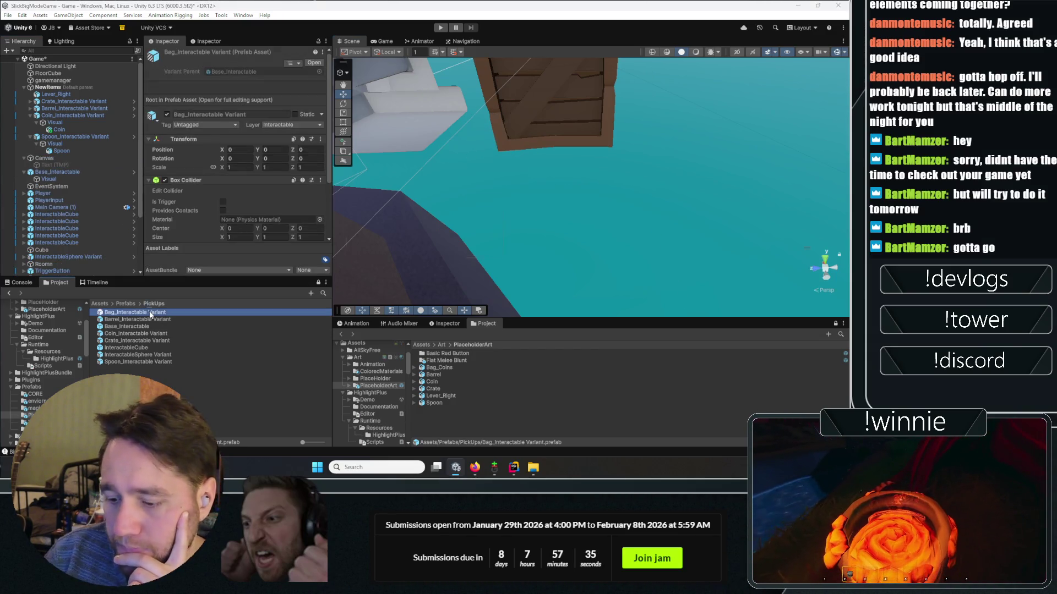
key("Delete")
key("Return")
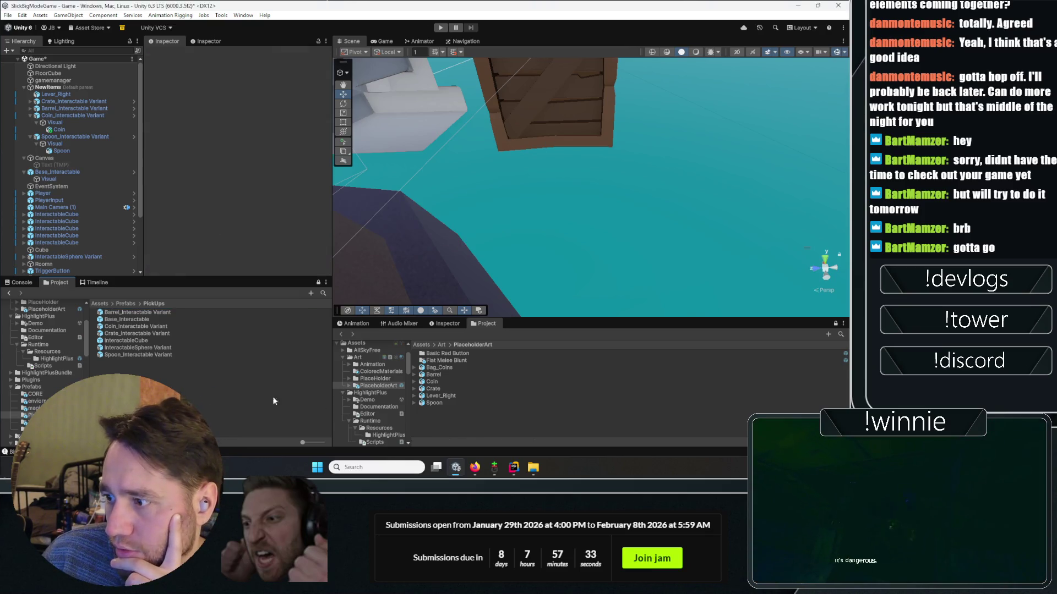
left_click(440, 367)
key("Delete")
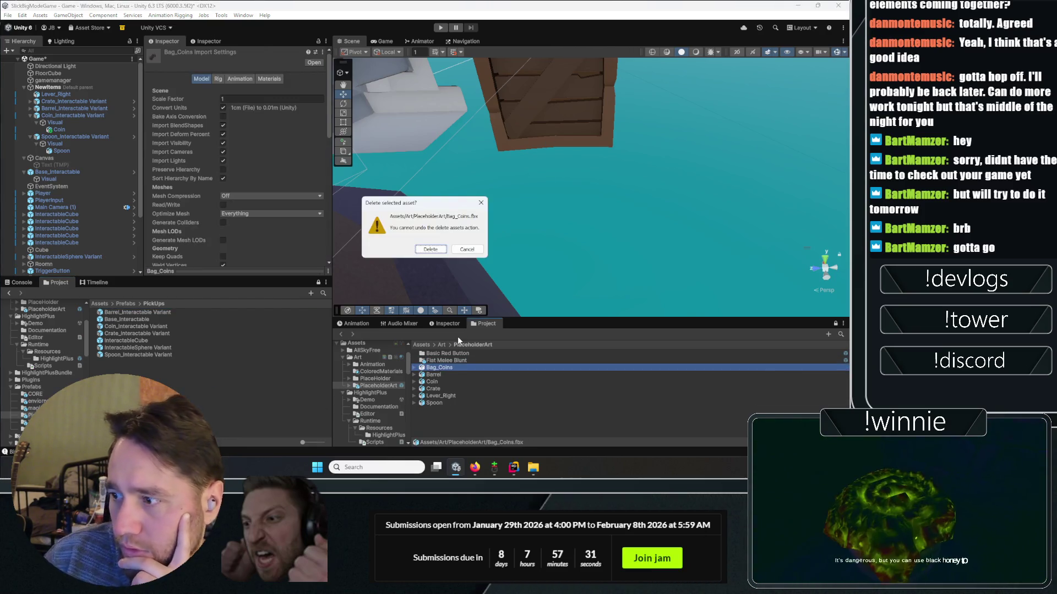
left_click(431, 249)
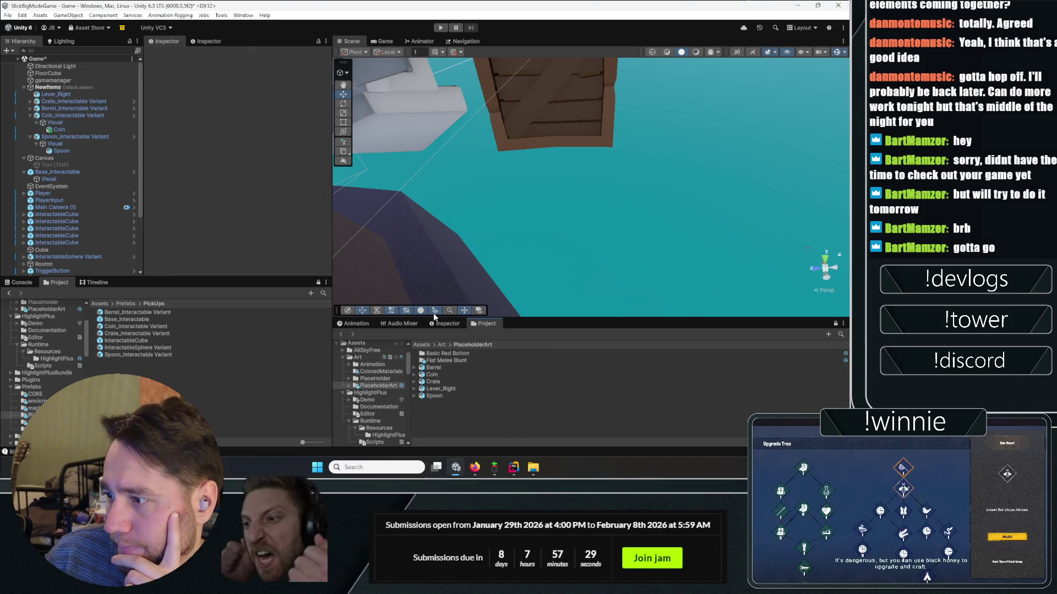
- Select the Spoon model and switch to the Poly Pizza browser window
left_click(439, 396)
mouse_move(474, 467)
left_click(558, 410)
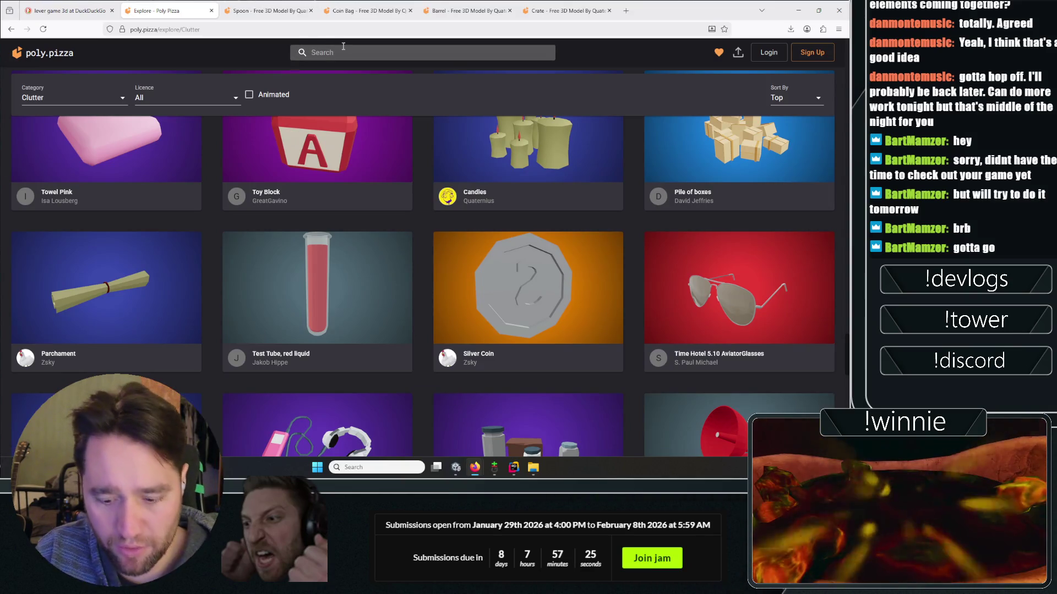
- Search Poly Pizza for 'lever' and 'switch' models and browse the switch results
type("lever")
key("Return")
key("ctrl+Tab")
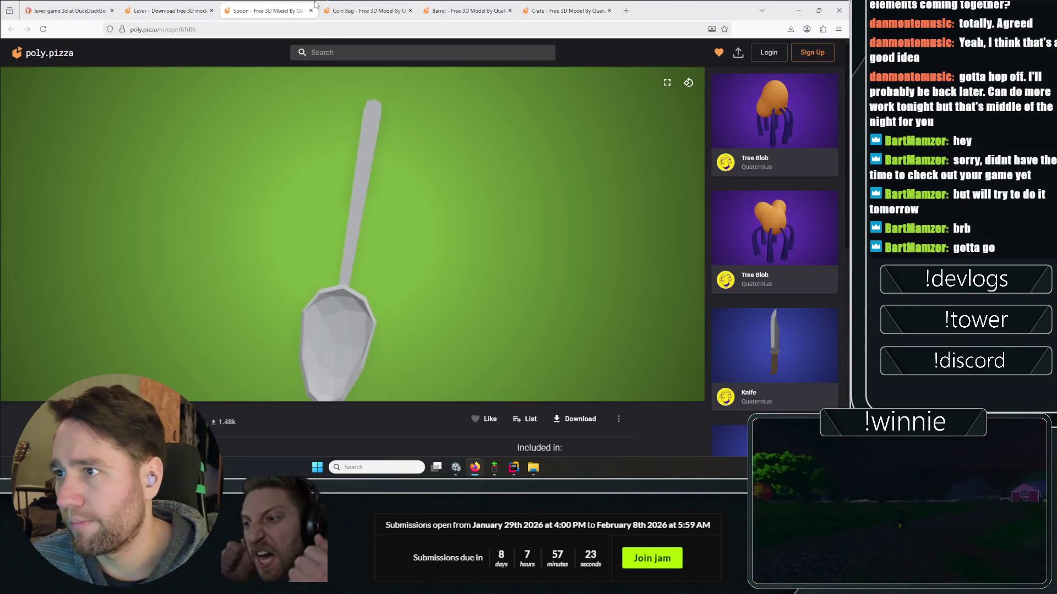
left_click(357, 58)
type("switch")
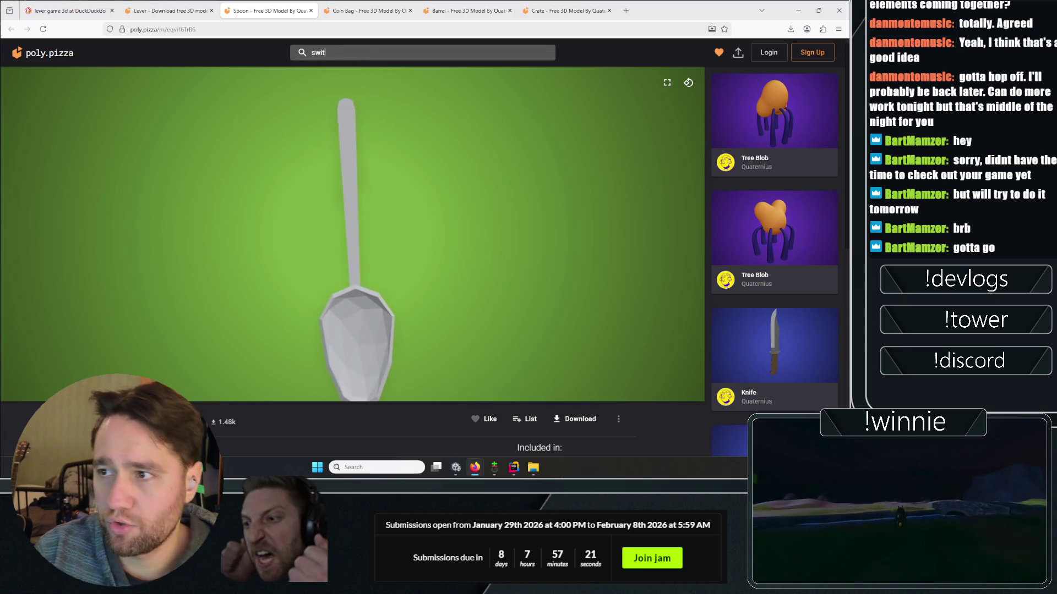
key("Return")
scroll(486, 167, "down", 2)
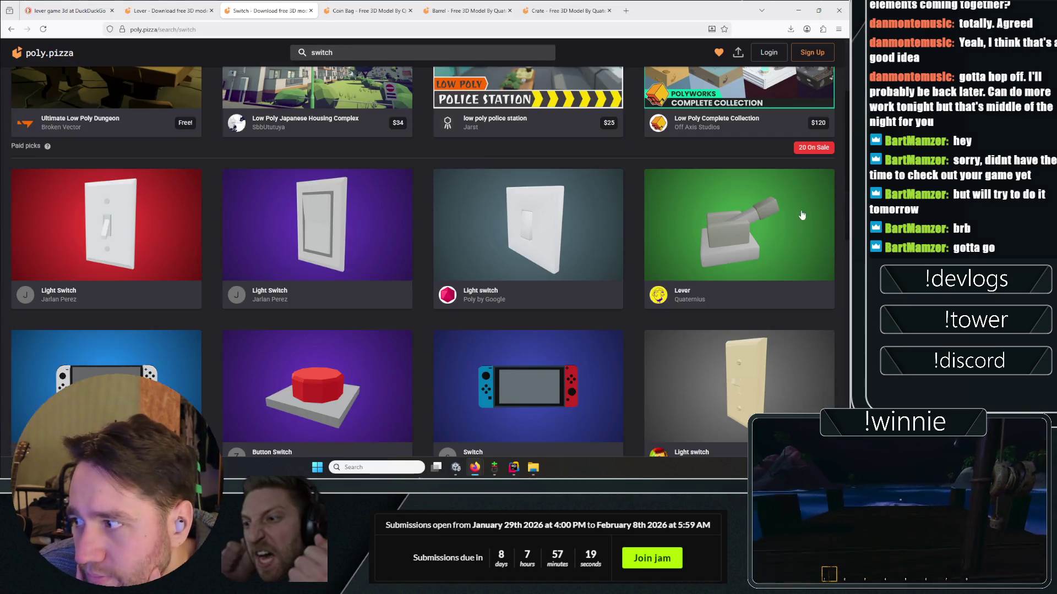
scroll(528, 223, "down", 6)
scroll(312, 223, "up", 3)
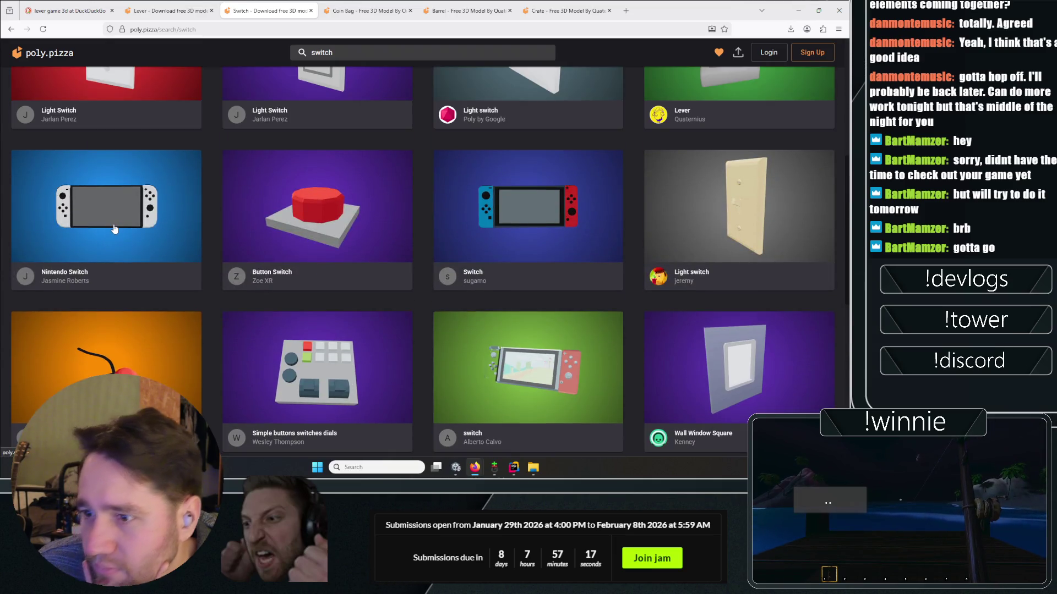
scroll(124, 218, "down", 5)
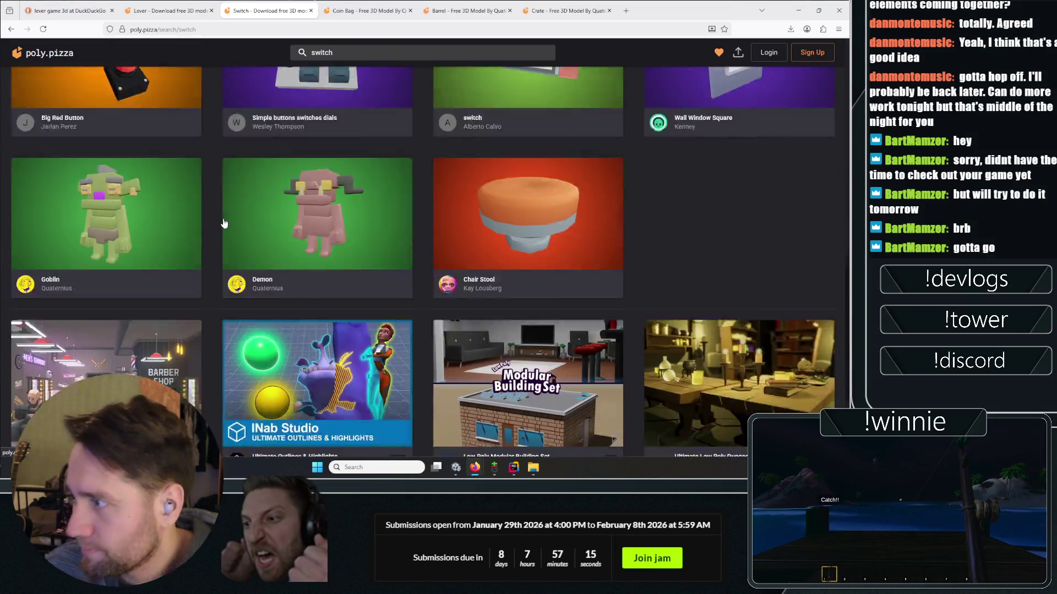
scroll(235, 226, "up", 10)
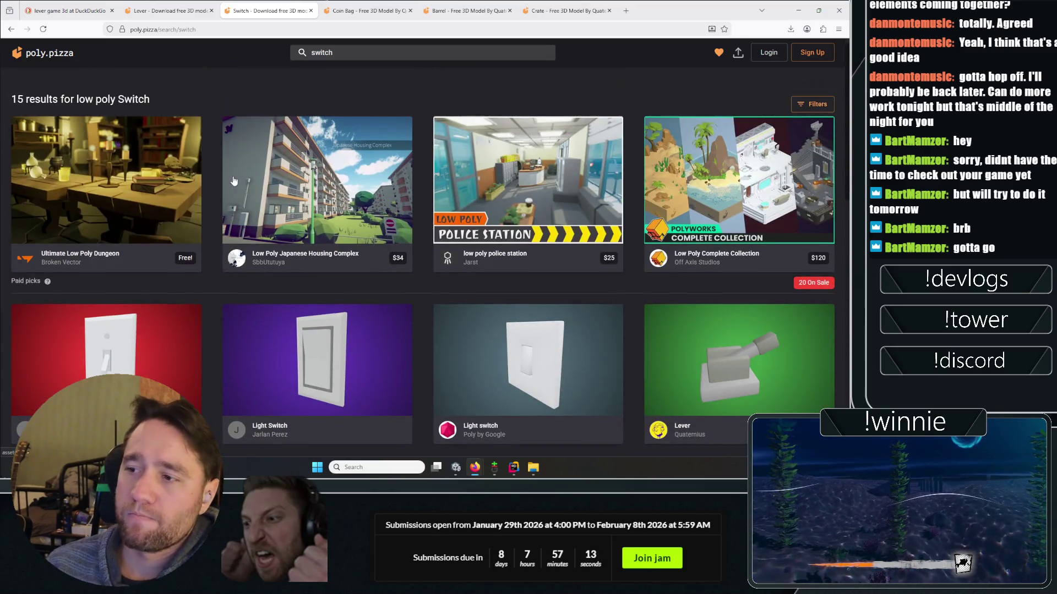
- Go back to the lever search results and look through them
left_click(183, 8)
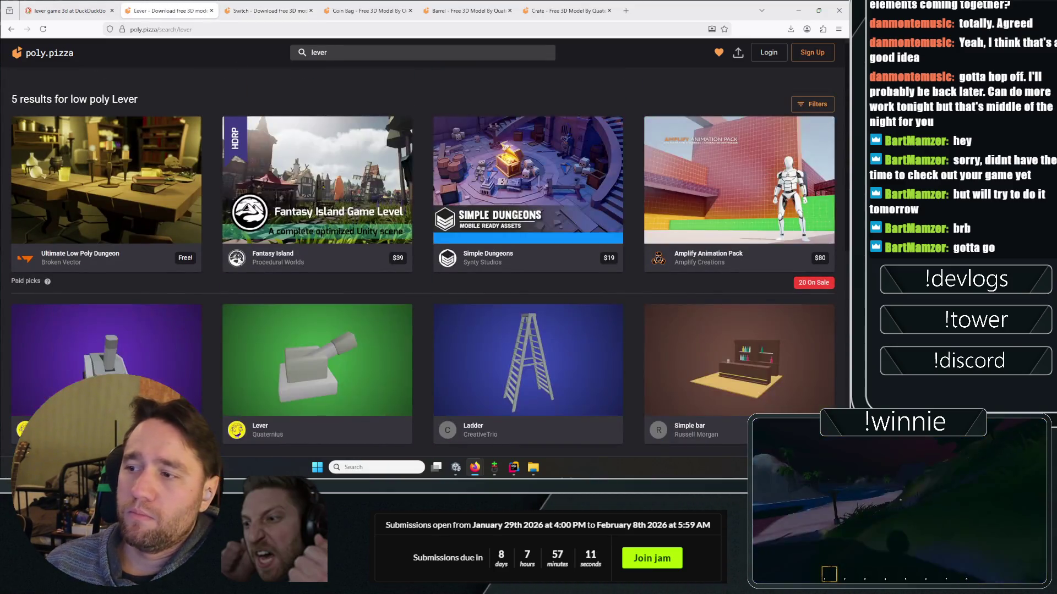
scroll(225, 283, "down", 4)
scroll(338, 280, "up", 1)
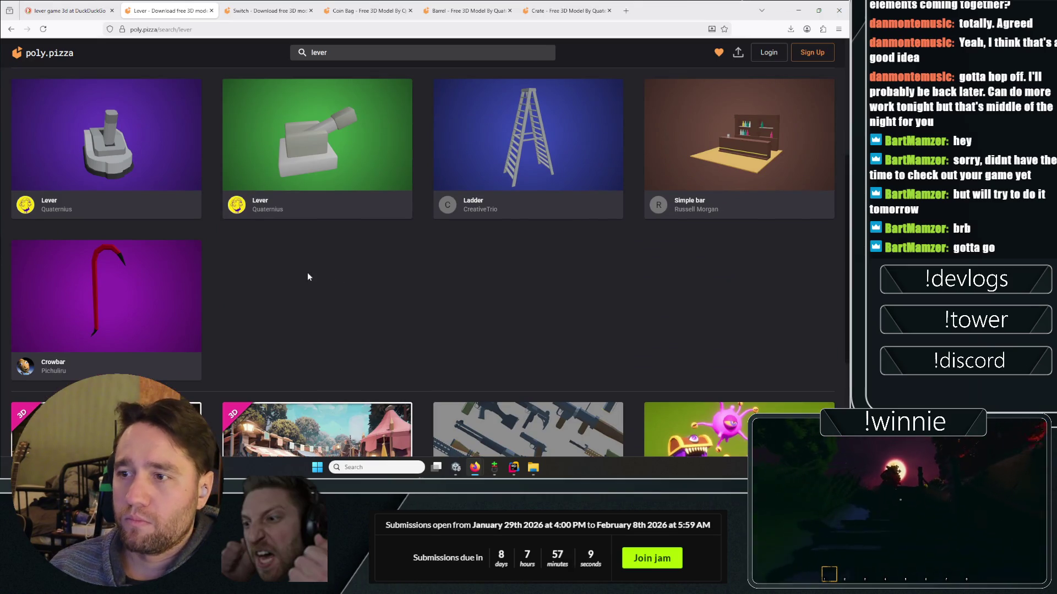
scroll(384, 150, "up", 3)
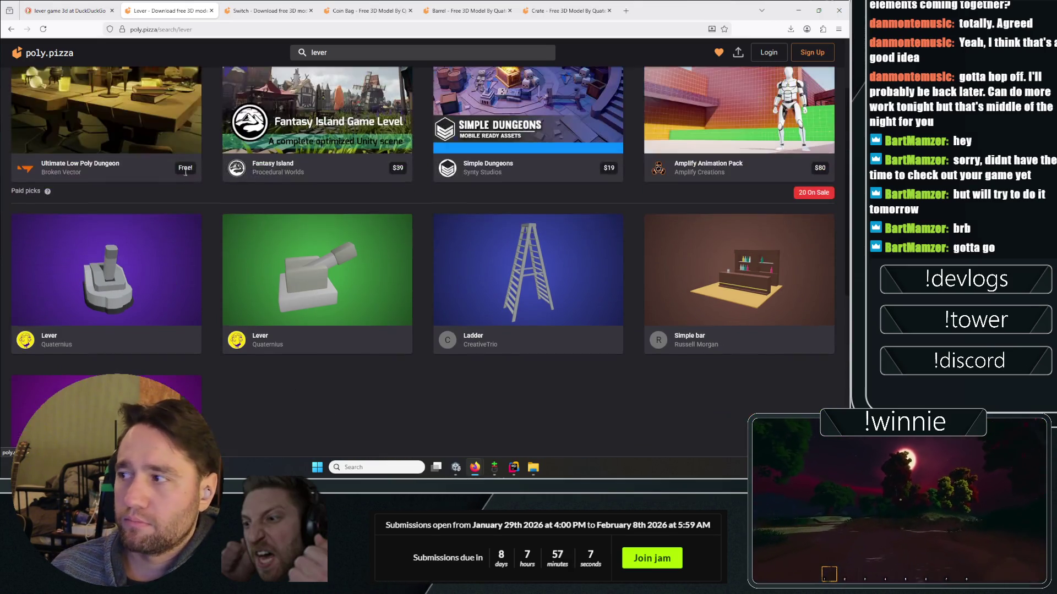
scroll(188, 194, "down", 3)
- Open the Lever model in a new tab, download it as Lever.zip, and return to Unity
right_click(144, 171)
left_click(151, 177)
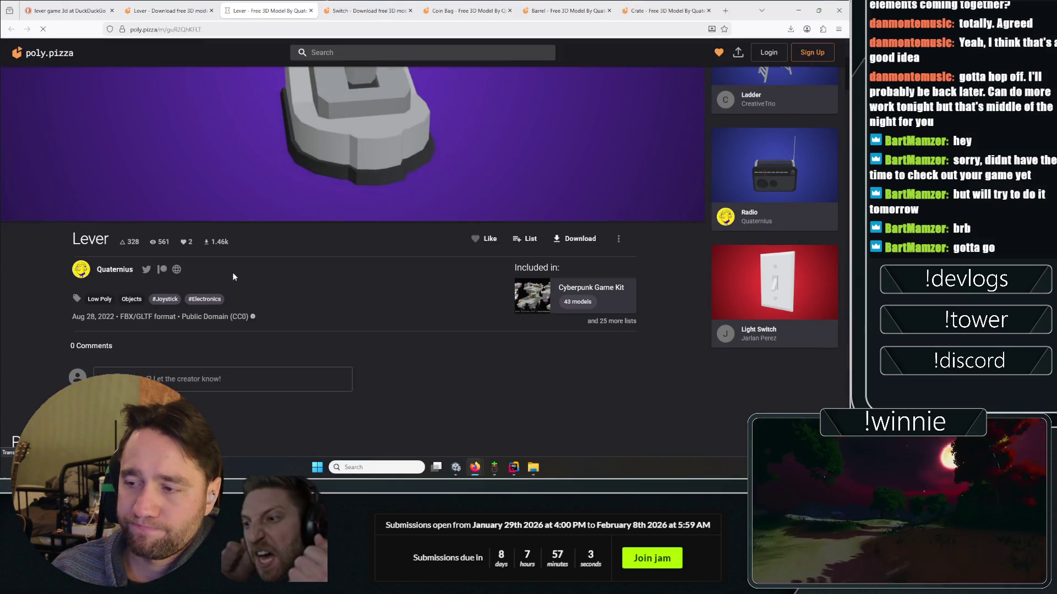
mouse_move(266, 275)
left_mouse_down()
mouse_move(262, 242)
mouse_move(247, 264)
mouse_move(269, 330)
mouse_move(484, 314)
left_mouse_up()
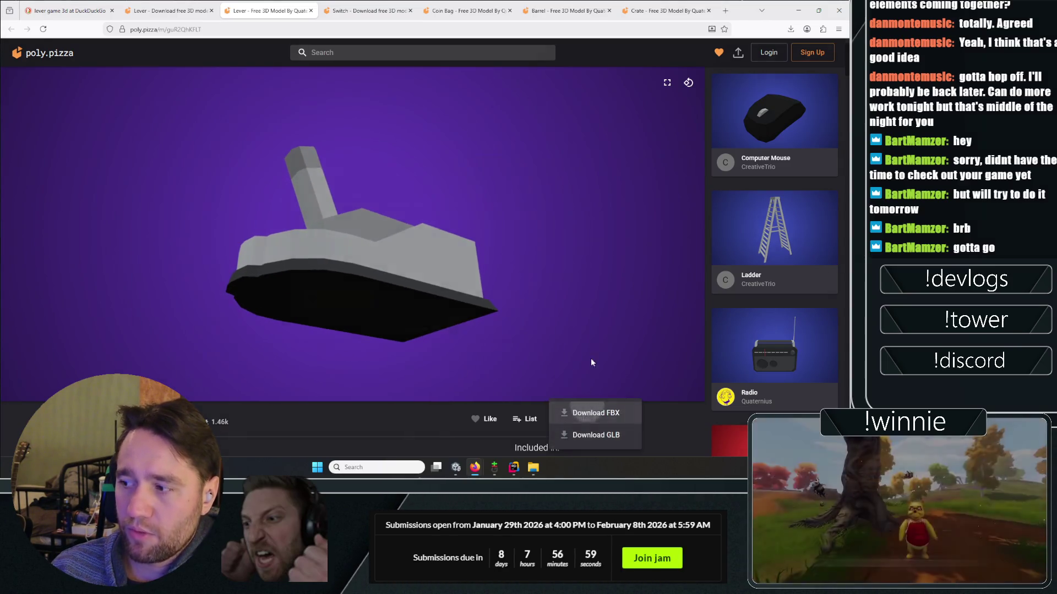
left_click(590, 412)
left_click(532, 299)
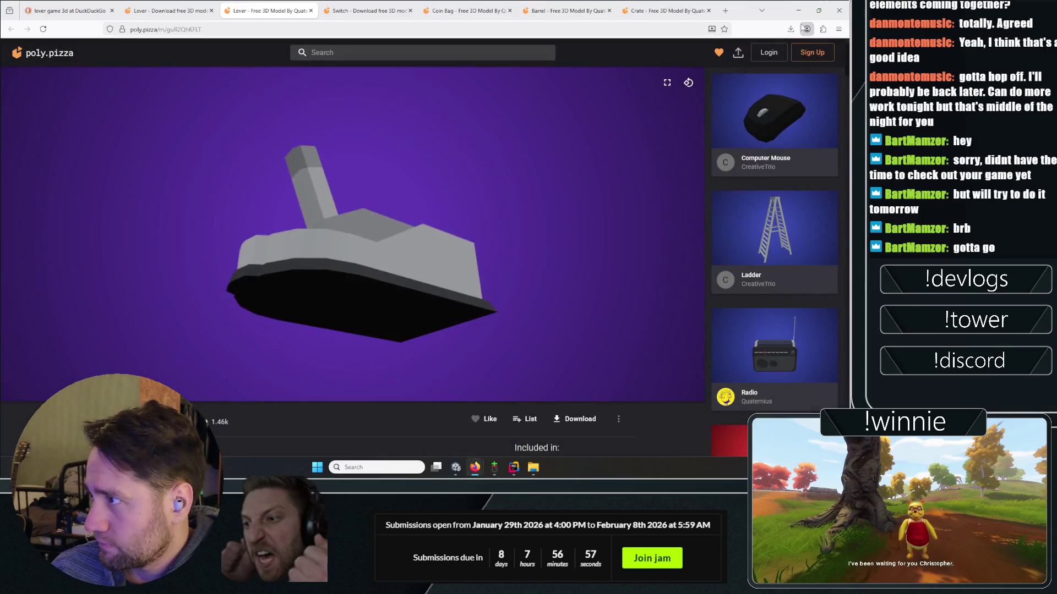
left_click(791, 29)
left_click(785, 51)
left_click(798, 10)
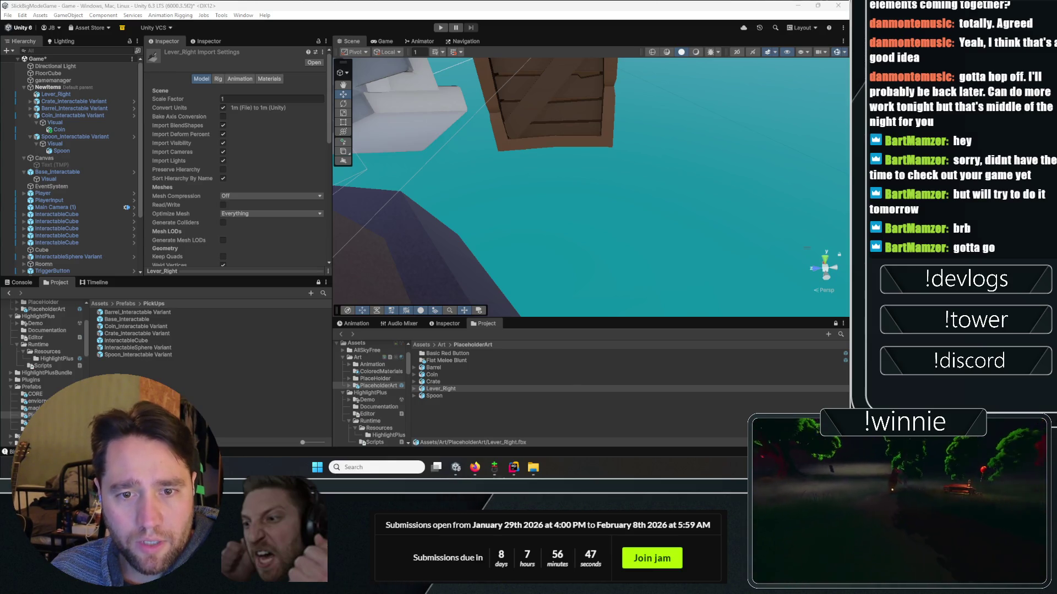
- Back in Unity, select the newly imported Lever model in the PlaceholderArt folder
left_click(479, 408)
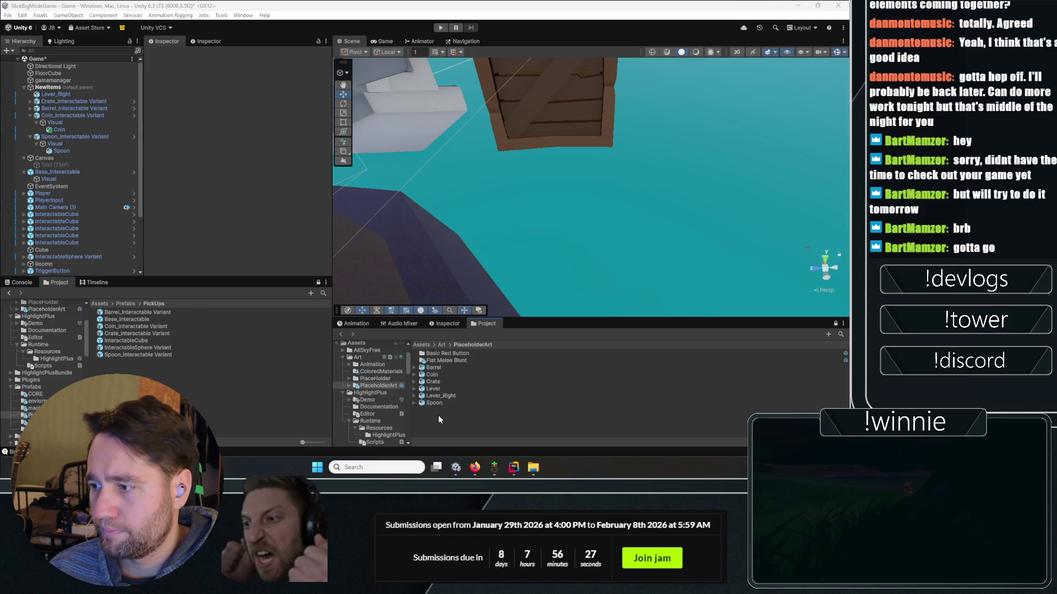
left_click(441, 391)
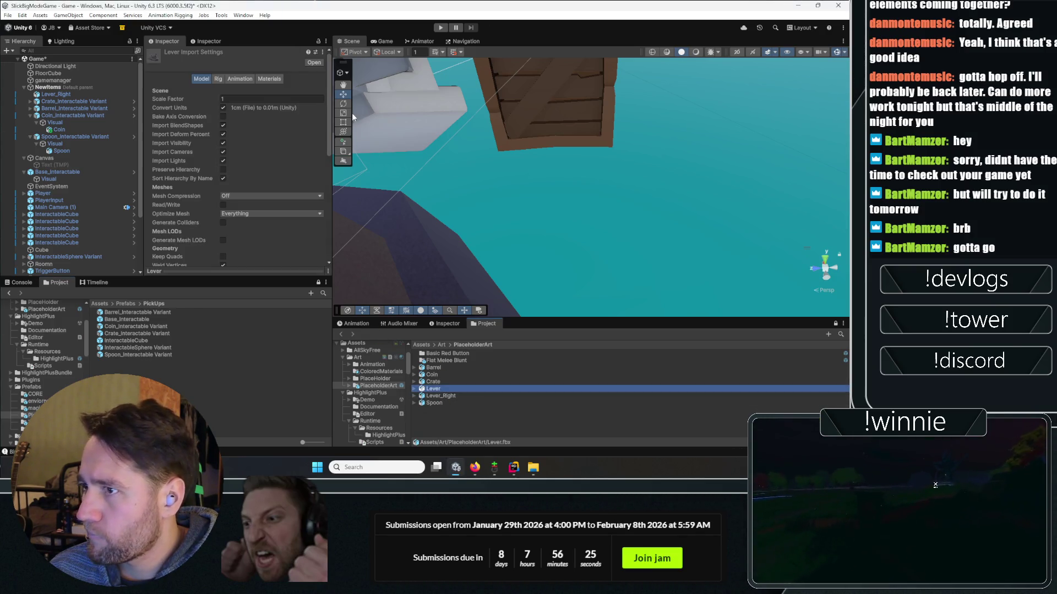
scroll(551, 204, "down", 5)
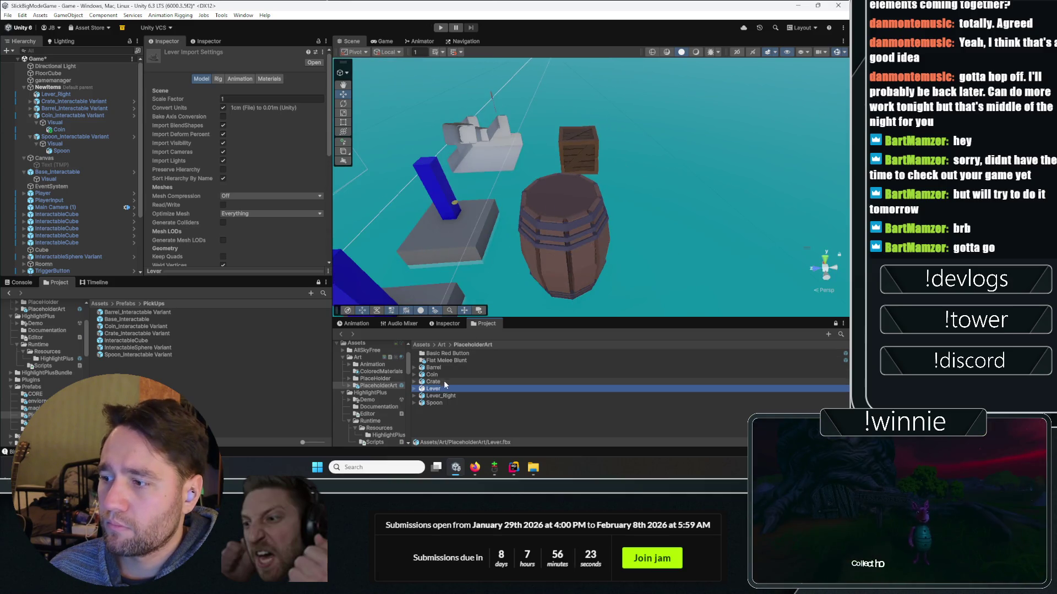
- Place the Lever model beside the white block and nudge its Lever_Top part
left_click_drag(433, 389, 506, 182)
left_click(31, 158)
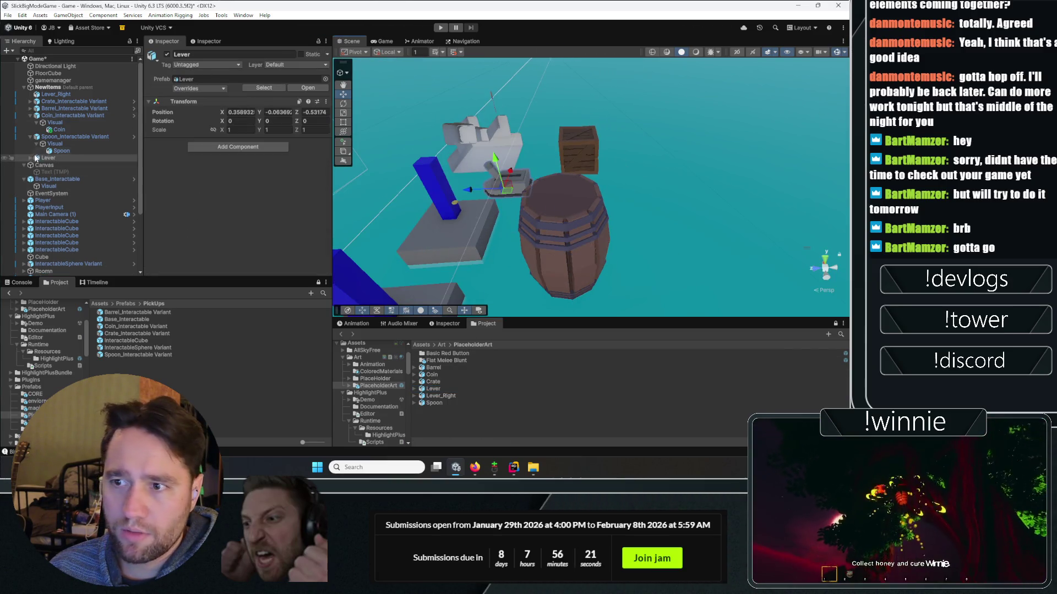
left_click(498, 172)
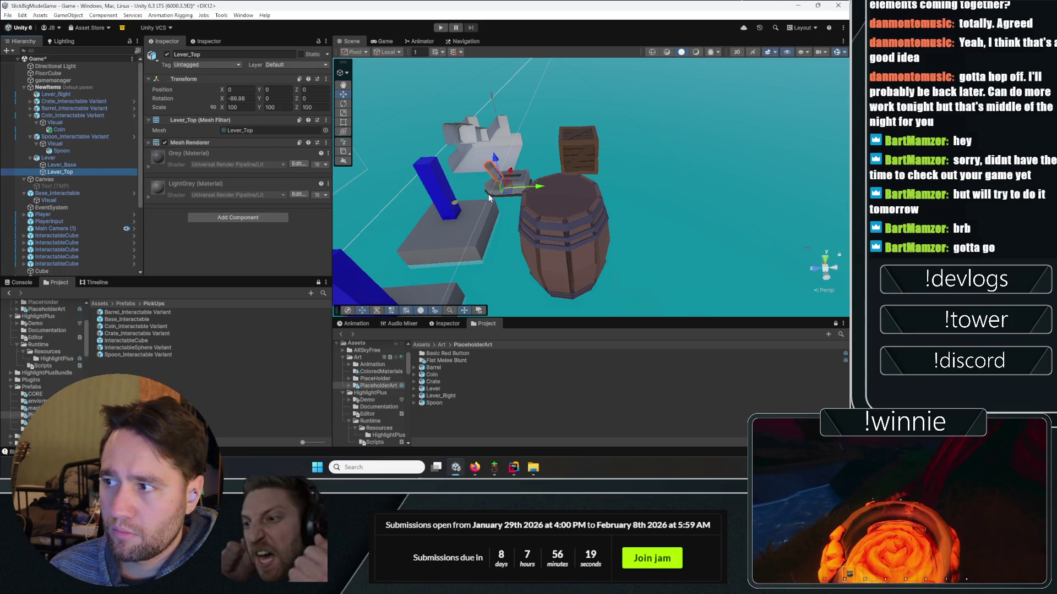
left_click_drag(549, 188, 542, 187)
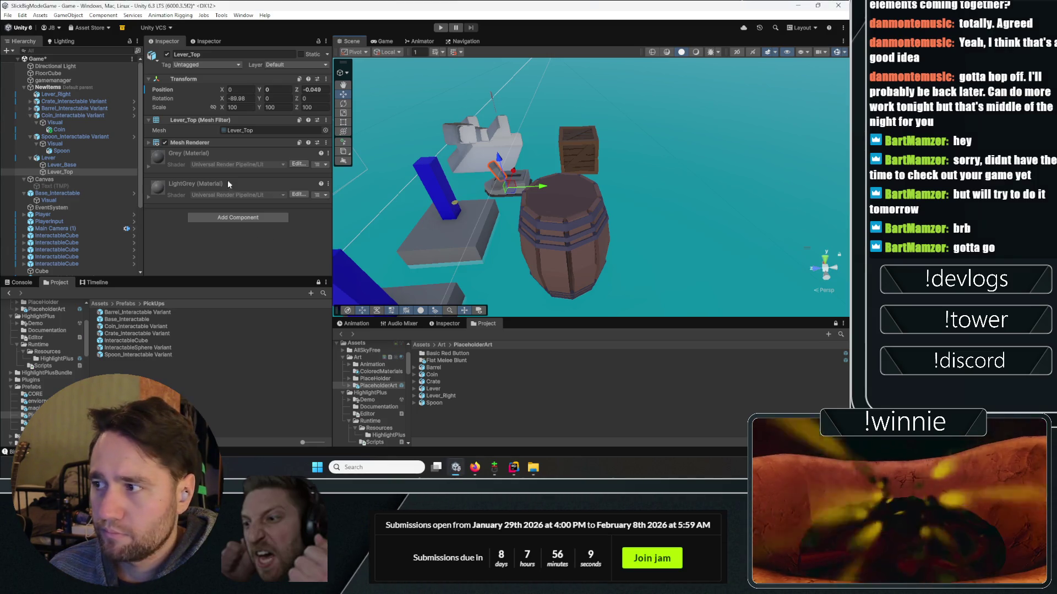
- Revert the Lever prefab's overrides to undo the Lever_Top position change
left_click(65, 165)
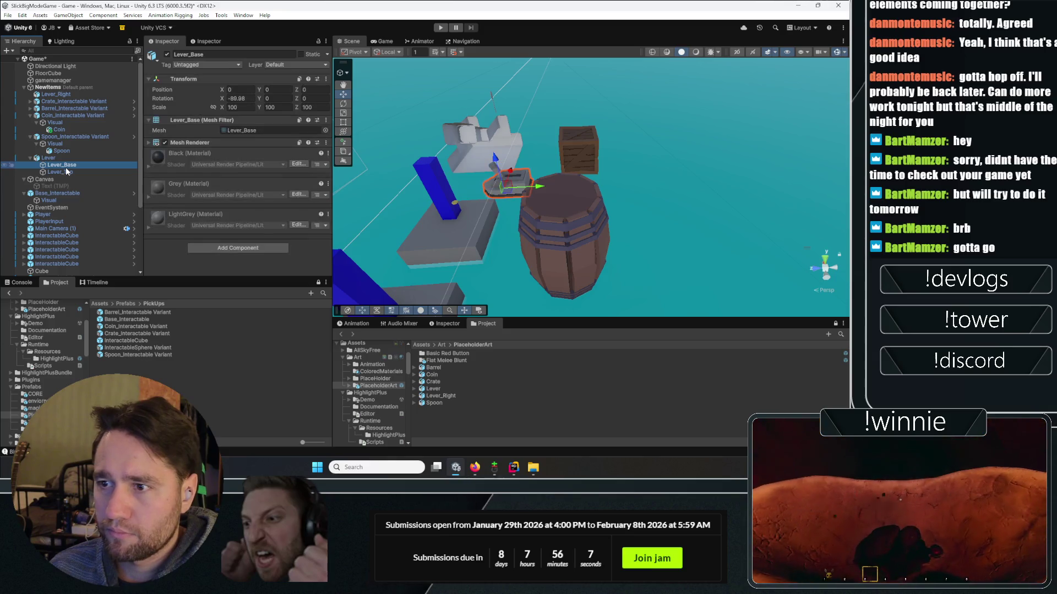
left_click(52, 158)
left_click(198, 88)
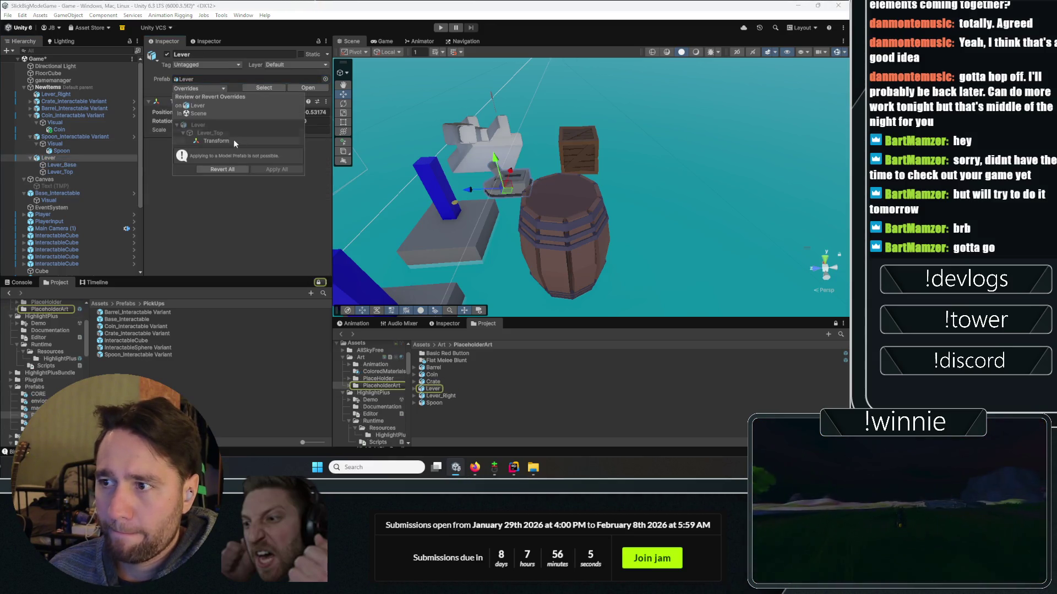
left_click(230, 167)
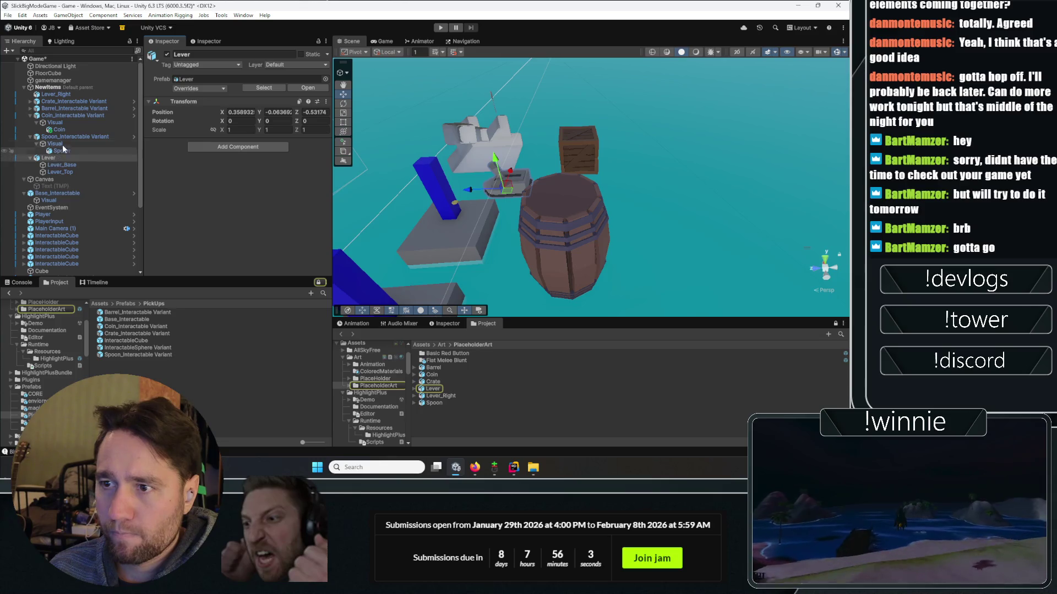
scroll(55, 165, "down", 5)
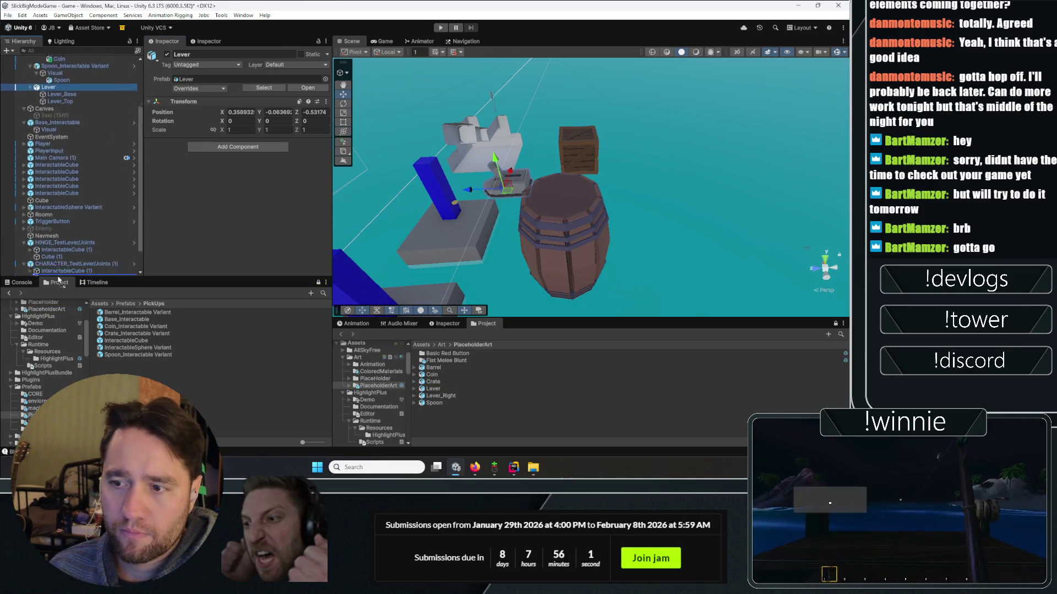
- Move Lever to the hierarchy root below Navmesh and inspect InteractableCube (1)'s Hinge Joint
left_click_drag(45, 216, 46, 215)
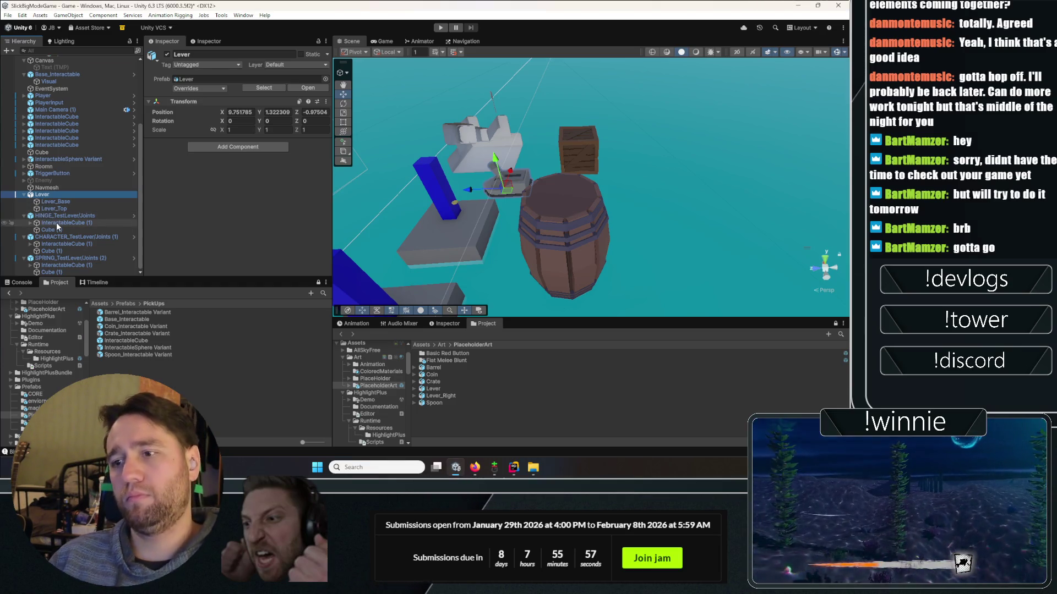
left_click(58, 223)
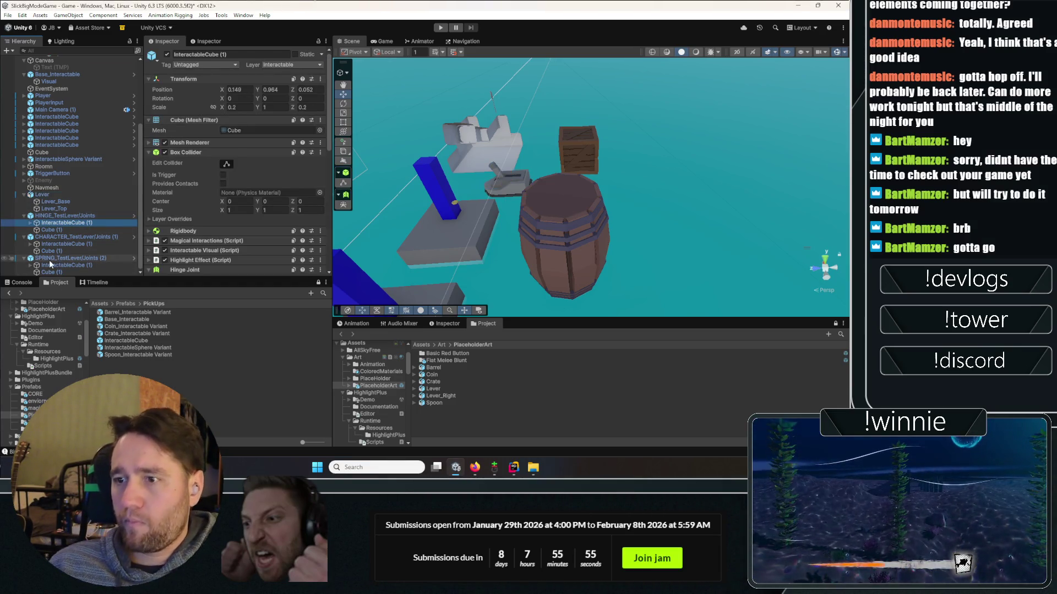
key("alt+Tab")
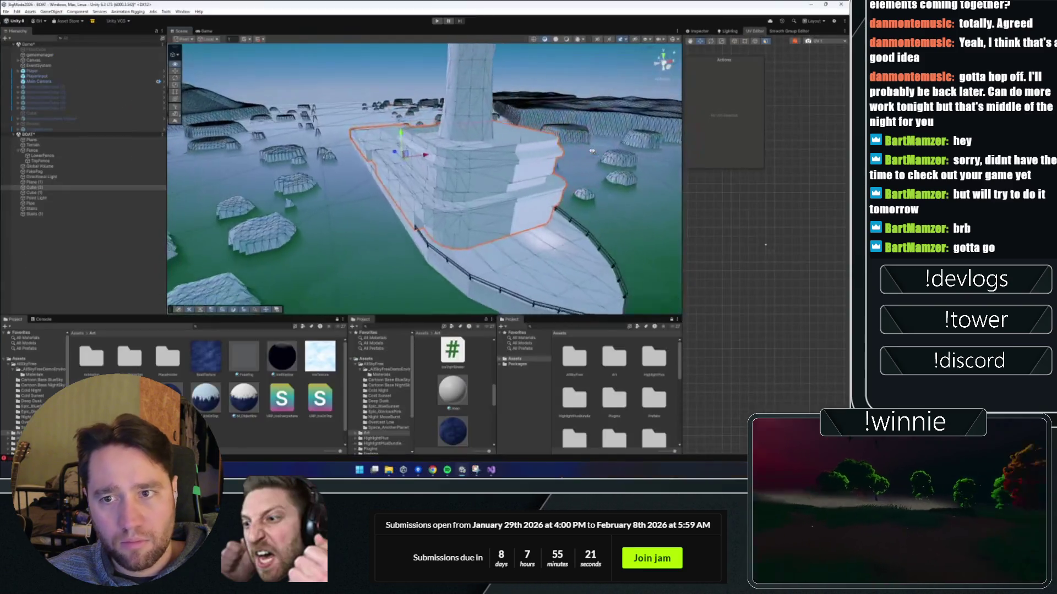
- Enter Play mode in the BOAT scene and walk forward across the deck toward the white buildings
left_click_drag(540, 157, 398, 198)
key("ctrl+p")
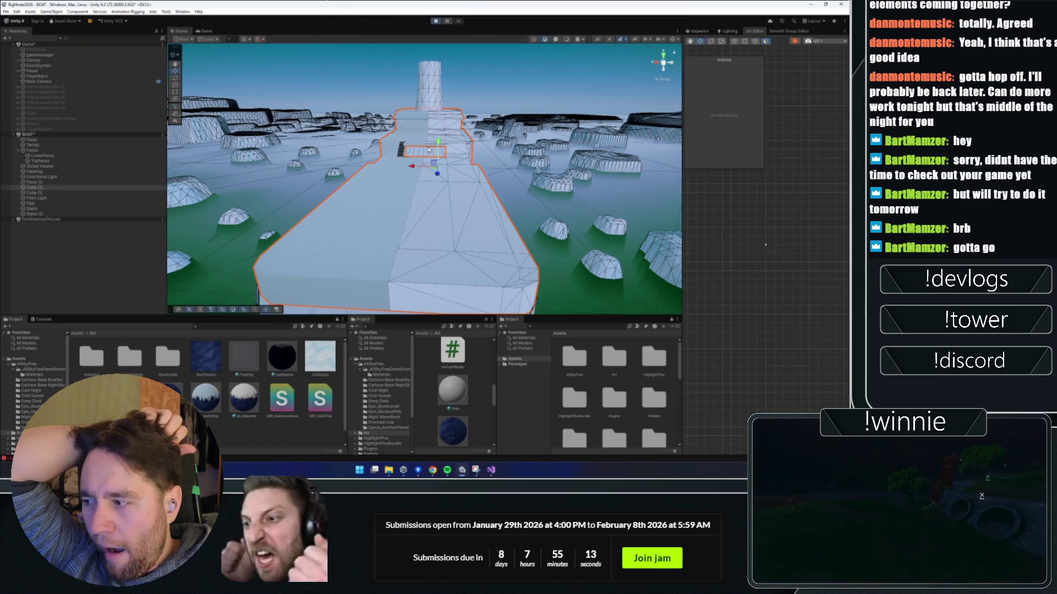
left_click(428, 149)
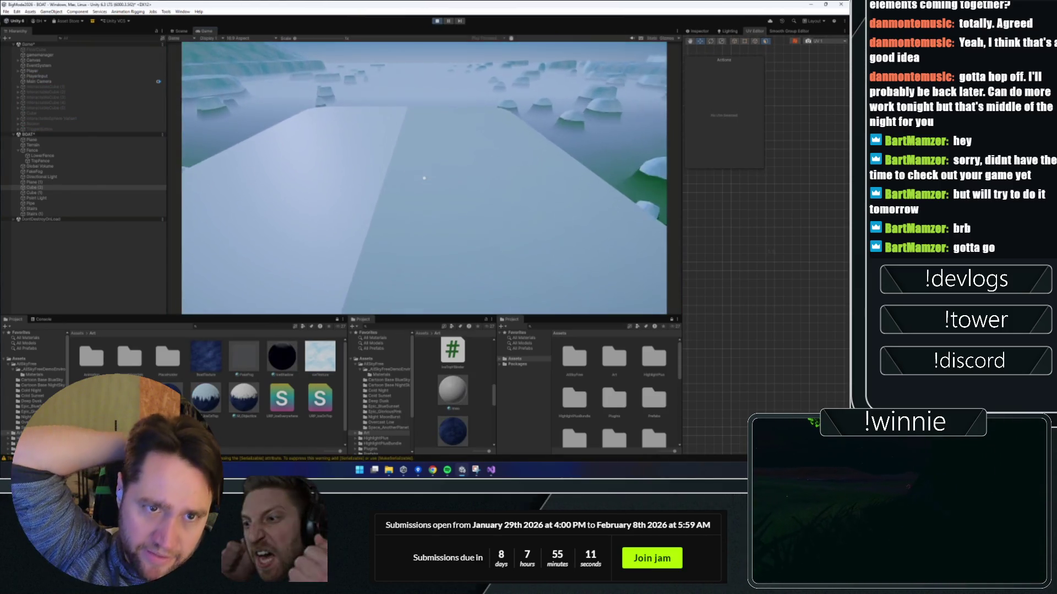
key("w")
key("w")
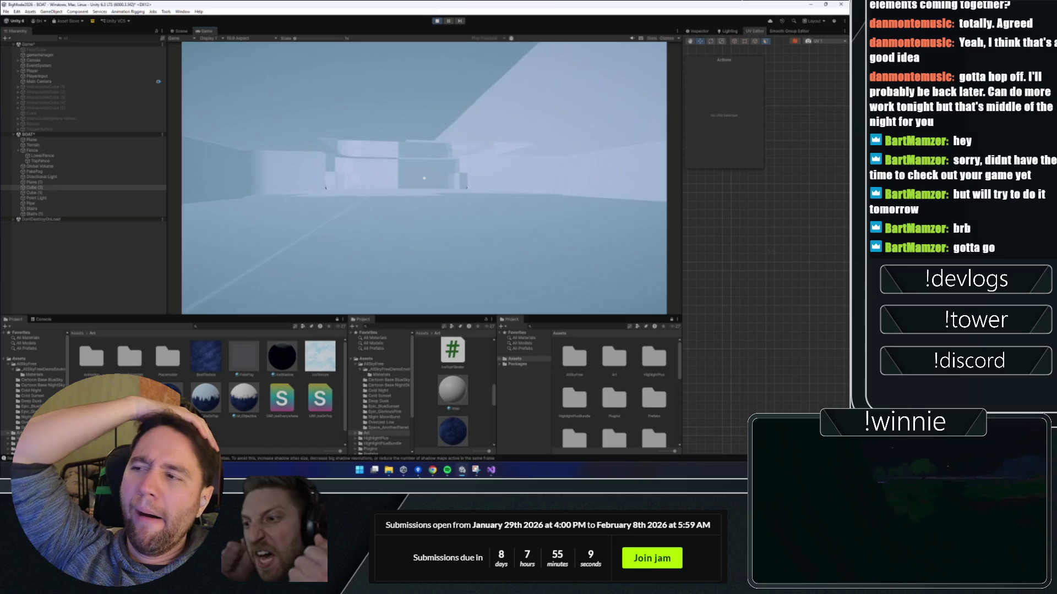
key("w")
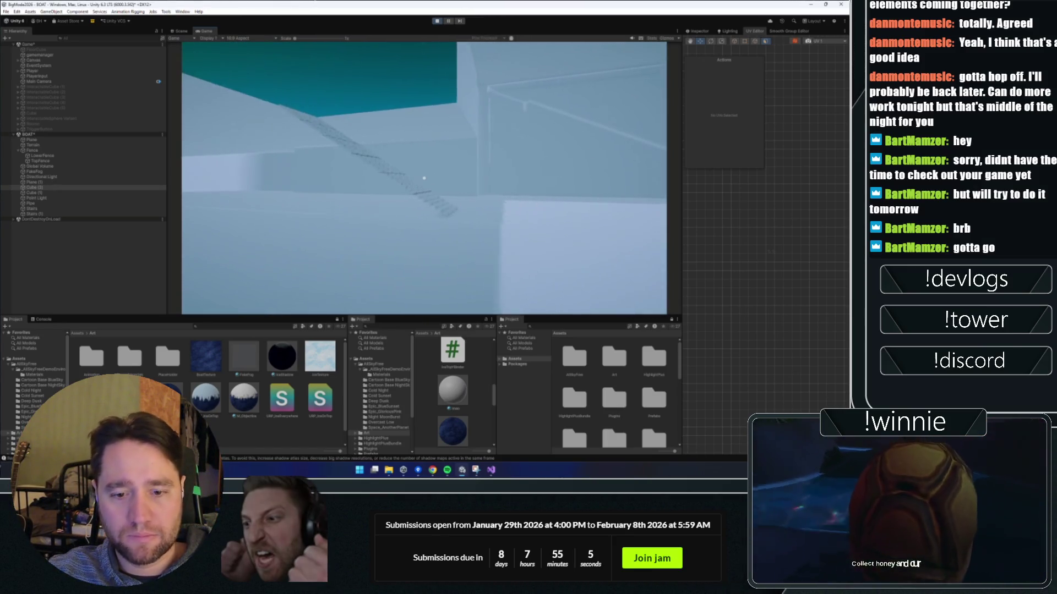
mouse_move(338, 464)
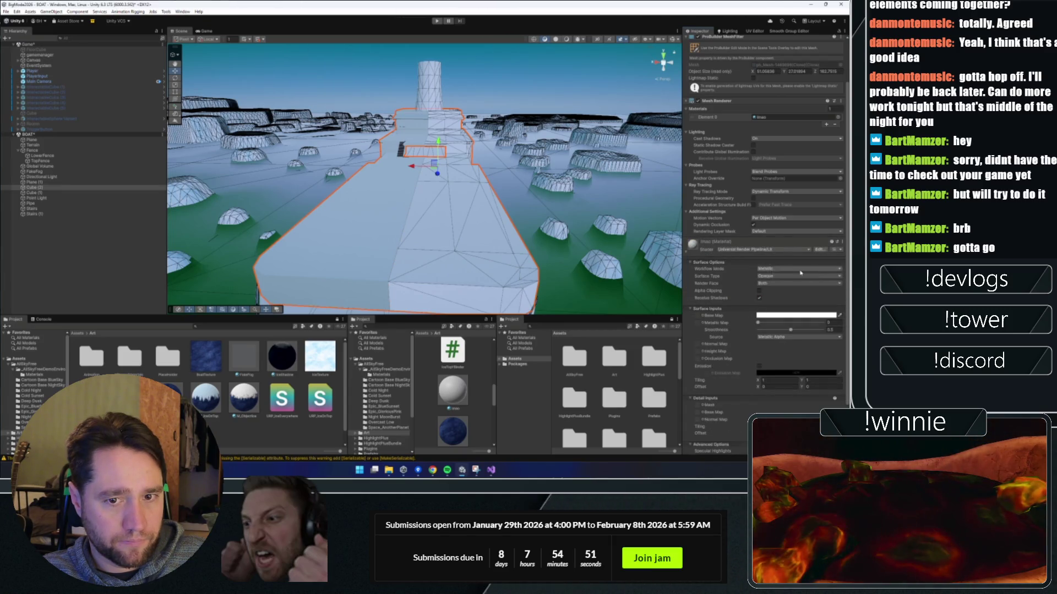
- Try Render Face Front and Alpha Clipping on the deck material, then restore Render Face to Both
left_click(844, 242)
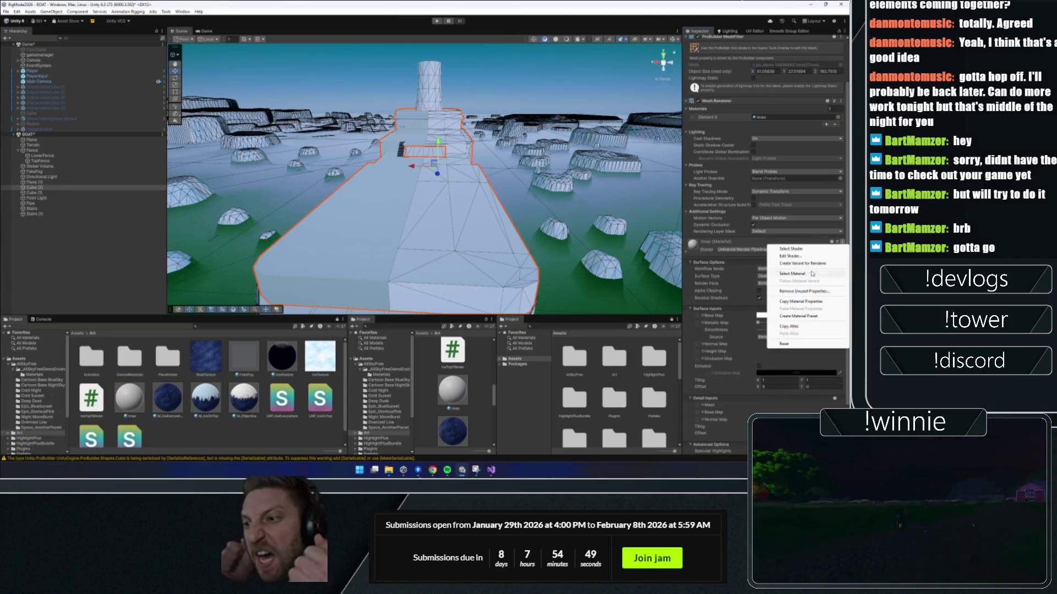
left_click(791, 344)
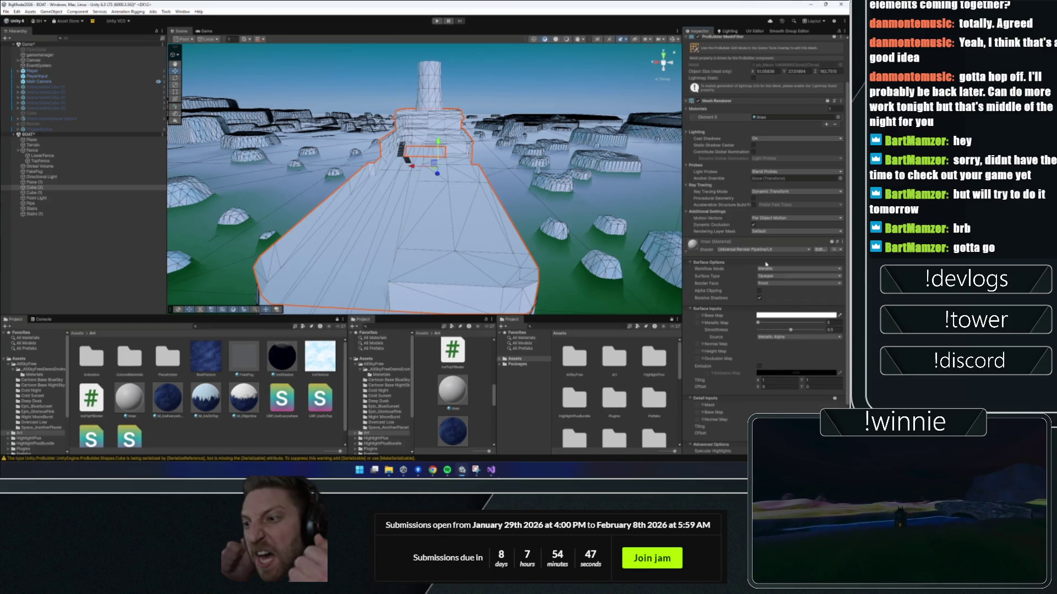
mouse_move(409, 319)
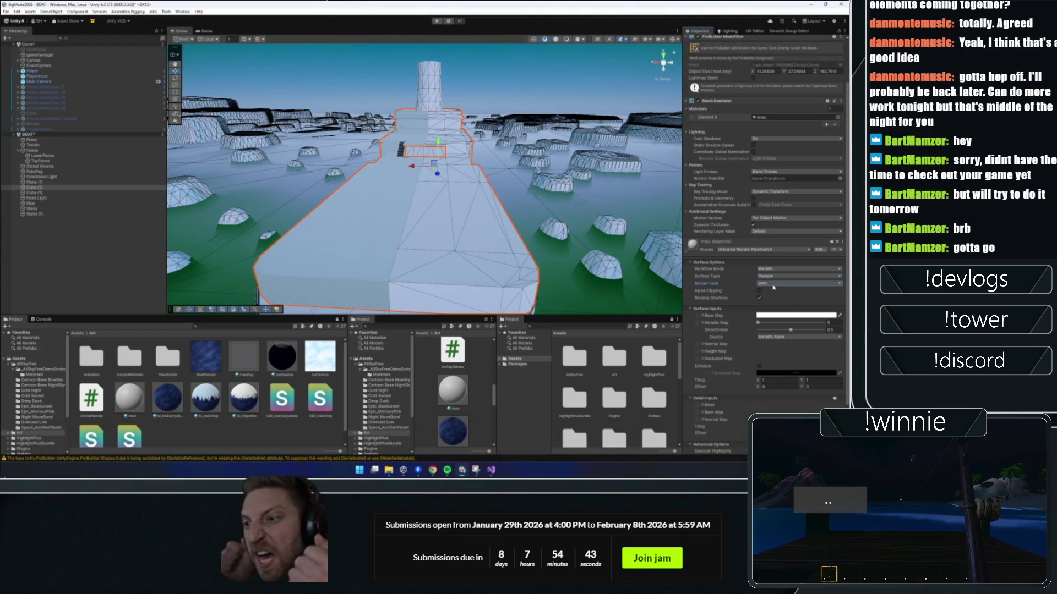
left_click(776, 305)
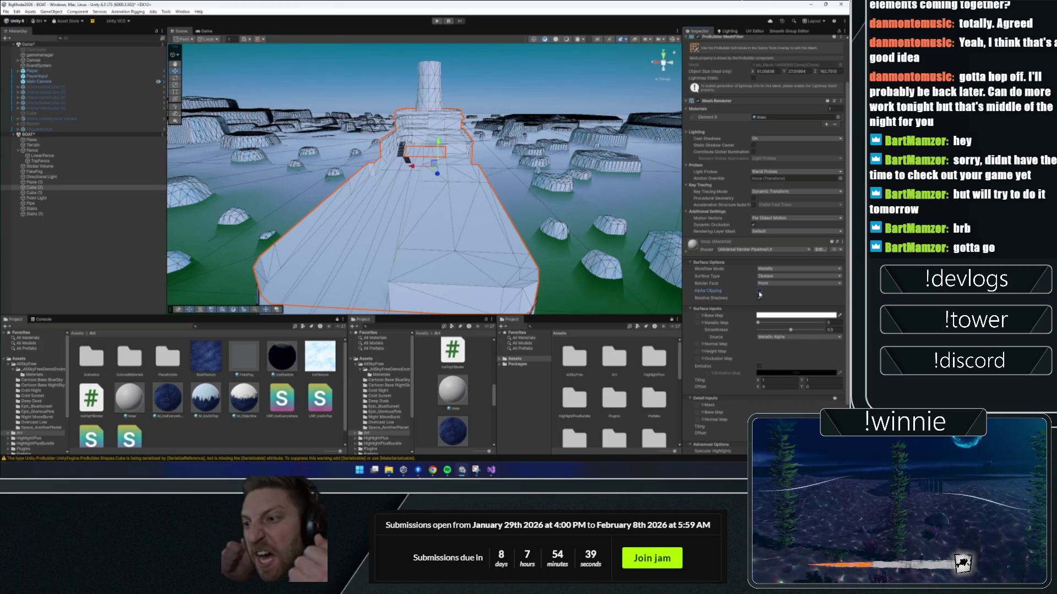
left_click(758, 292)
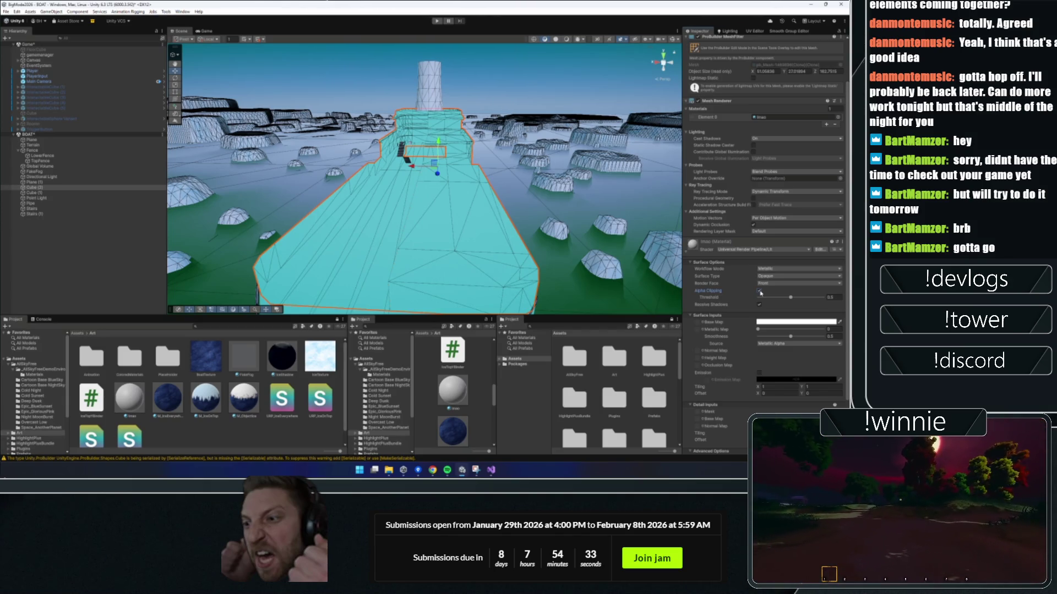
left_click(759, 291)
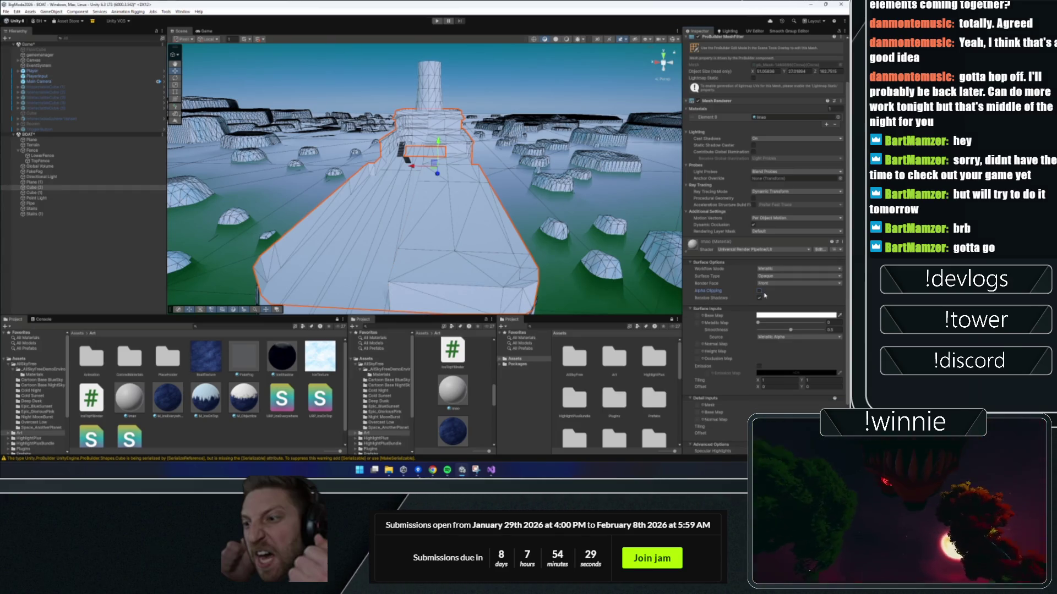
left_click(782, 291)
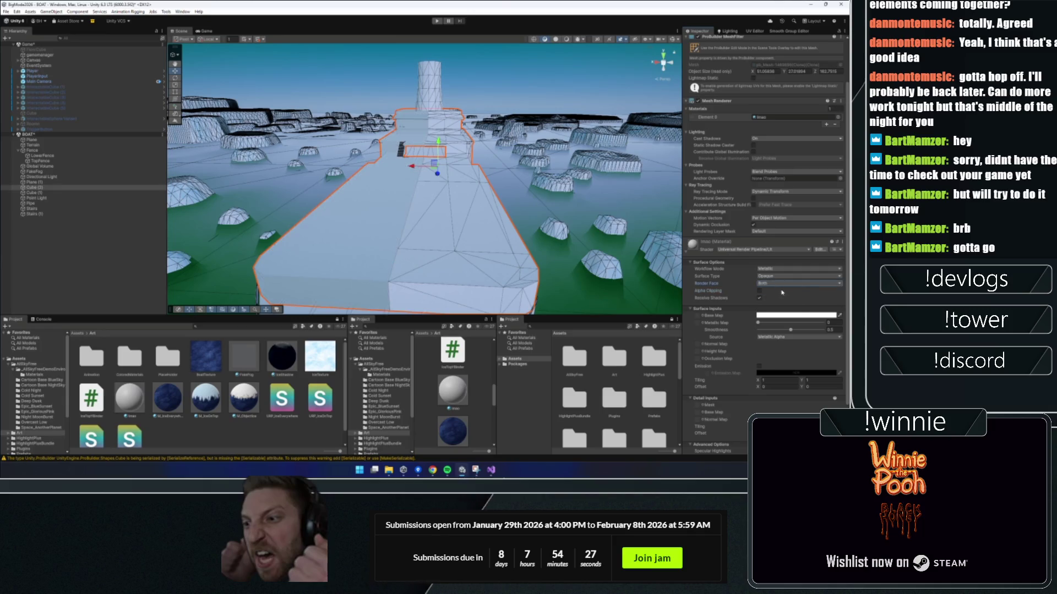
left_click(781, 31)
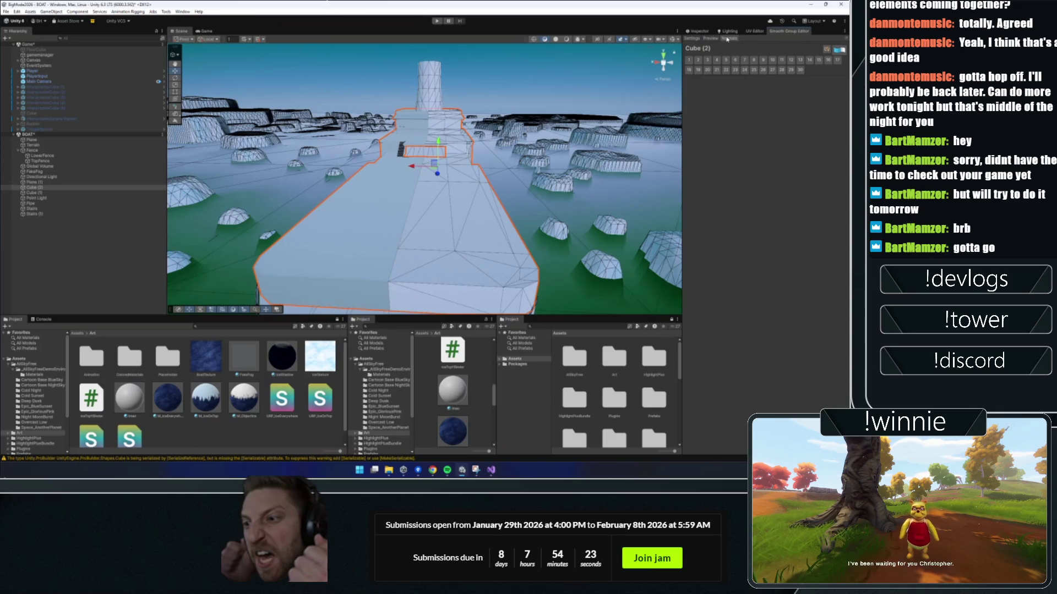
- Enable Normals and Preview, lengthen the normal lines, and lower Preview Opacity to 0.382
left_click(727, 40)
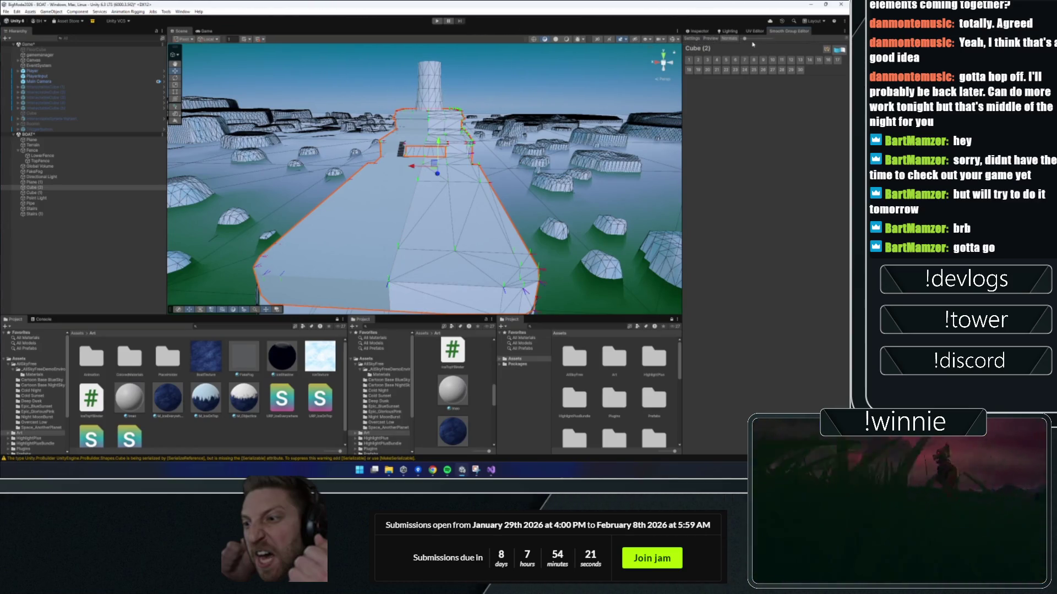
left_click(707, 39)
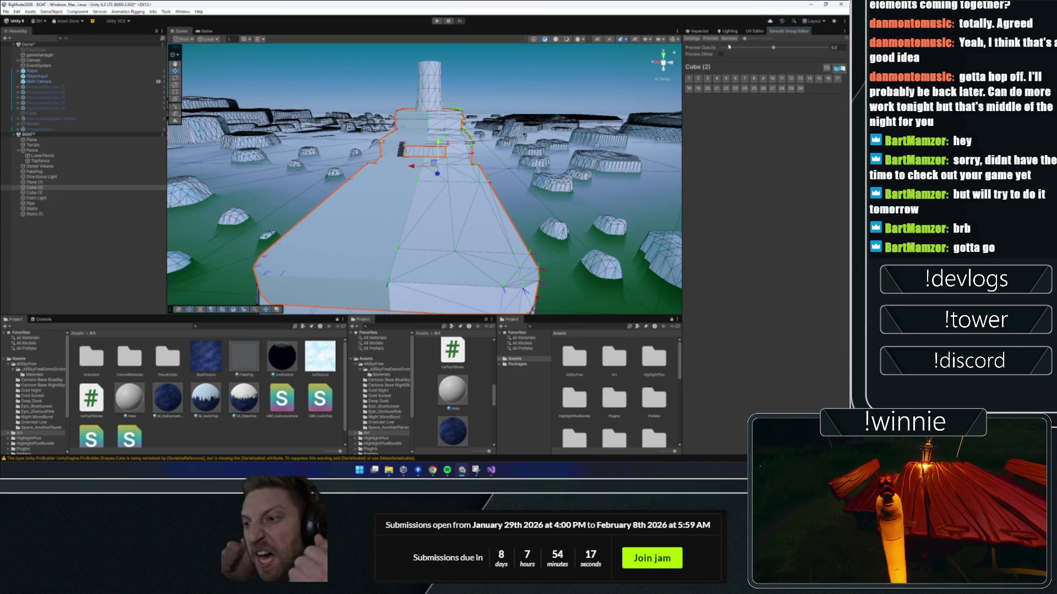
left_click(728, 38)
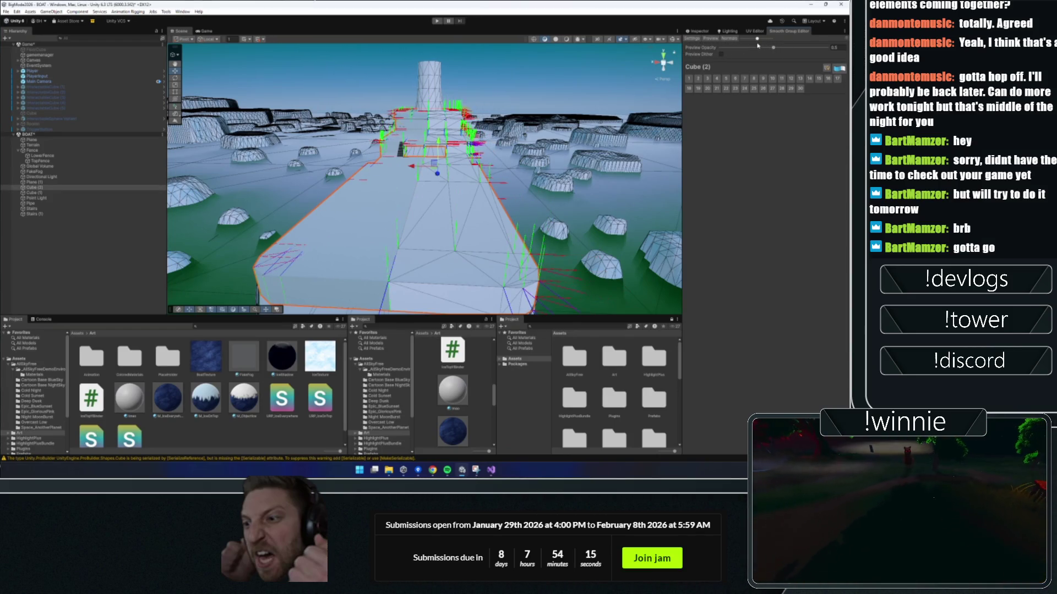
left_click_drag(756, 47, 765, 48)
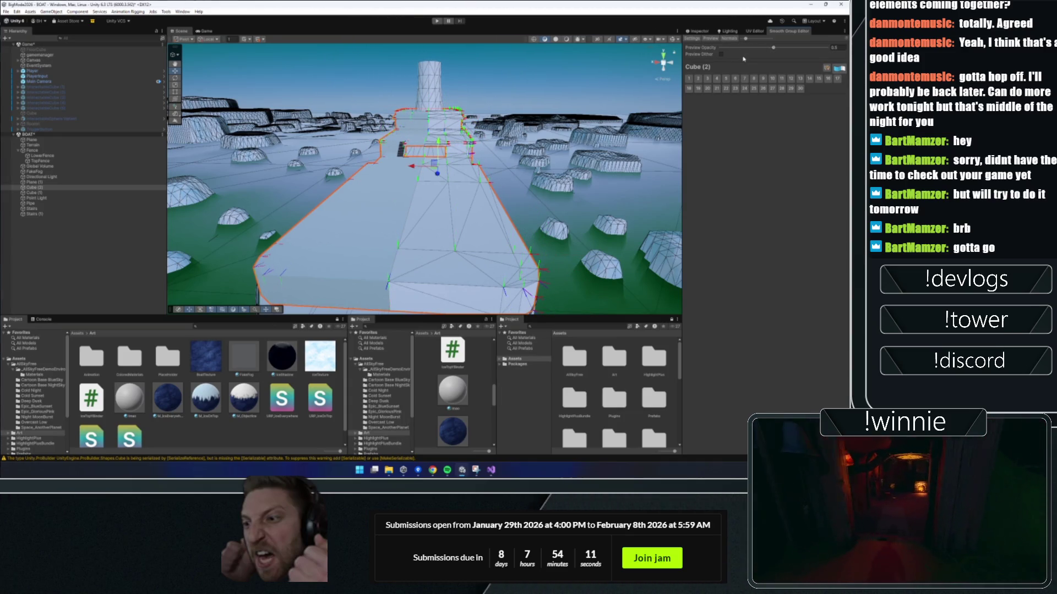
left_click_drag(770, 50, 769, 52)
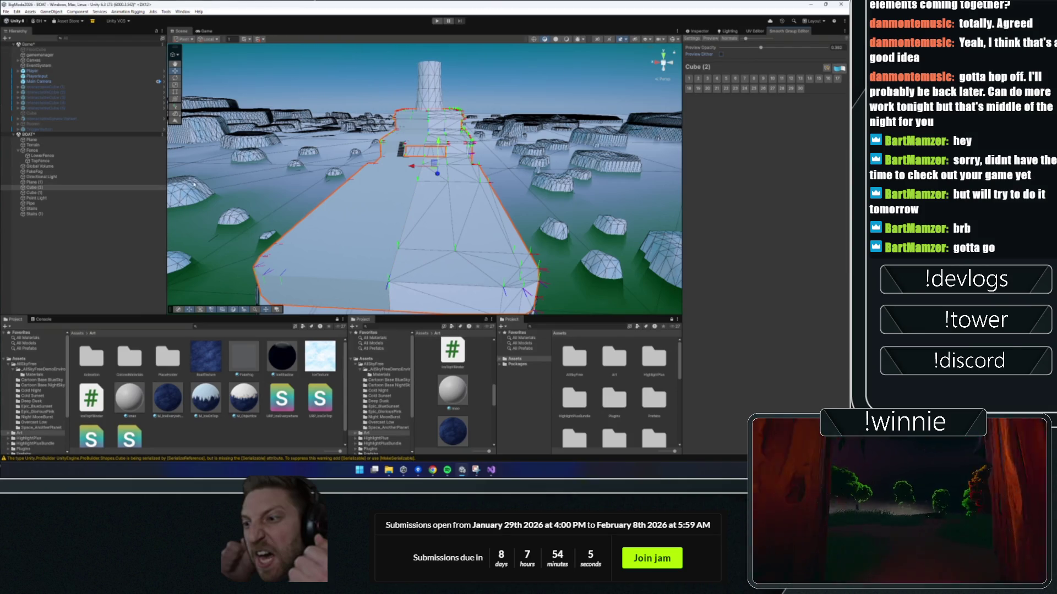
left_click(176, 55)
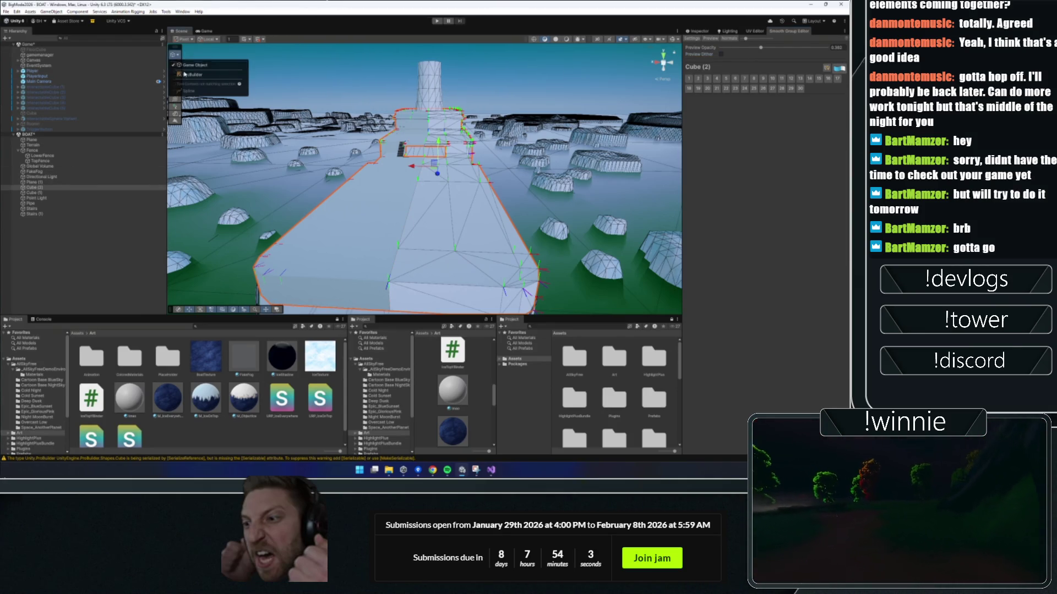
- Switch to the ProBuilder context and select a face of the deck Cube (2)
left_click(198, 74)
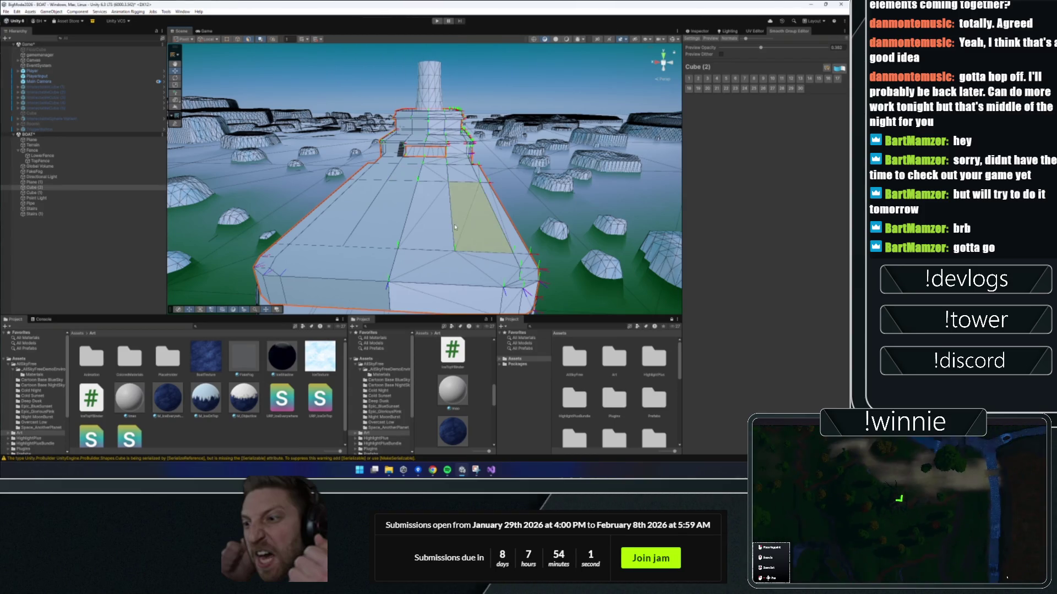
left_click(477, 220)
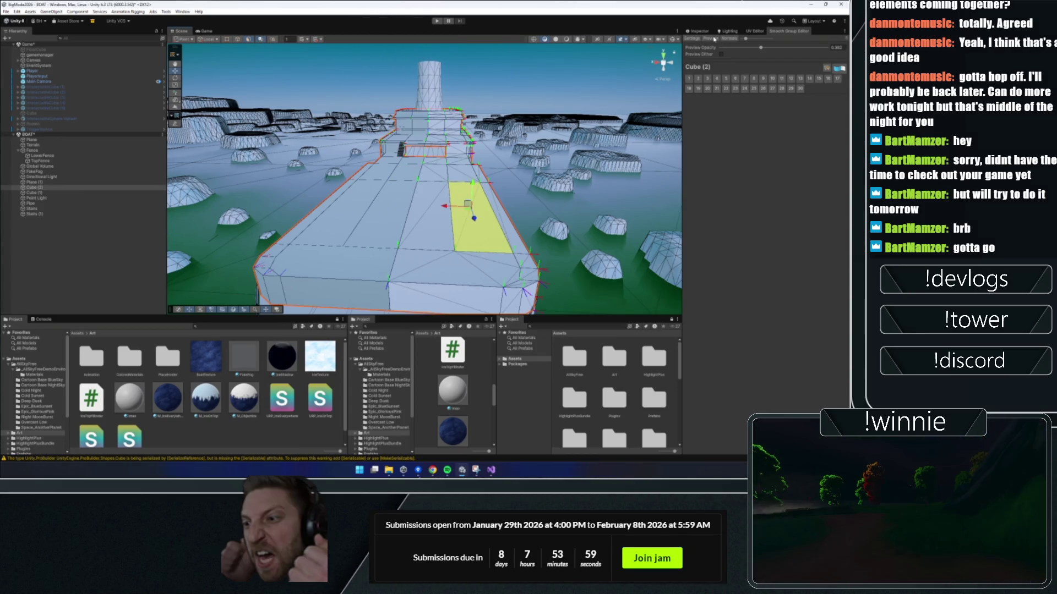
left_click(697, 31)
scroll(741, 205, "down", 3)
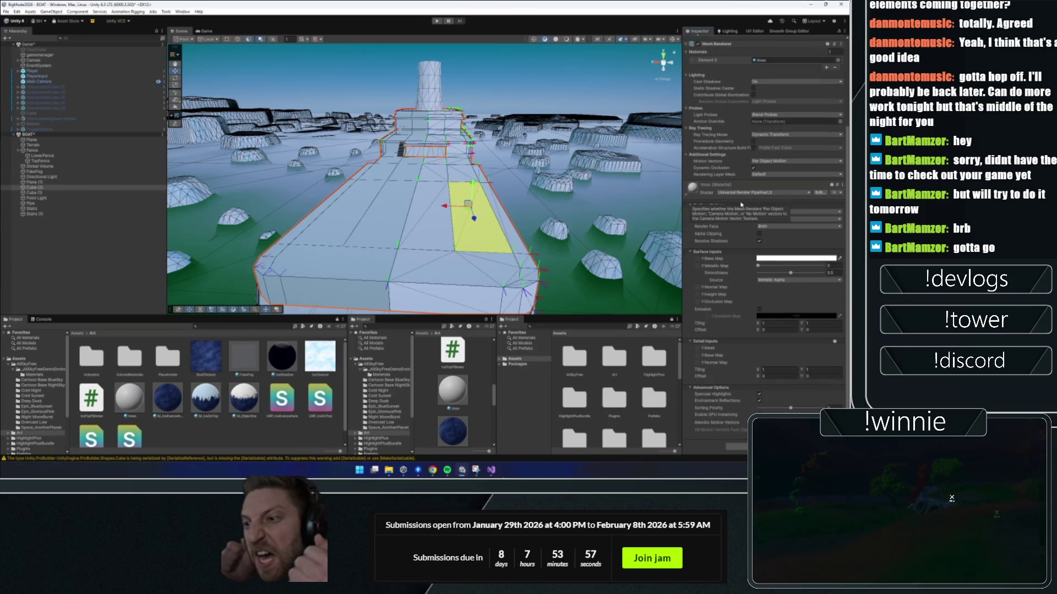
right_click(475, 232)
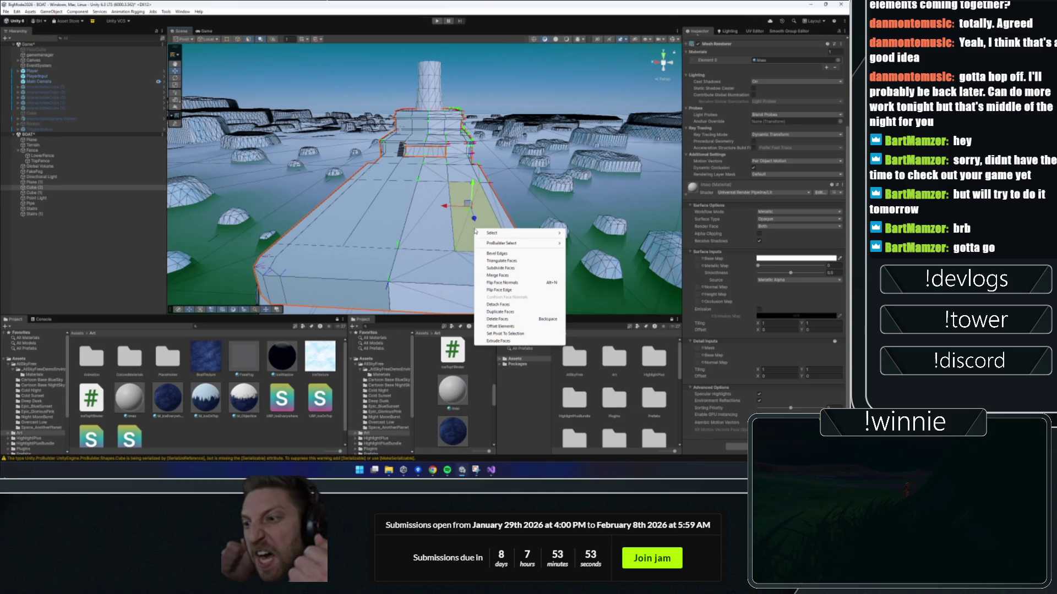
left_click(457, 240)
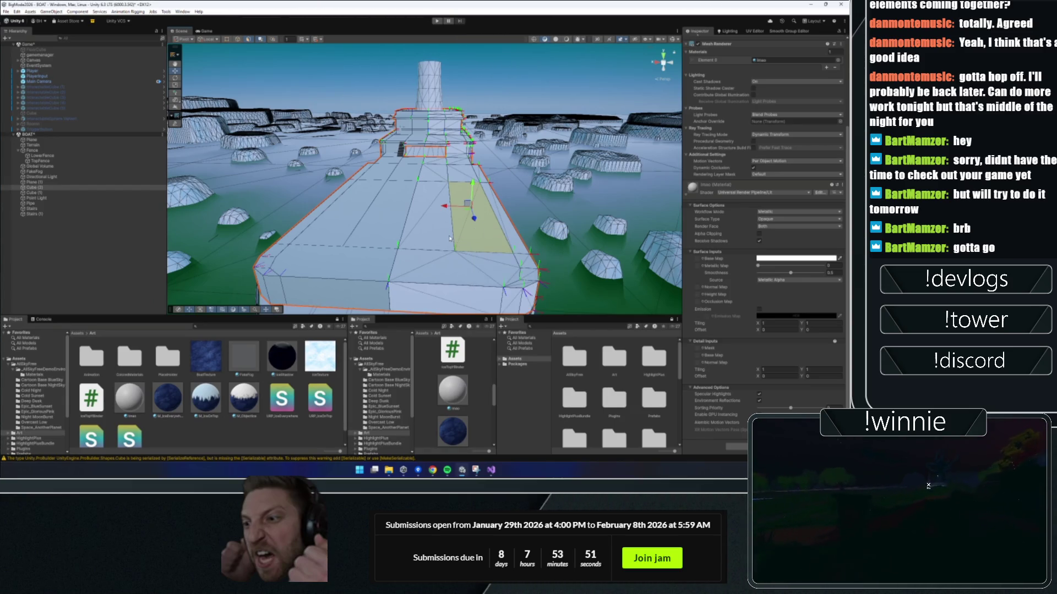
scroll(456, 240, "up", 2)
- Select all deck faces, apply Merge Faces, and return to object mode
key("ctrl+a")
right_click(455, 232)
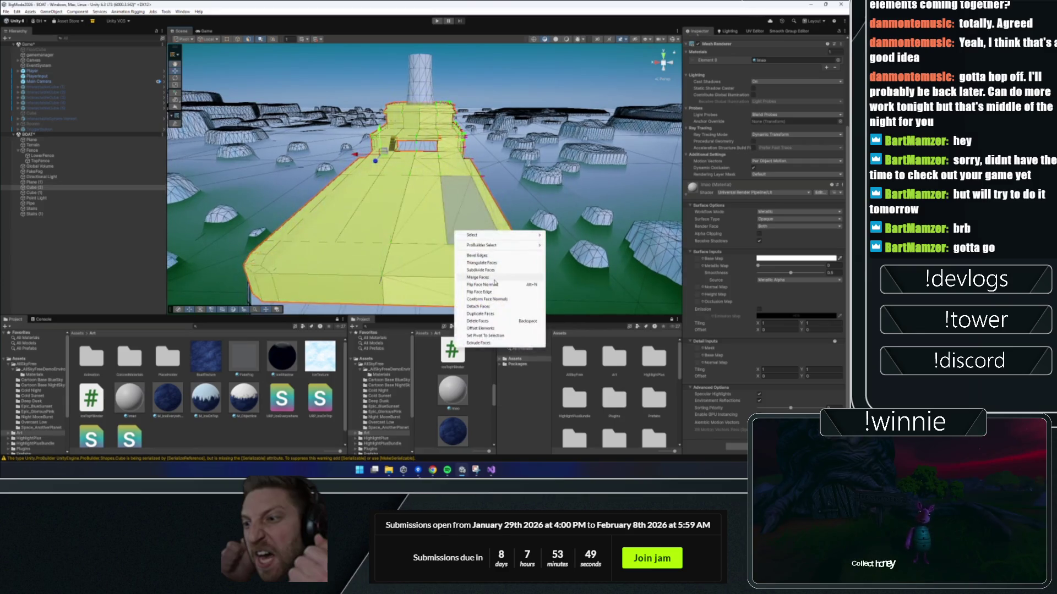
left_click(493, 278)
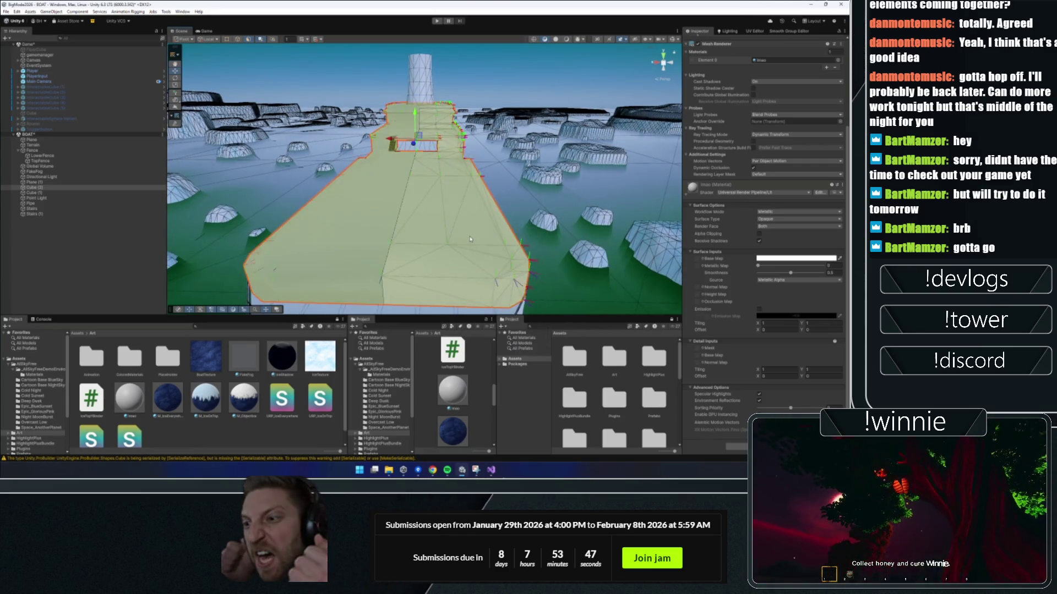
scroll(470, 239, "up", 2)
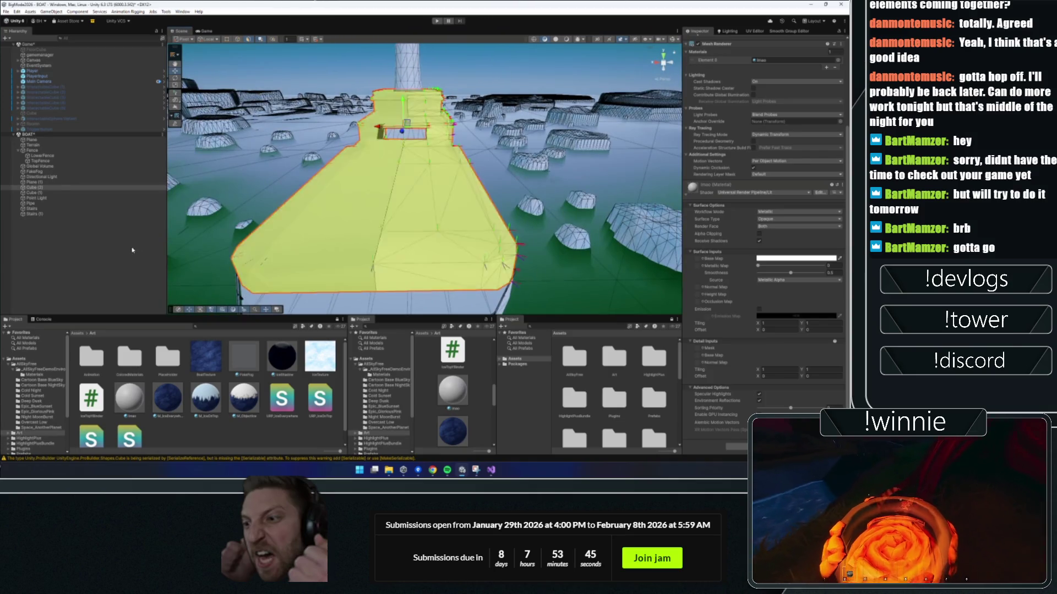
key("Escape")
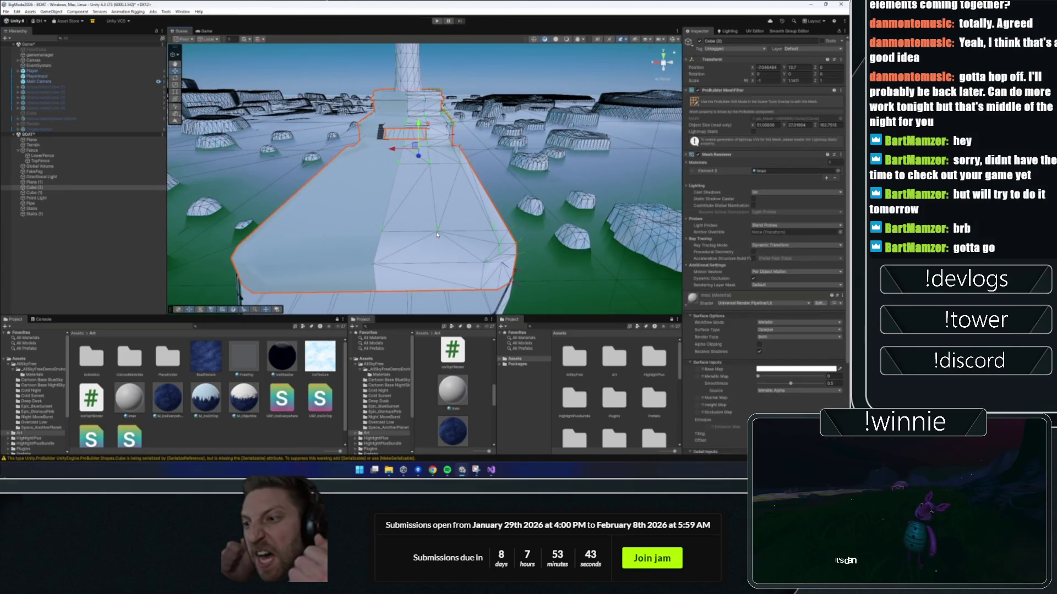
- Collapse the Player's bone hierarchy and select the boat deck object Cube (2)
scroll(438, 235, "up", 3)
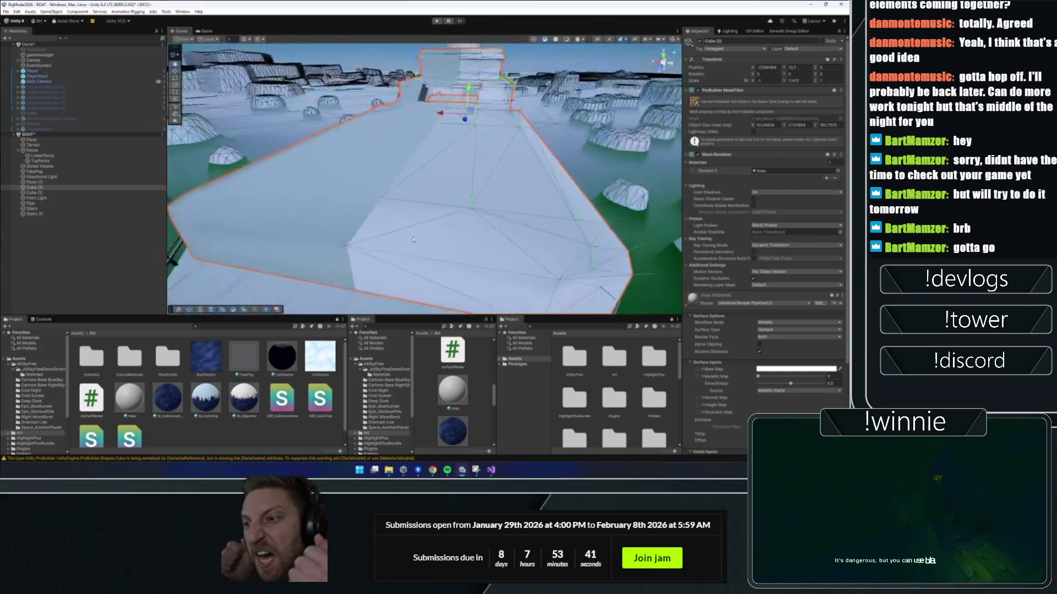
key("ctrl+a")
left_click(436, 207)
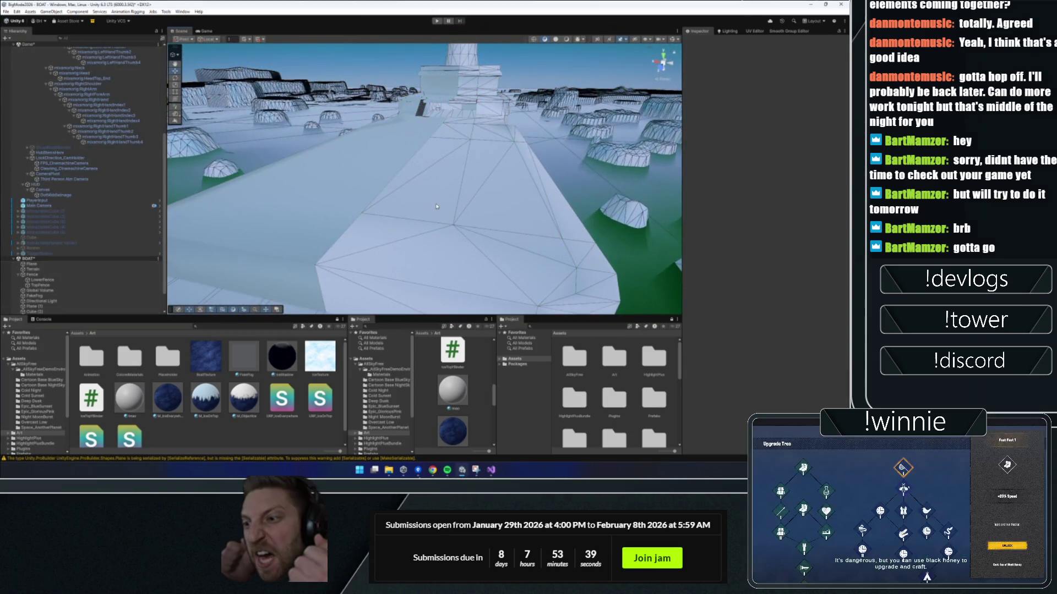
key("ctrl+a")
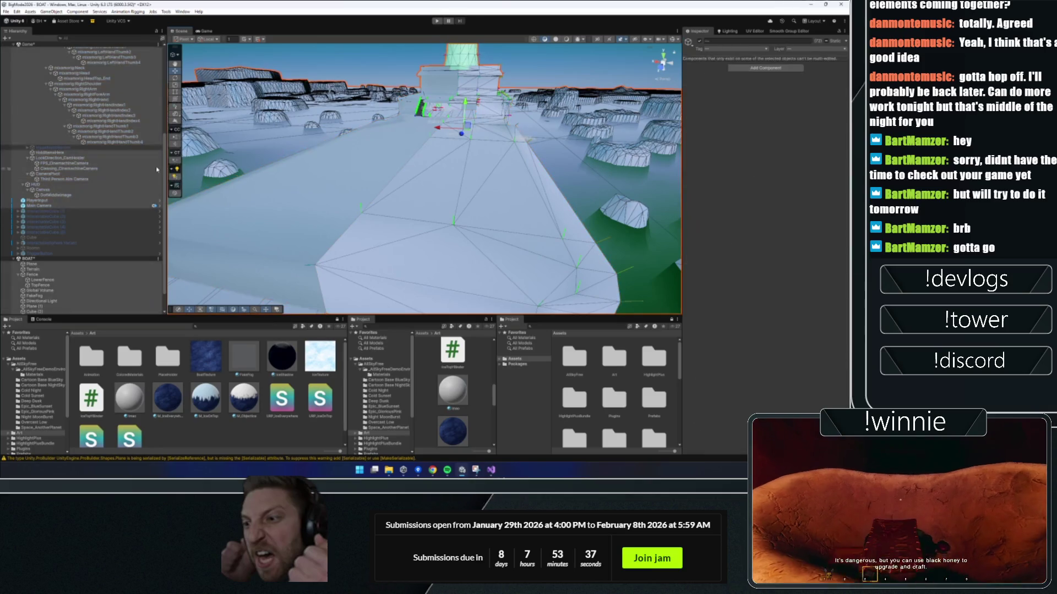
left_click(17, 71)
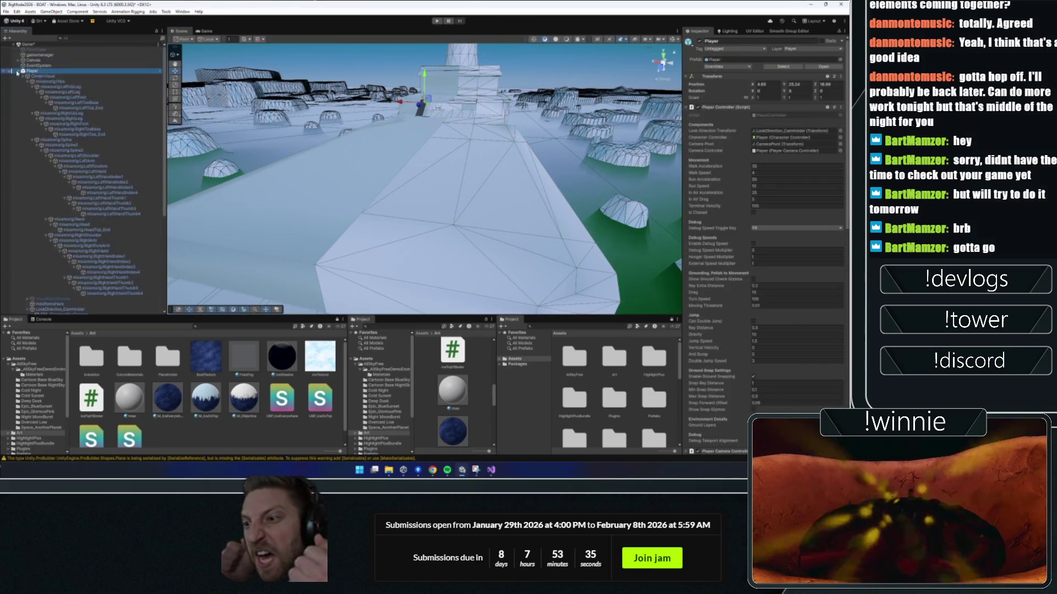
left_click(46, 188)
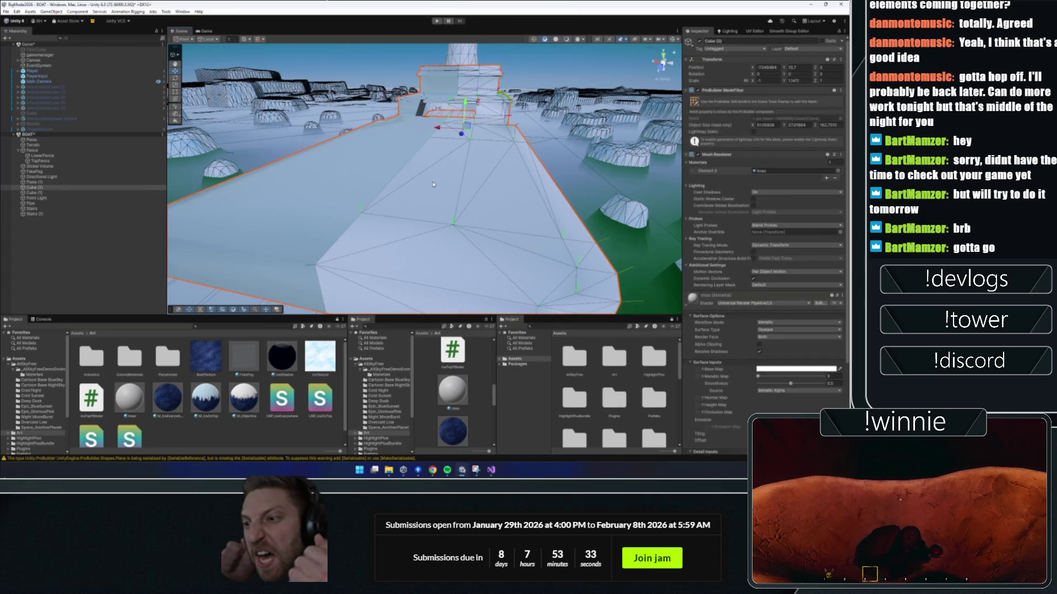
scroll(445, 183, "down", 3)
- In face mode, select all deck faces and apply Flip Face Edge twice from the ProBuilder context menu
key("k")
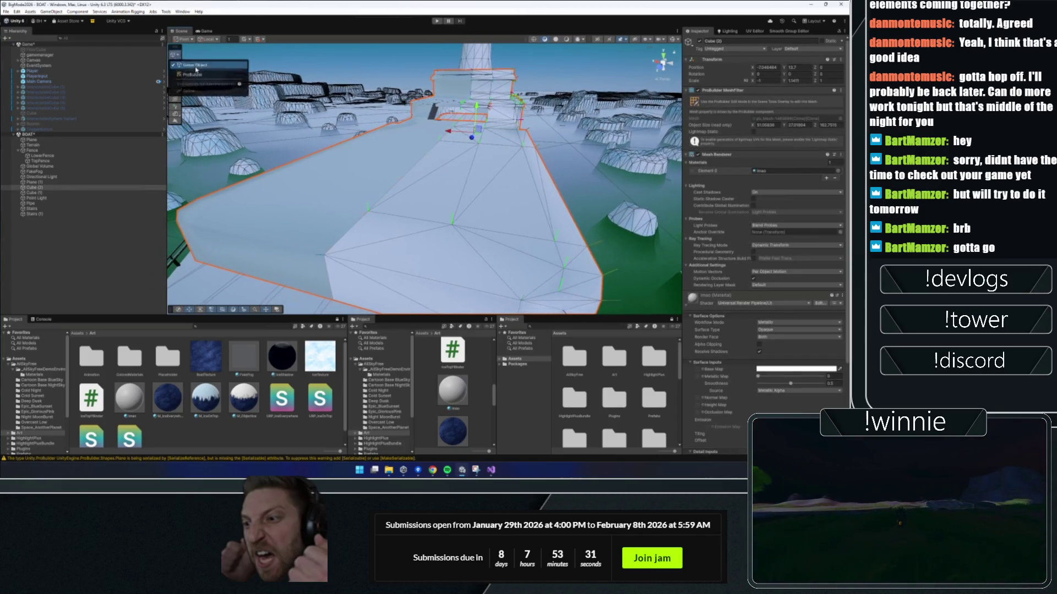
key("ctrl+a")
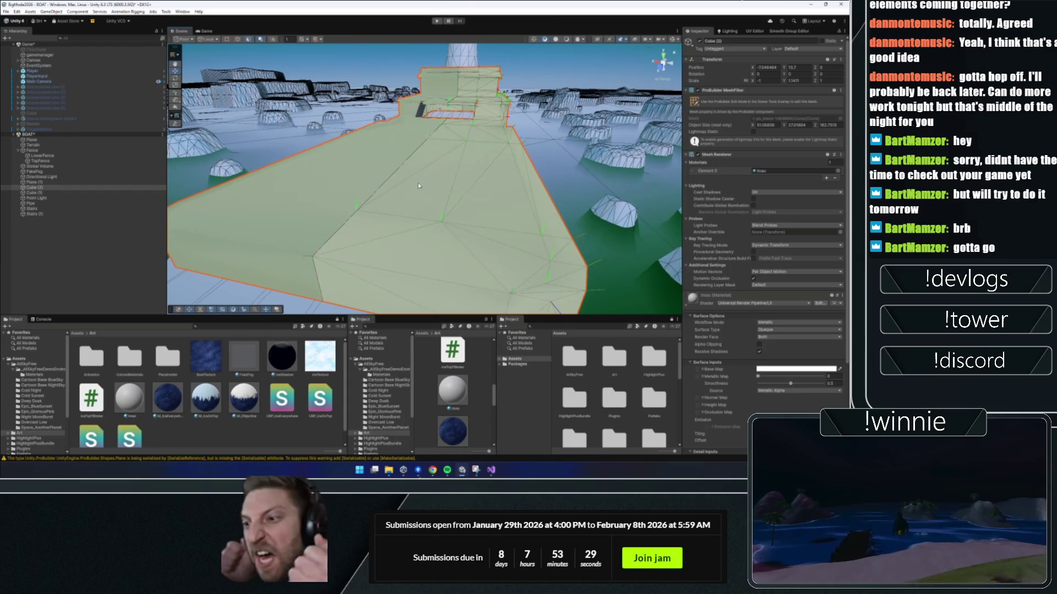
right_click(465, 186)
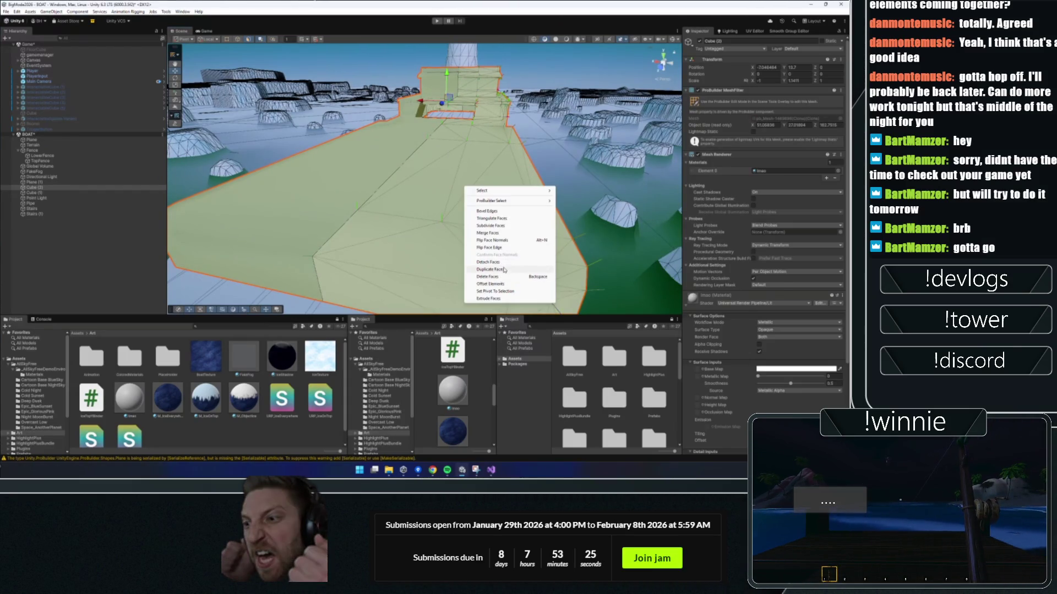
left_click(503, 249)
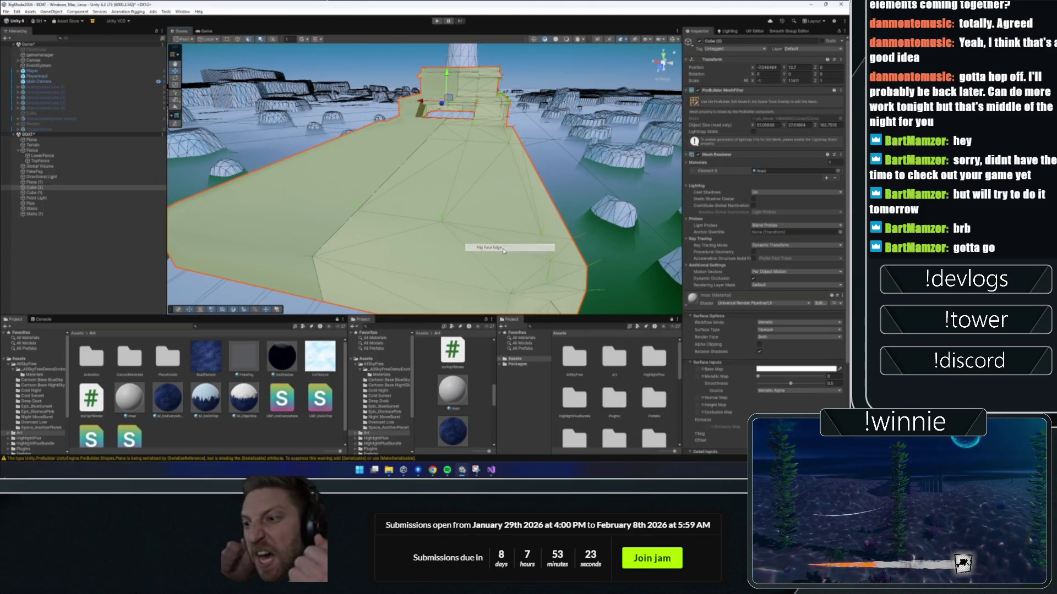
right_click(472, 235)
left_click(493, 274)
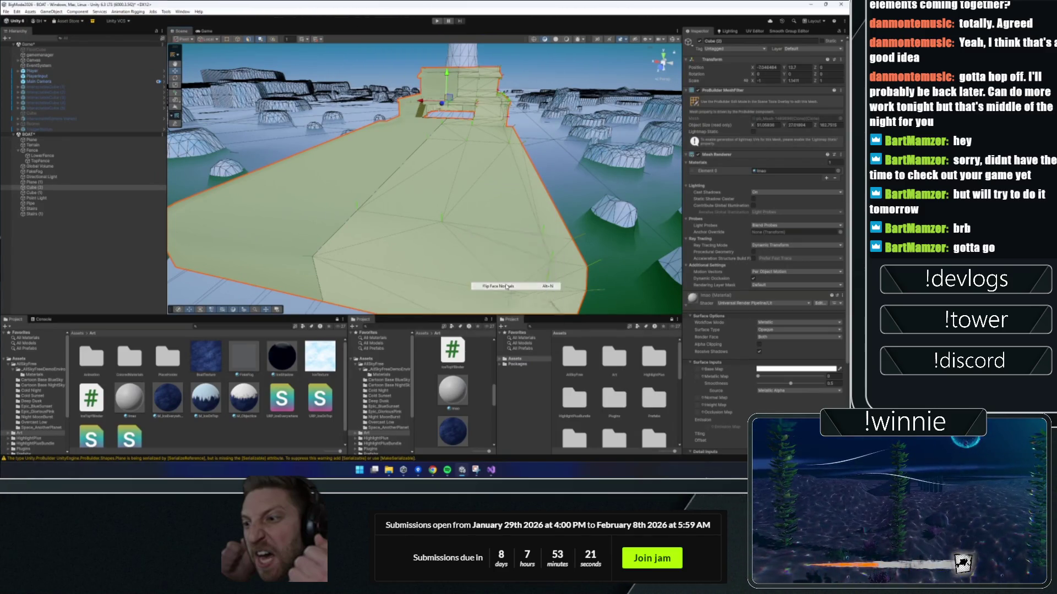
right_click(460, 226)
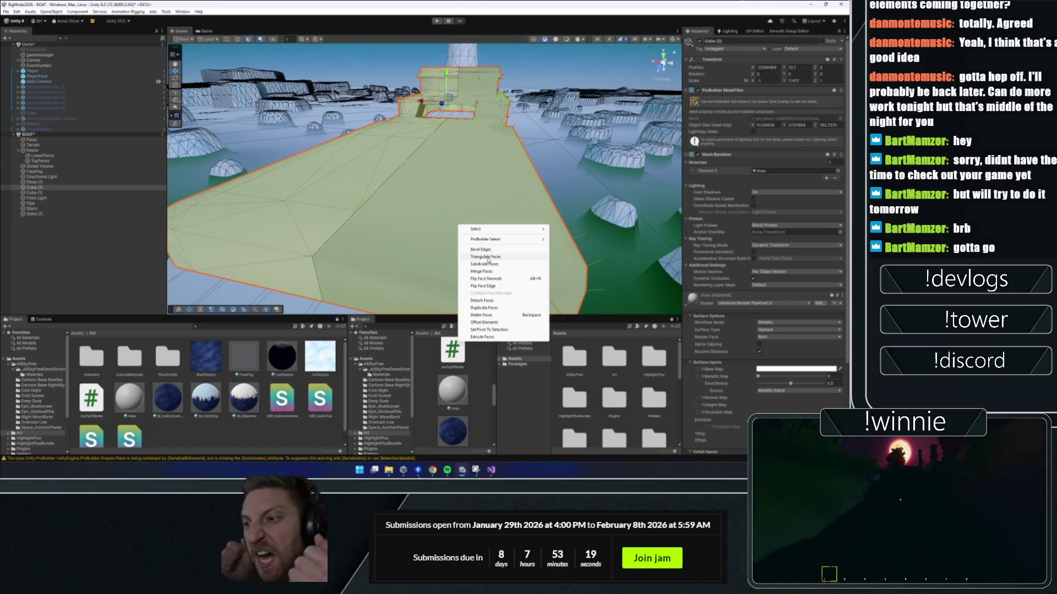
mouse_move(500, 240)
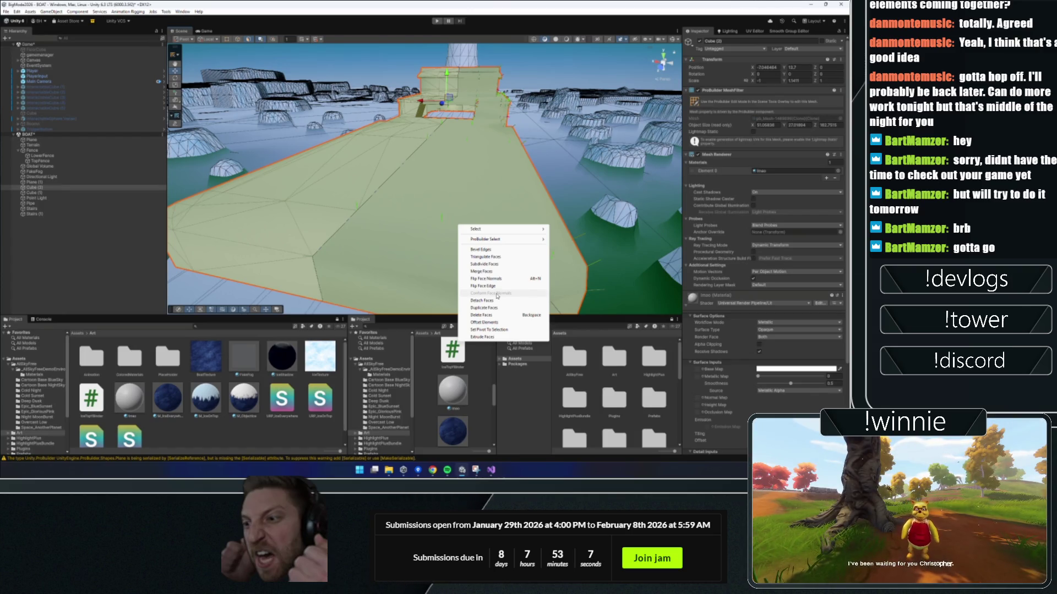
left_click(437, 207)
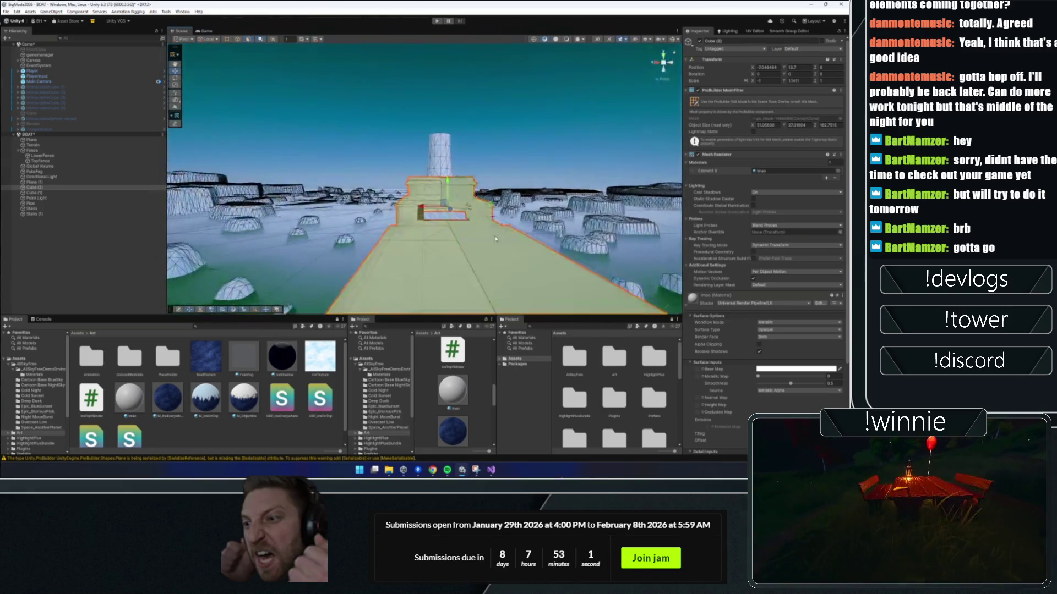
key("f")
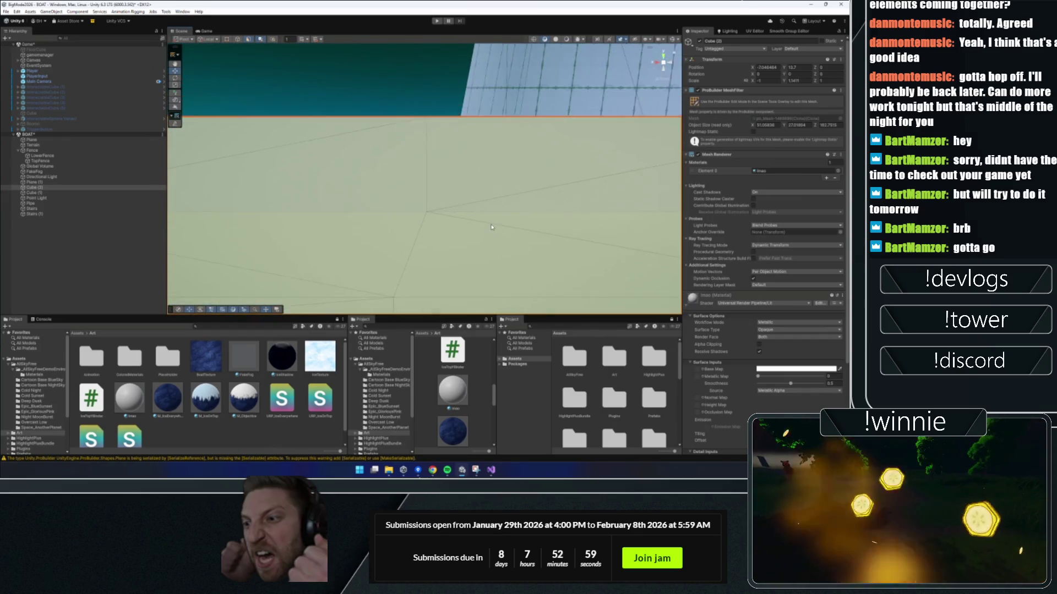
scroll(468, 226, "down", 10)
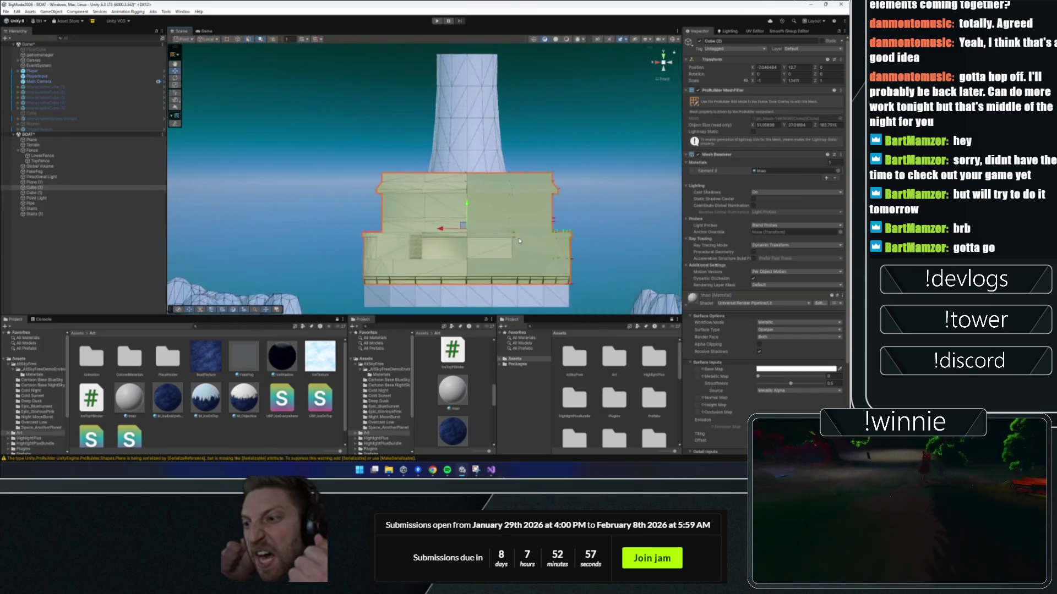
scroll(448, 225, "up", 5)
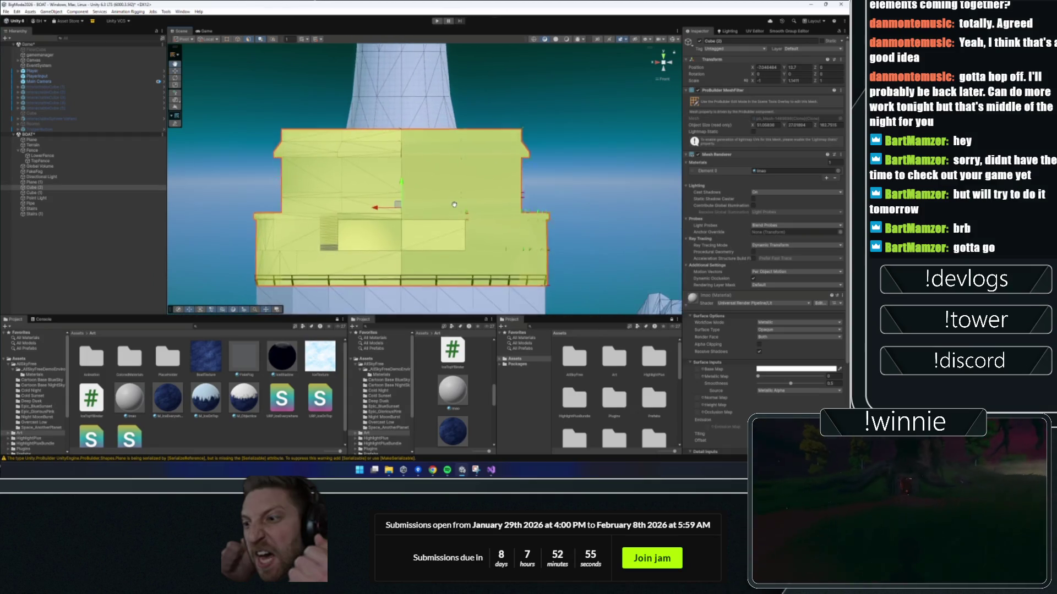
mouse_move(592, 92)
left_mouse_down()
mouse_move(418, 316)
mouse_move(398, 314)
left_mouse_up()
left_click(465, 224)
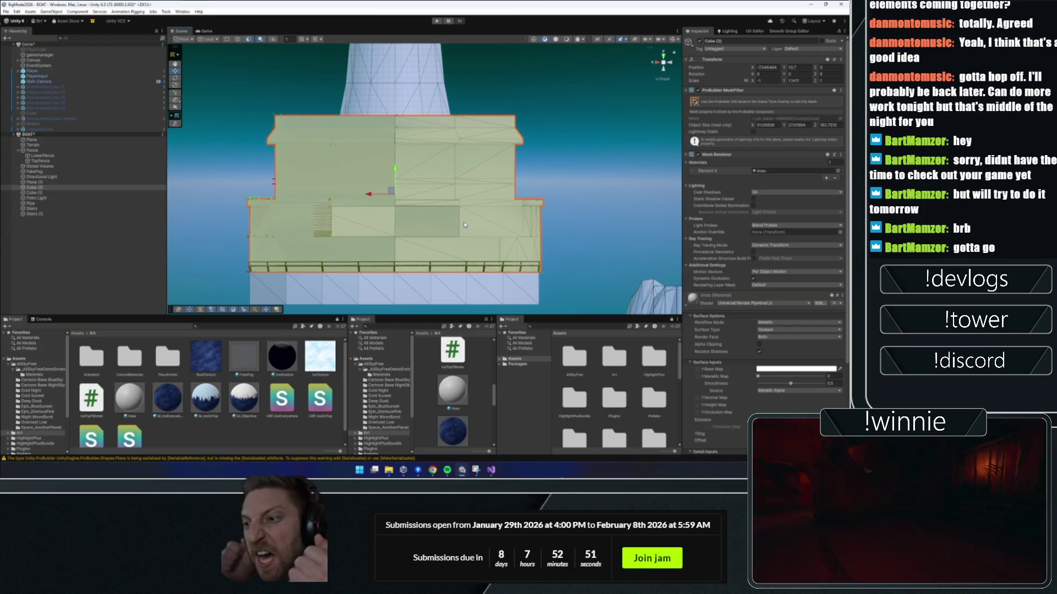
key("ctrl+a")
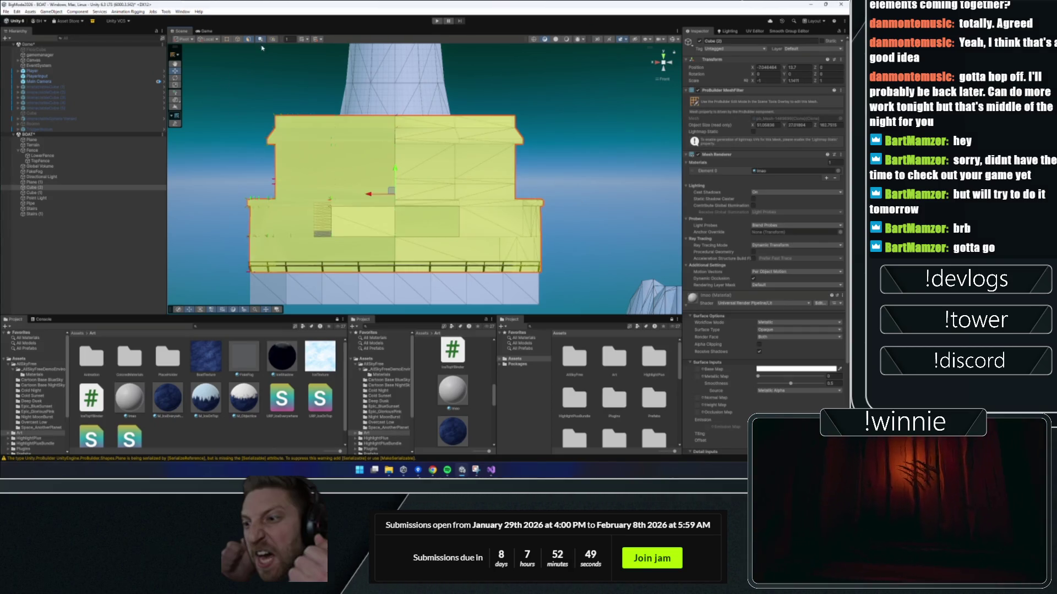
left_click(589, 115)
key("ctrl+a")
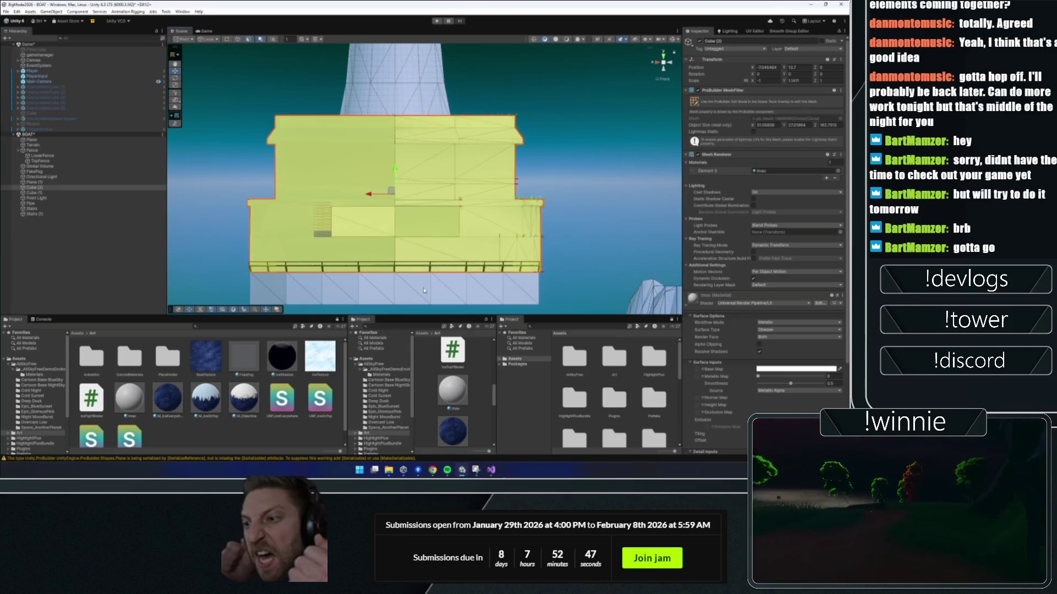
left_click(482, 150)
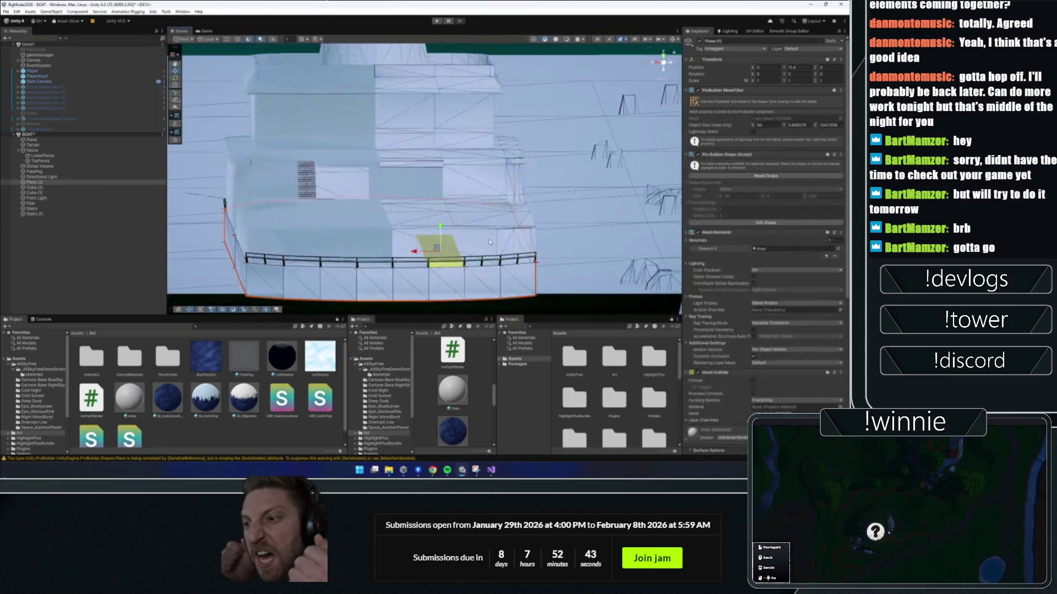
left_click(491, 243)
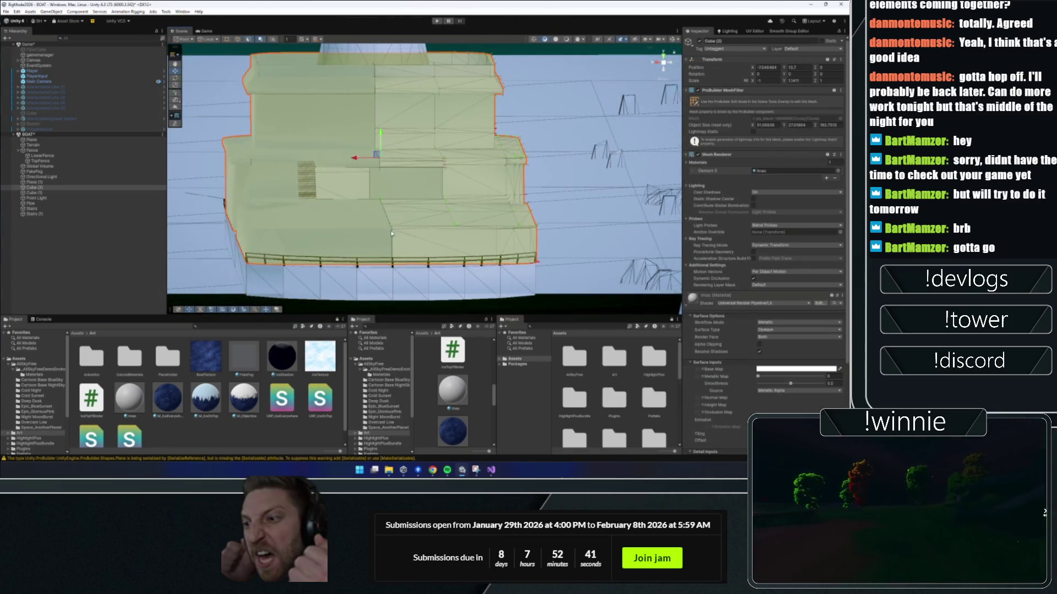
mouse_move(366, 240)
left_mouse_down()
mouse_move(359, 234)
mouse_move(409, 176)
mouse_move(396, 163)
left_mouse_up()
scroll(409, 175, "down", 3)
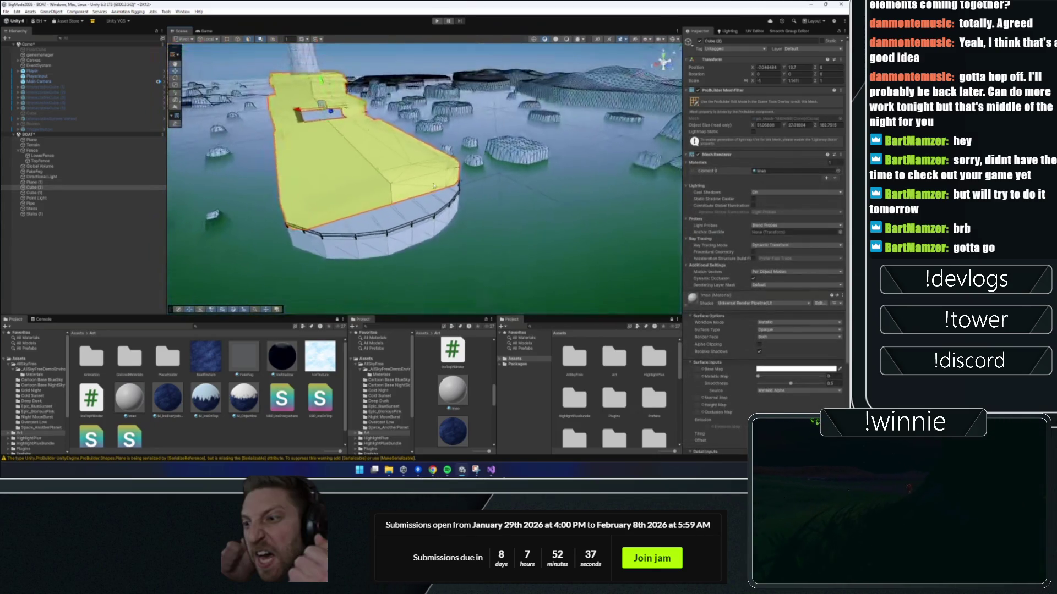
- Reselect the large deck Cube (2) and show its numbered groups in the Smooth Group Editor
left_click(395, 163)
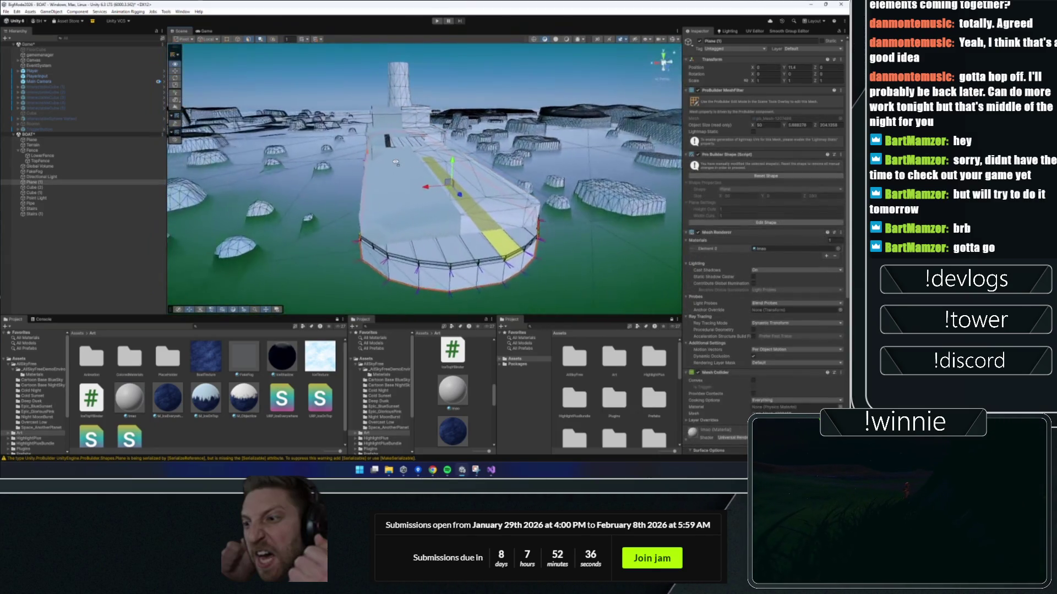
scroll(395, 163, "up", 10)
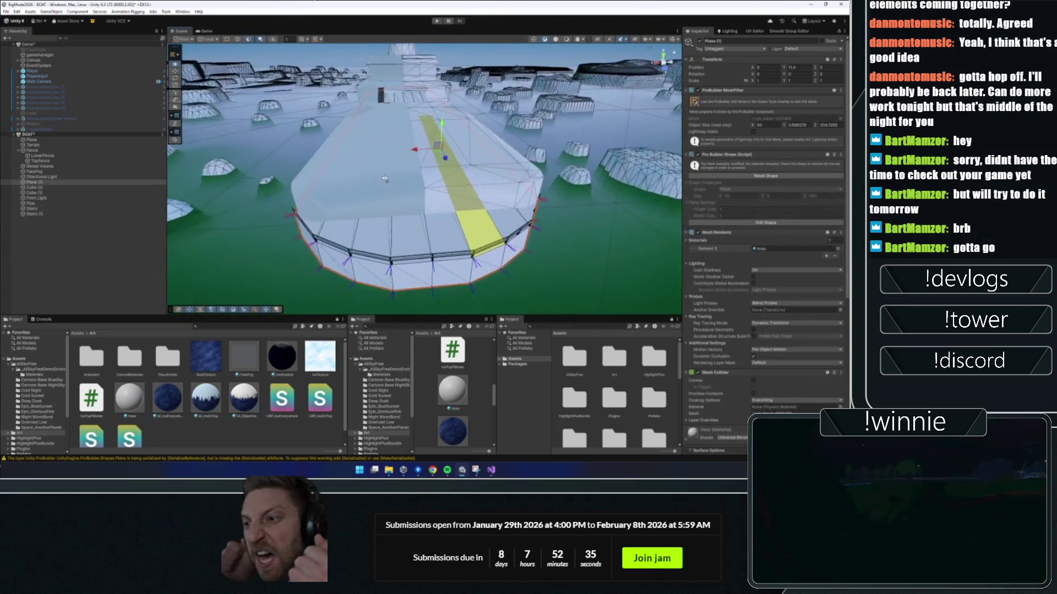
left_click(425, 181)
scroll(427, 181, "down", 5)
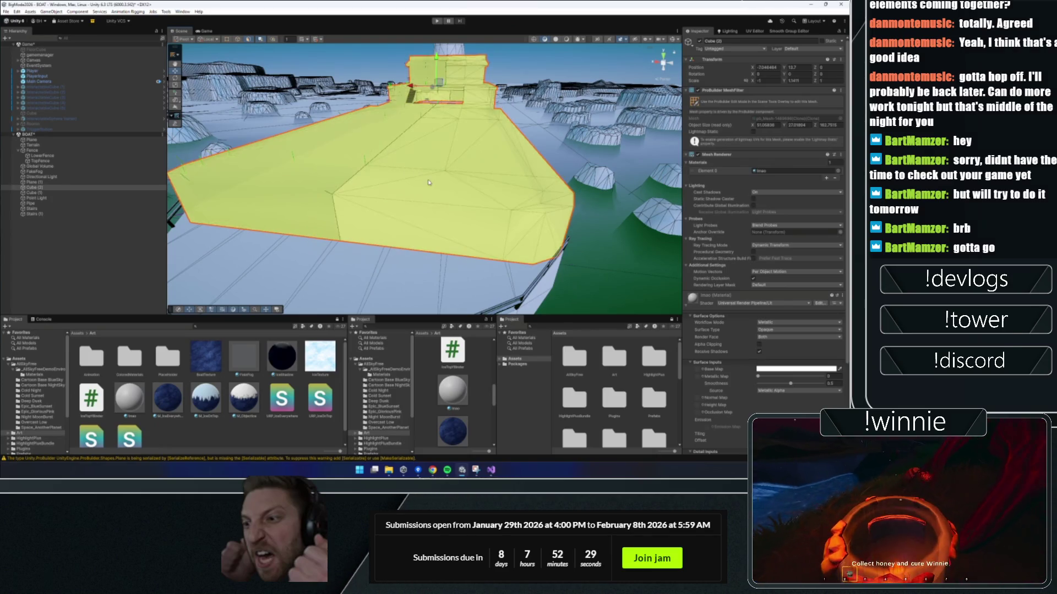
left_click(428, 182)
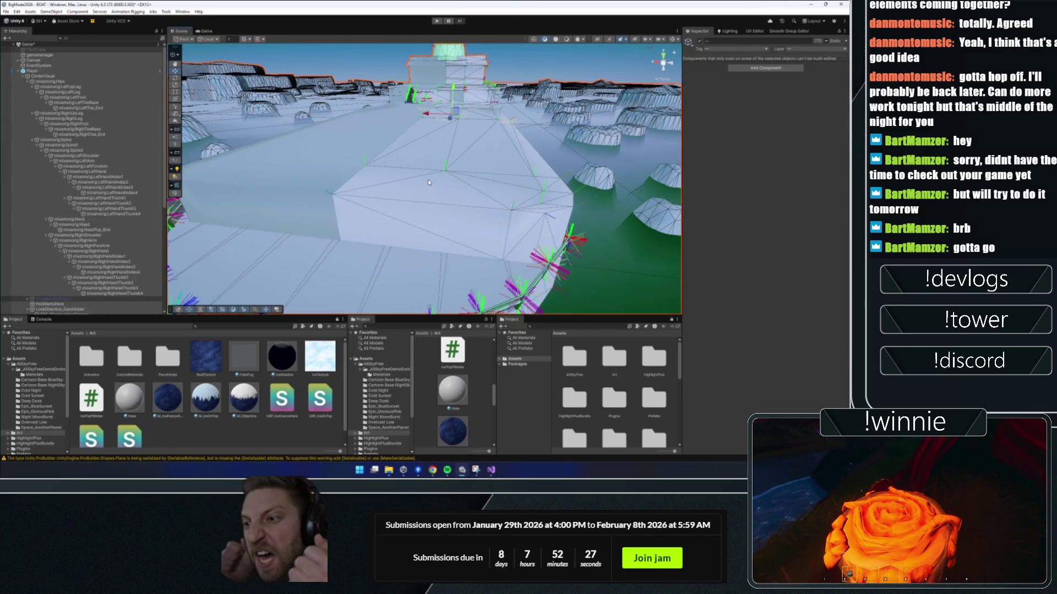
left_click(429, 182)
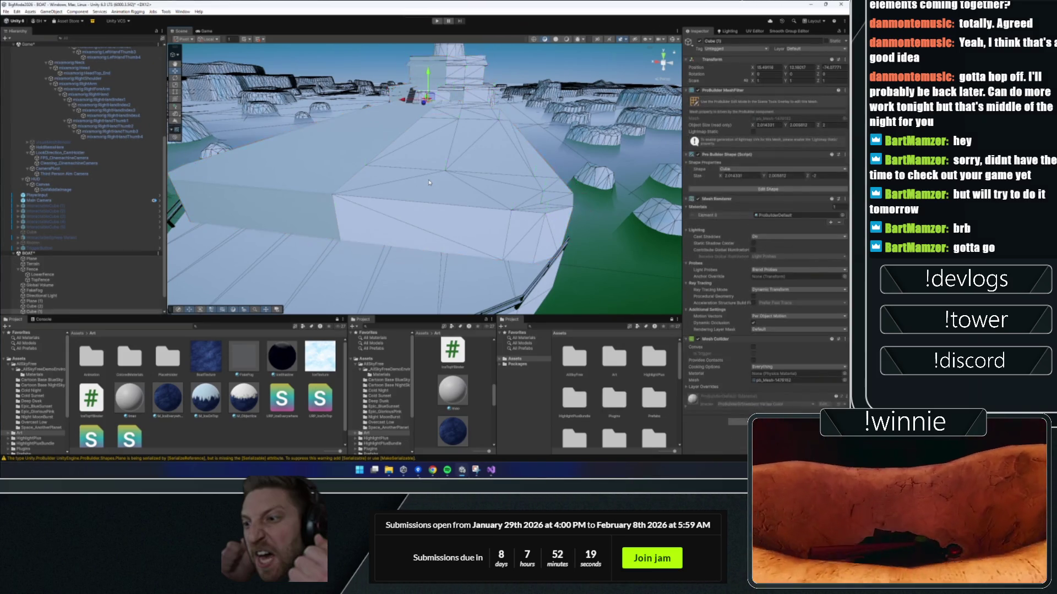
left_click(429, 182)
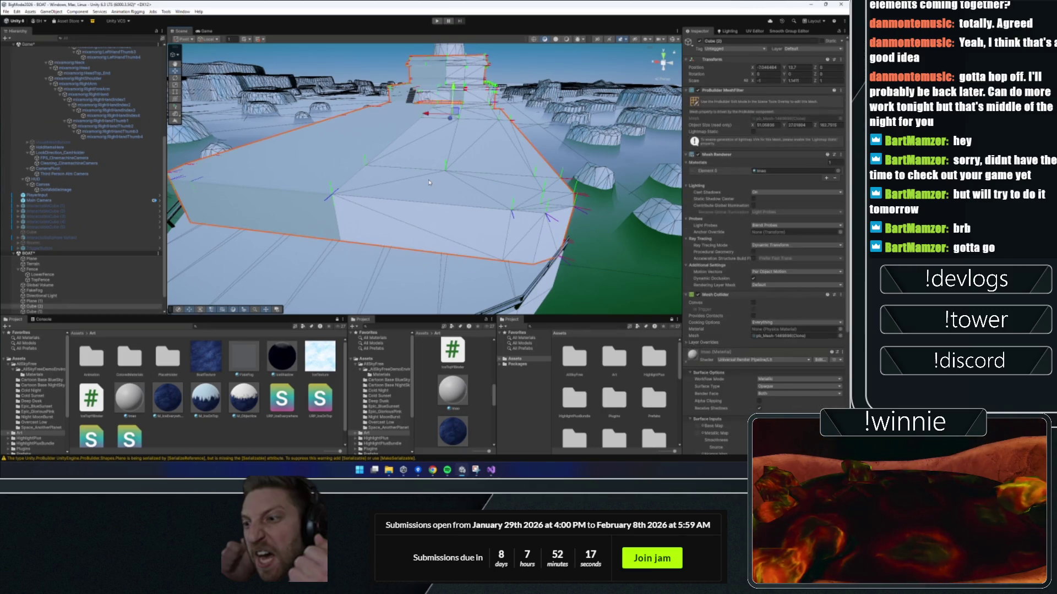
scroll(429, 182, "down", 5)
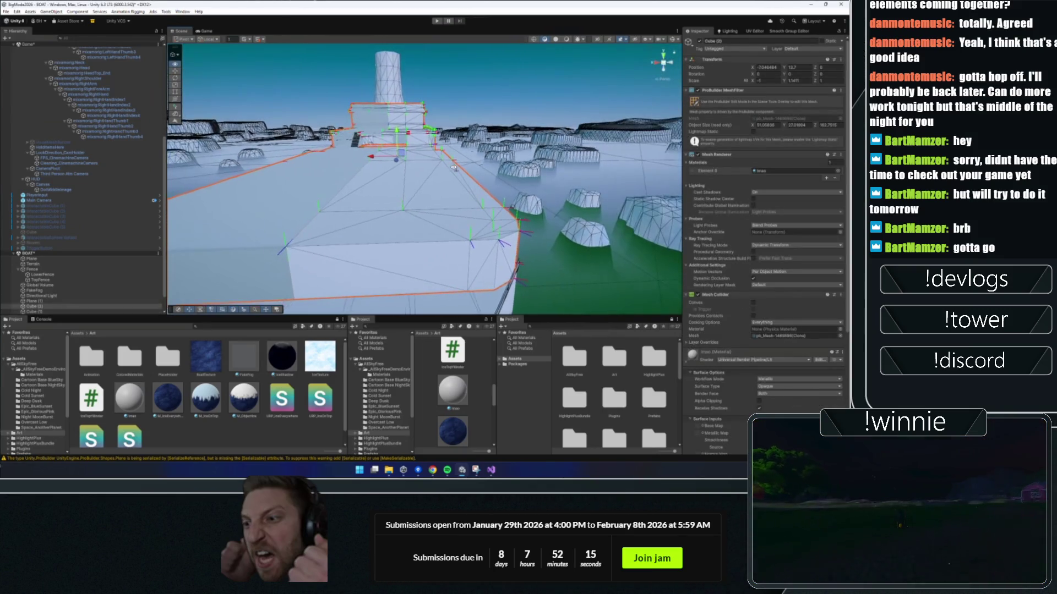
scroll(454, 168, "down", 3)
left_click(780, 31)
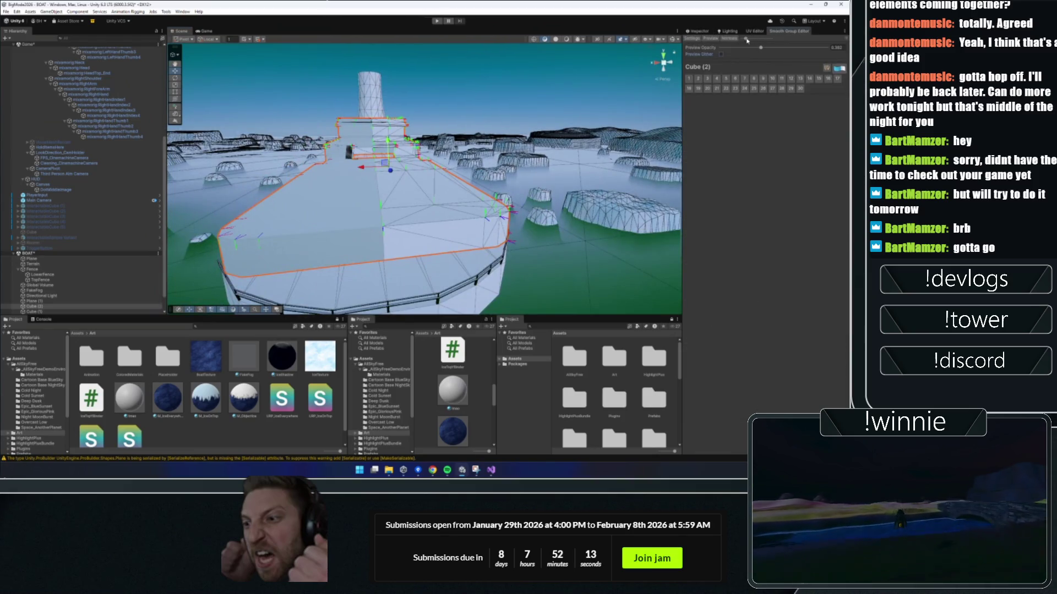
- Open the UV Editor, view the boat from the Front, and switch to the mesh editing context
left_click(754, 32)
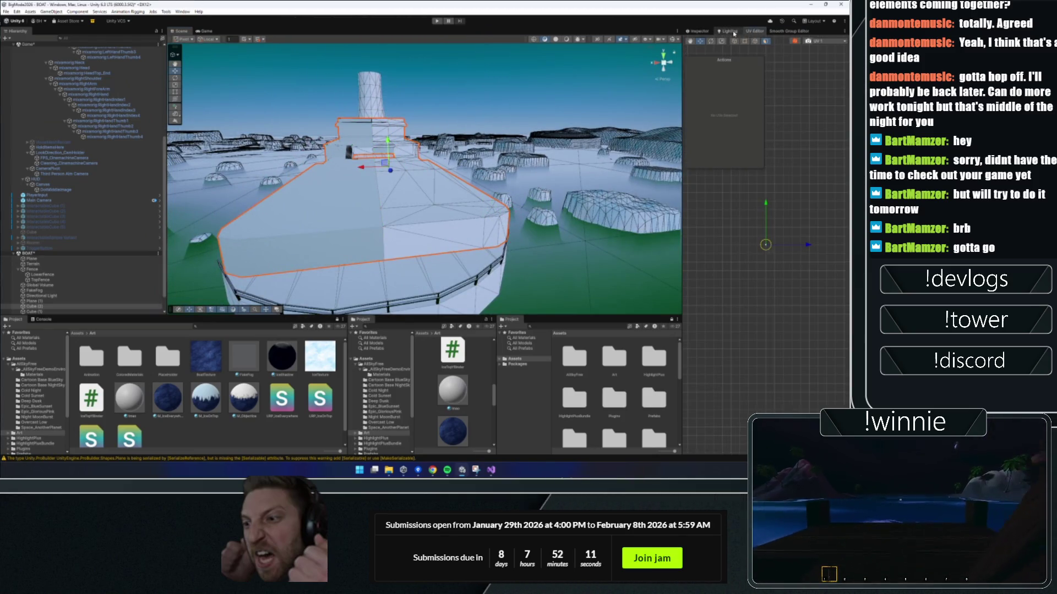
left_click_drag(504, 147, 643, 90)
left_click(656, 62)
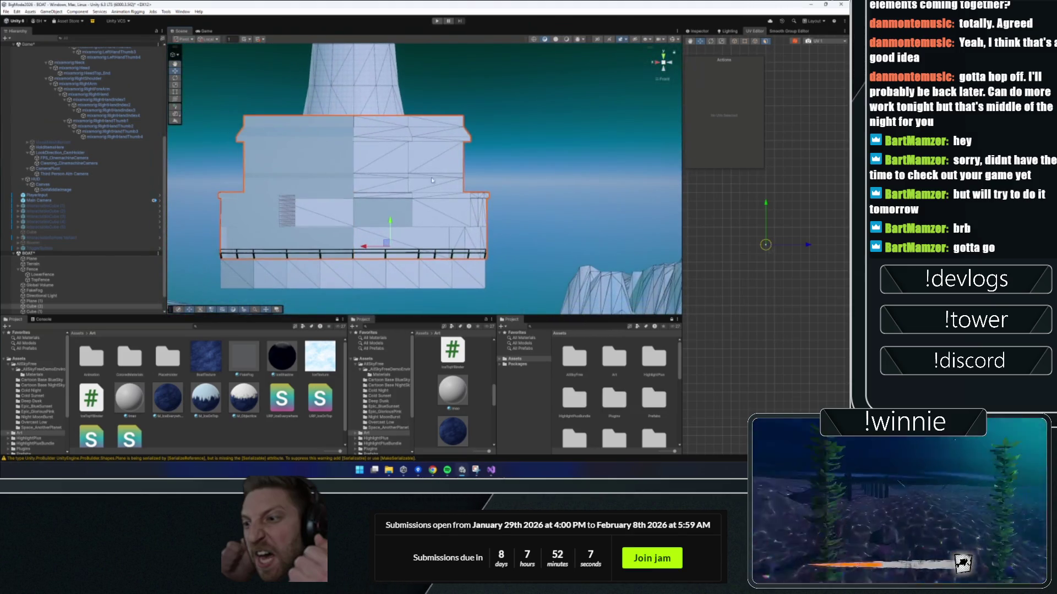
left_click(179, 55)
left_click(198, 76)
scroll(31, 113, "up", 5)
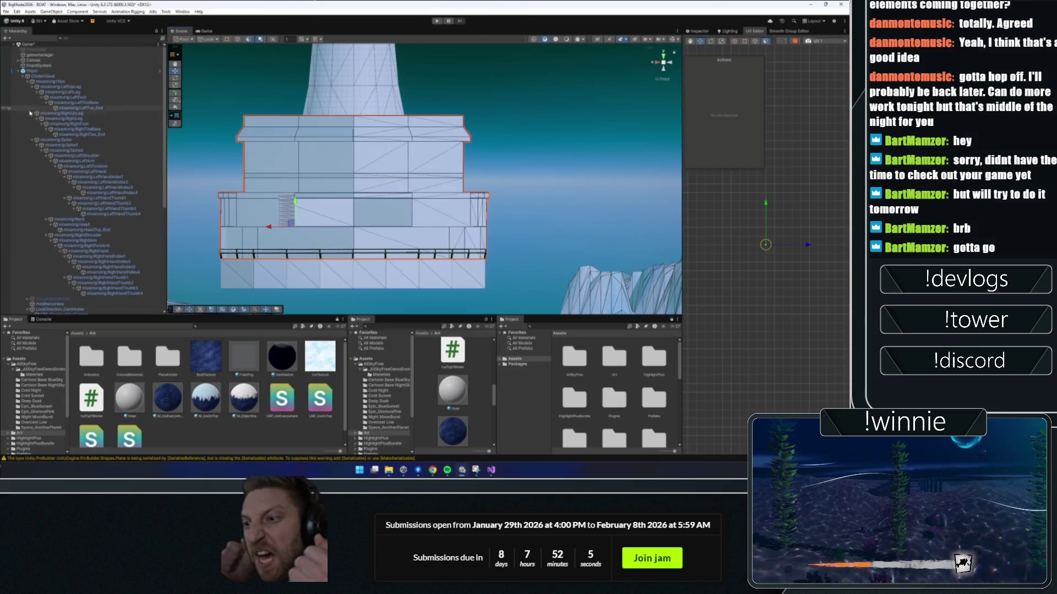
- Select the hull Cube (2), select and clear its faces, then return to perspective view
left_click(21, 72)
left_click(18, 72)
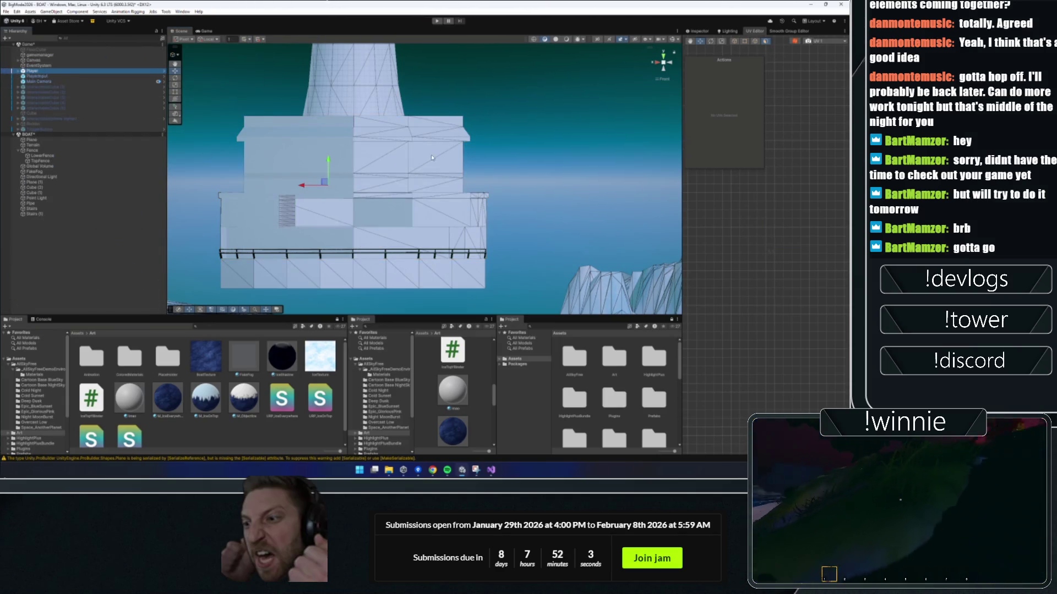
left_click(420, 144)
left_click(188, 75)
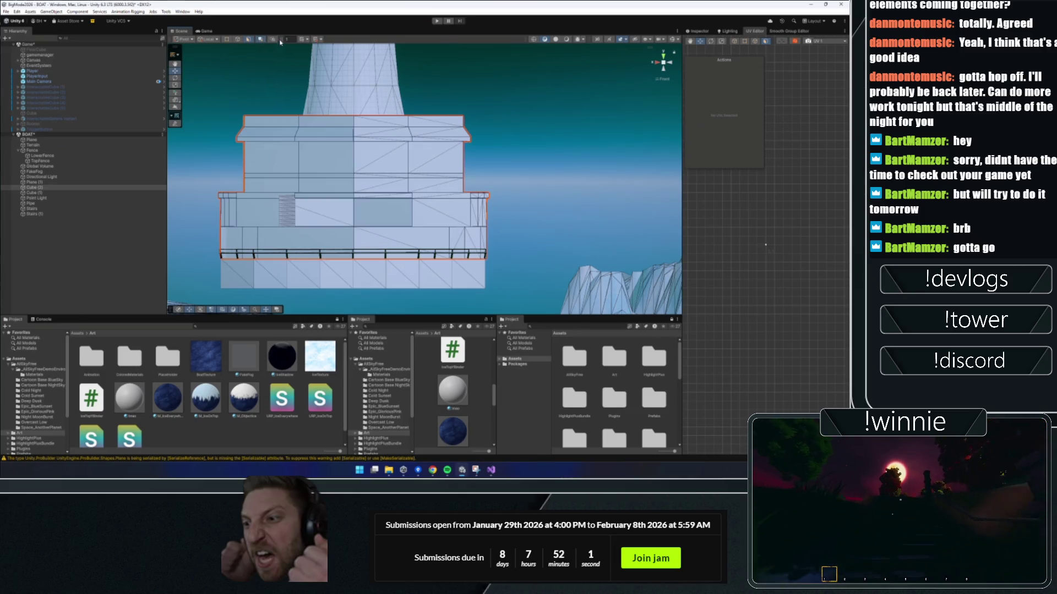
left_click(435, 175)
mouse_move(512, 82)
left_mouse_down()
mouse_move(418, 173)
mouse_move(366, 284)
left_mouse_up()
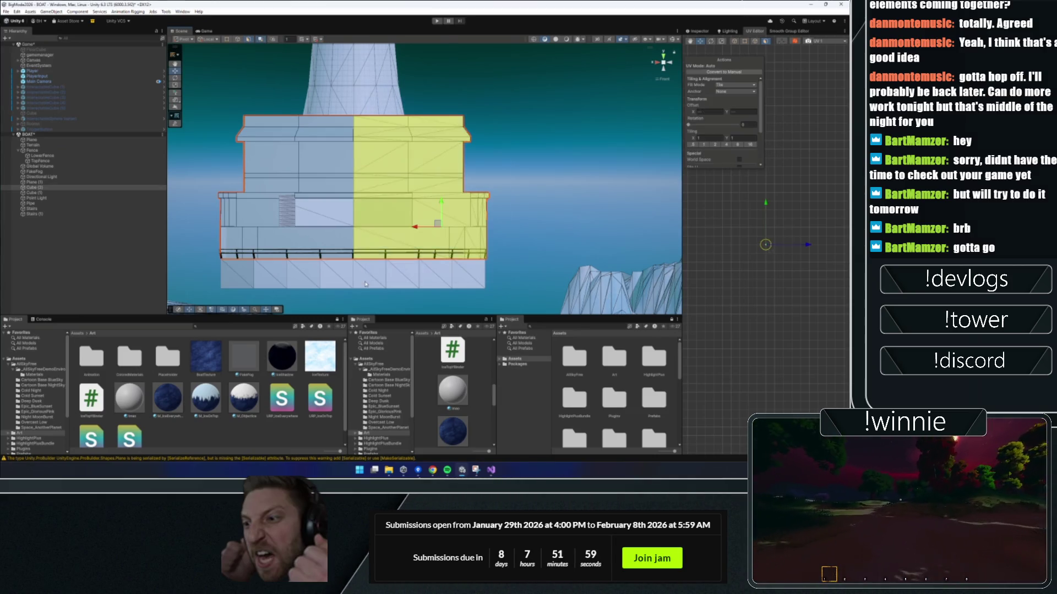
left_click(495, 197)
key("ctrl+a")
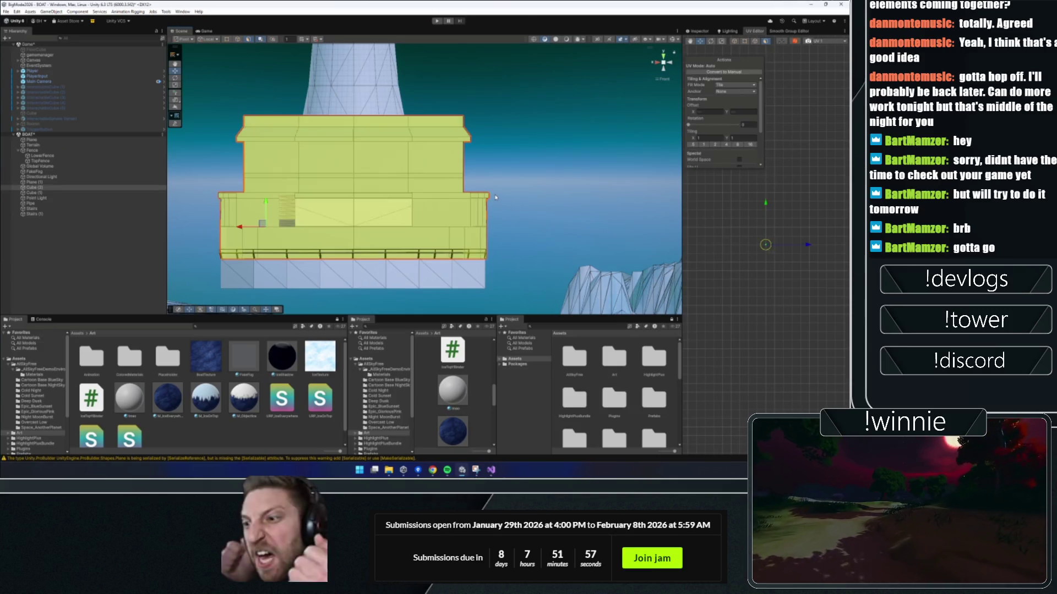
left_click(637, 104)
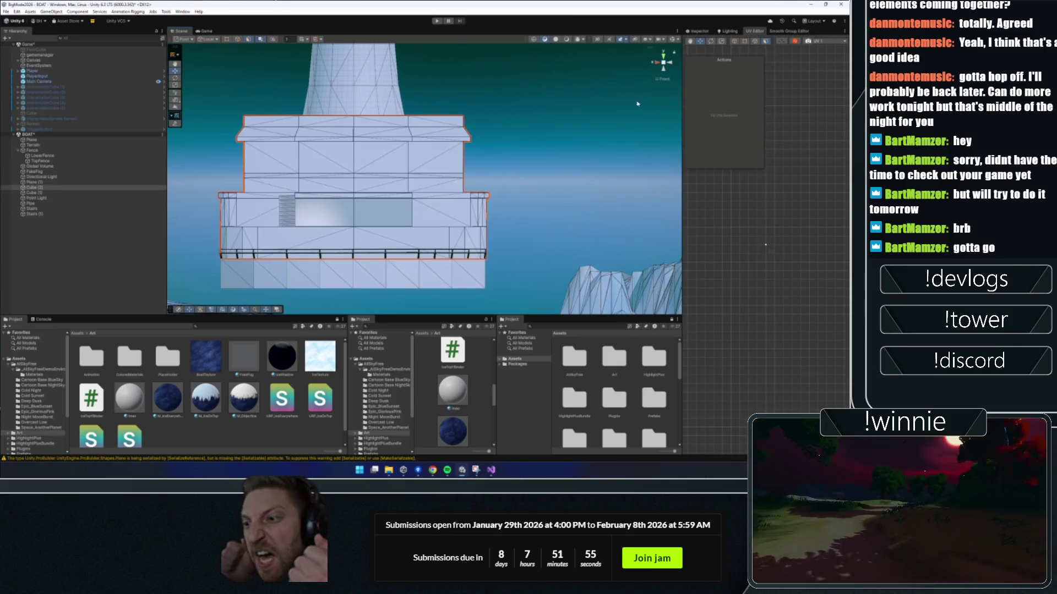
left_click(661, 80)
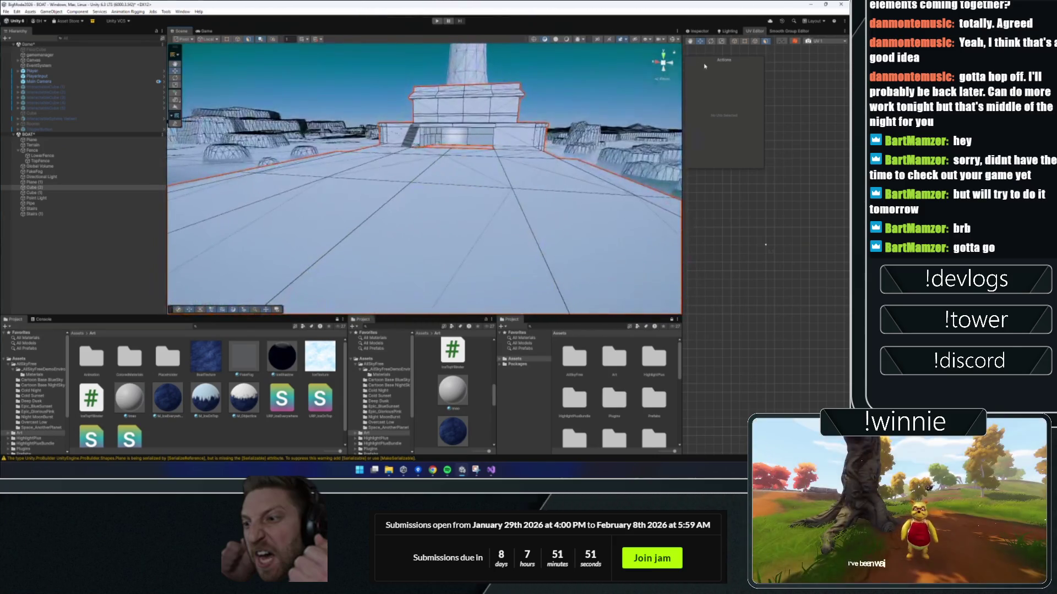
- Inspect the Ice material's settings and fly the Scene camera down onto the boat deck
left_click_drag(129, 397, 456, 291)
left_click(698, 31)
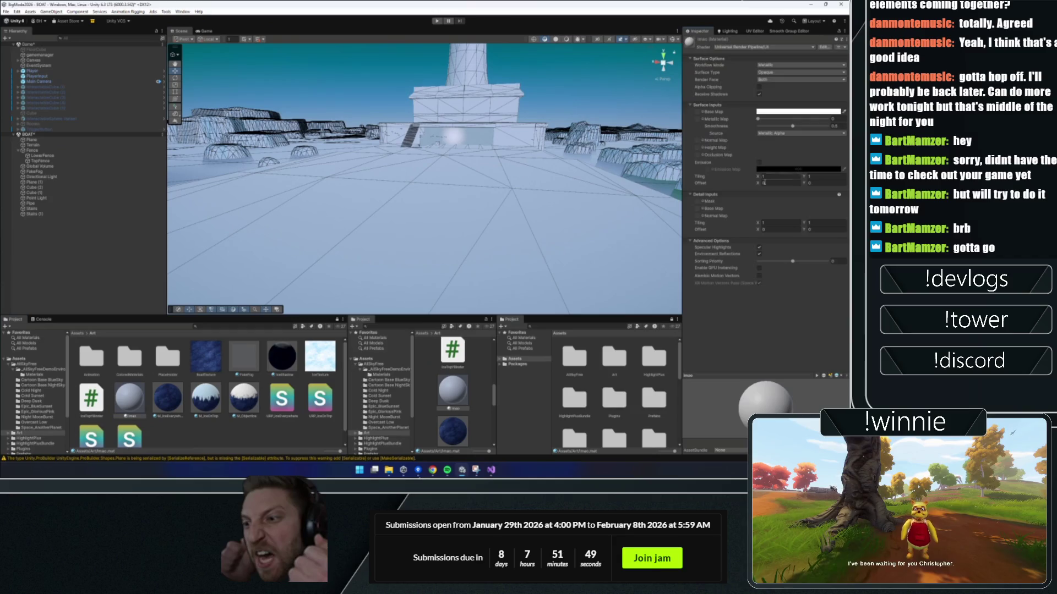
key("w")
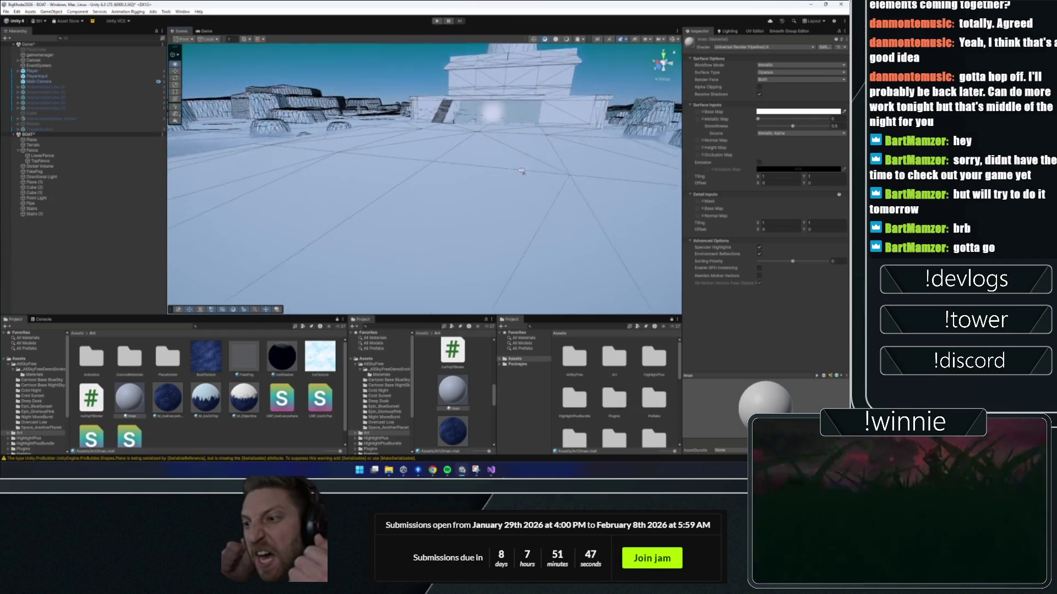
key("w")
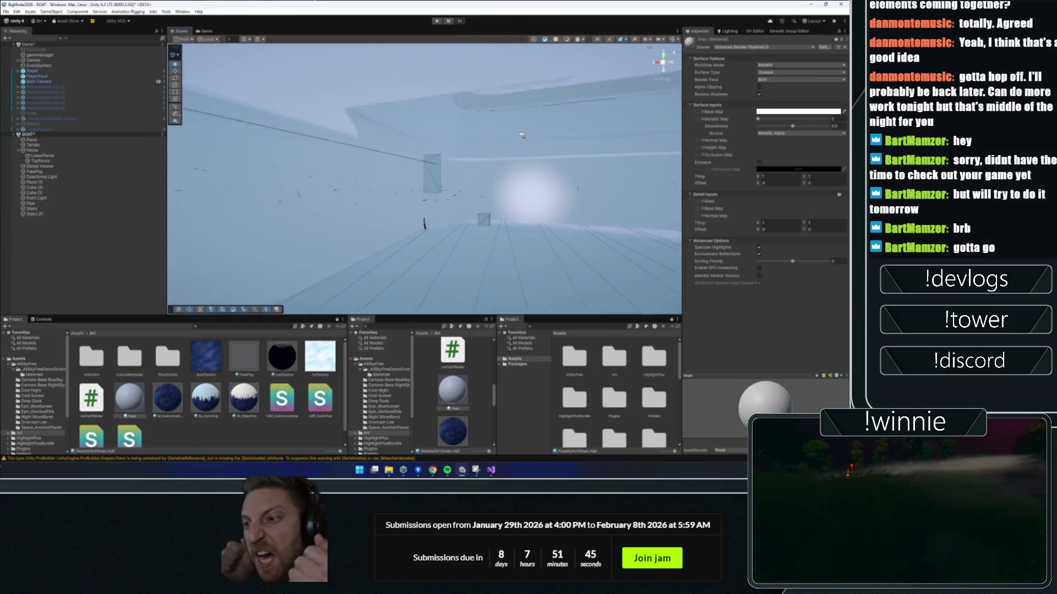
- Run the BOAT scene in Play mode, then bring up the Windows Start menu
left_click(437, 21)
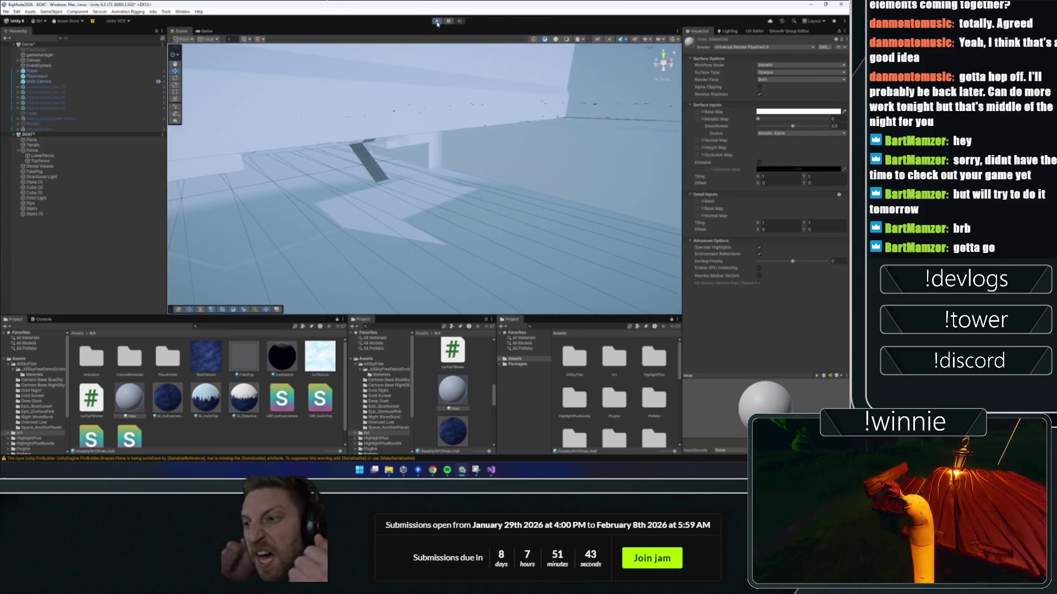
mouse_move(433, 465)
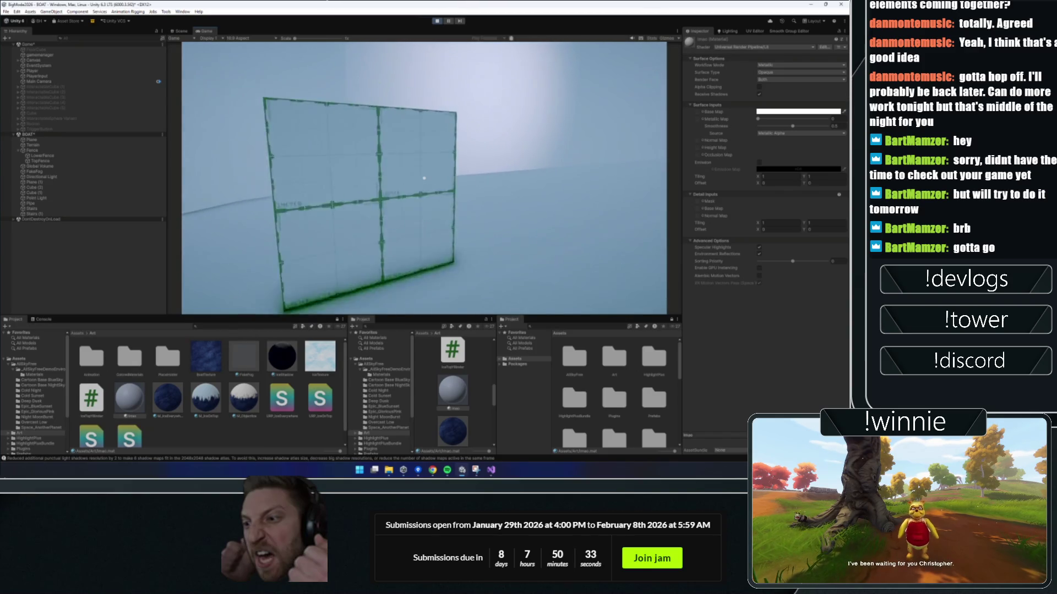
key("super")
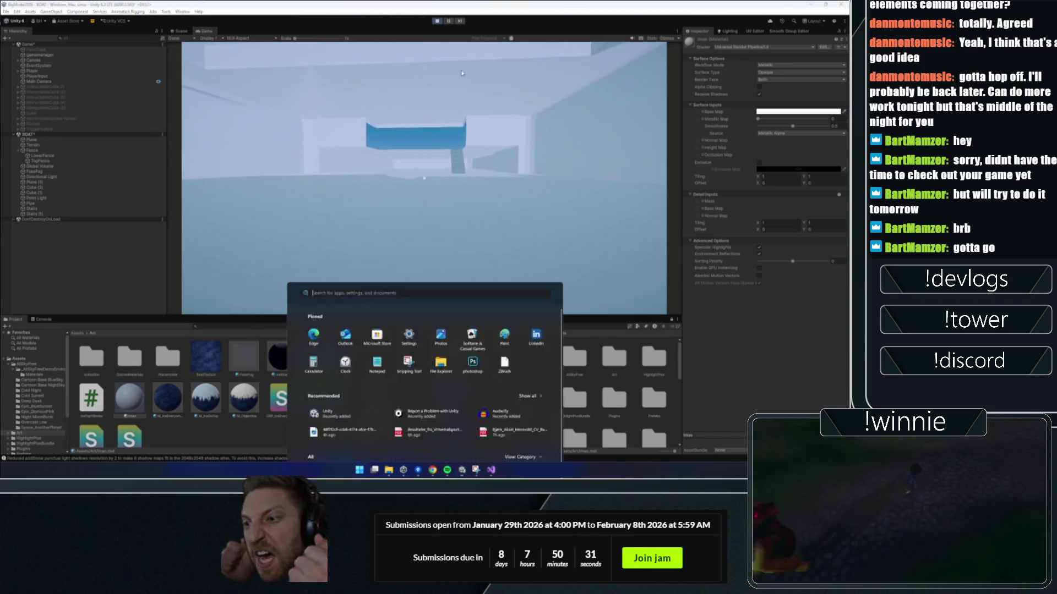
- Close the Start menu, stop Play mode, and bring the Twitch stream in Chrome forward
left_click(437, 20)
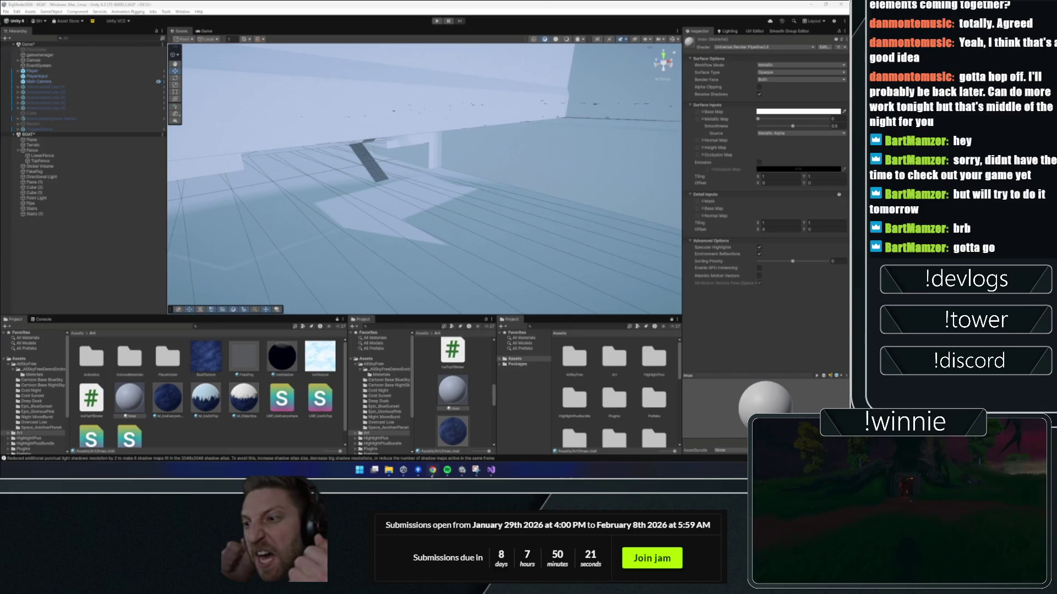
left_click(433, 471)
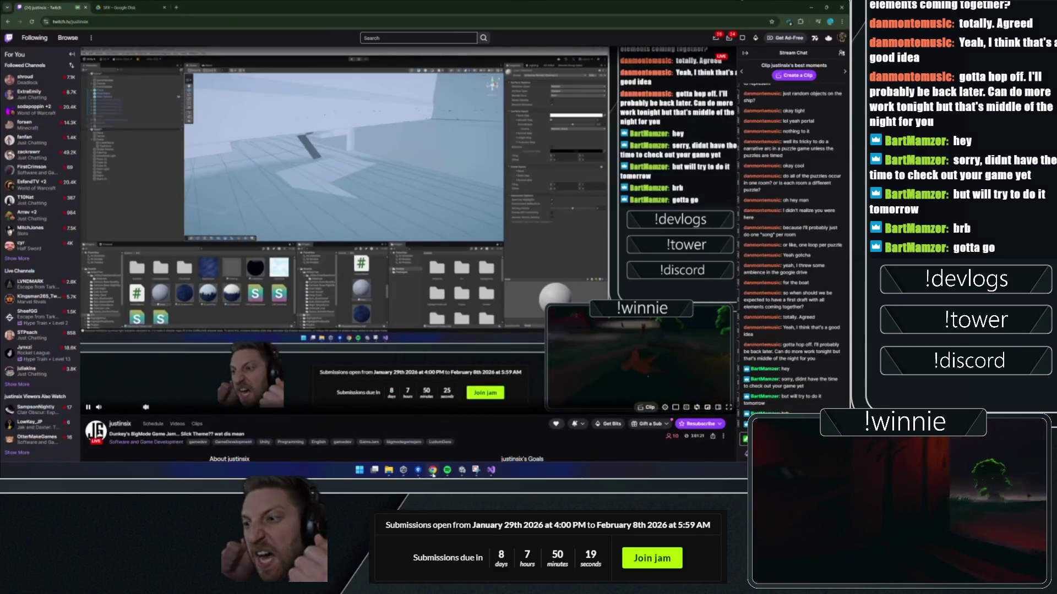
- Minimize the Chrome Twitch window to get back to the Unity editor
left_click(433, 471)
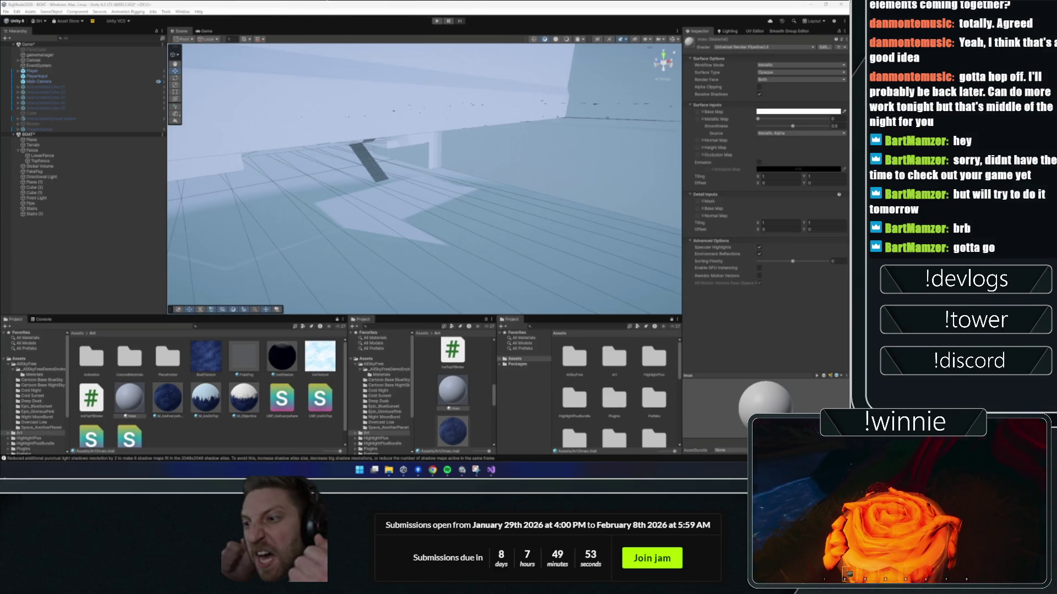
- Frame the boat's Stairs in the Scene view, then select the hull Cube (2)
mouse_move(440, 182)
left_mouse_down()
mouse_move(463, 191)
mouse_move(424, 153)
mouse_move(542, 195)
mouse_move(494, 163)
mouse_move(479, 170)
mouse_move(507, 166)
mouse_move(476, 164)
left_mouse_up()
left_click(495, 163)
key("f")
left_click(499, 170)
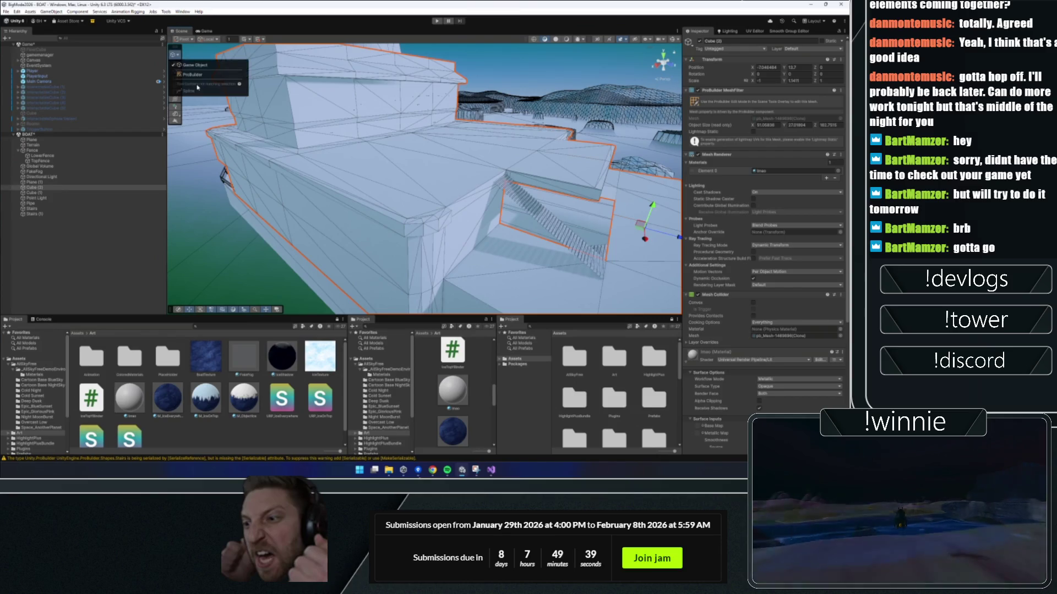
- Select and frame the deck's top face, extending the selection across the top deck
left_click(380, 172)
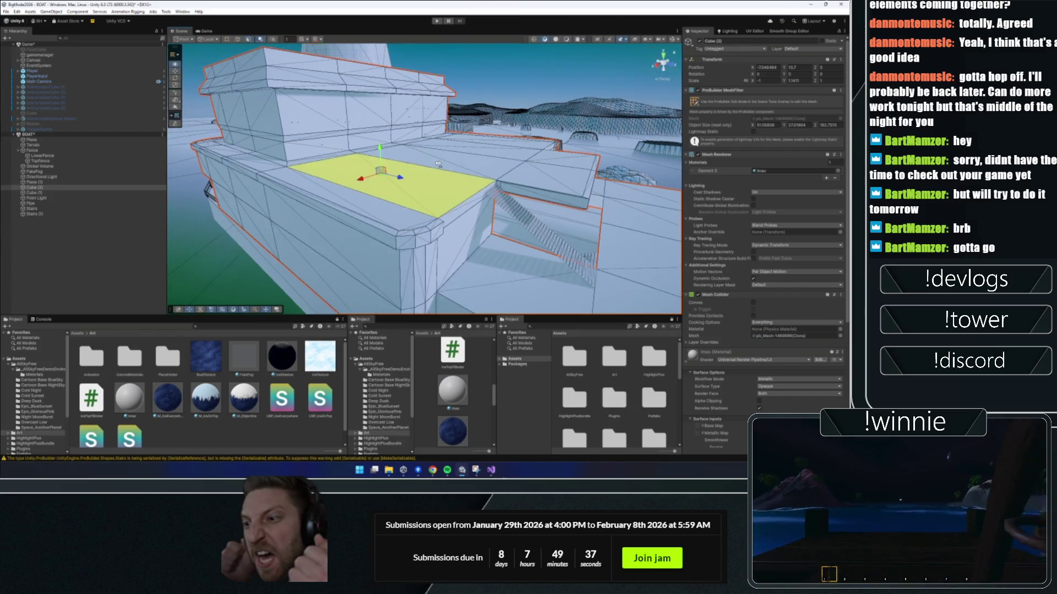
key("f")
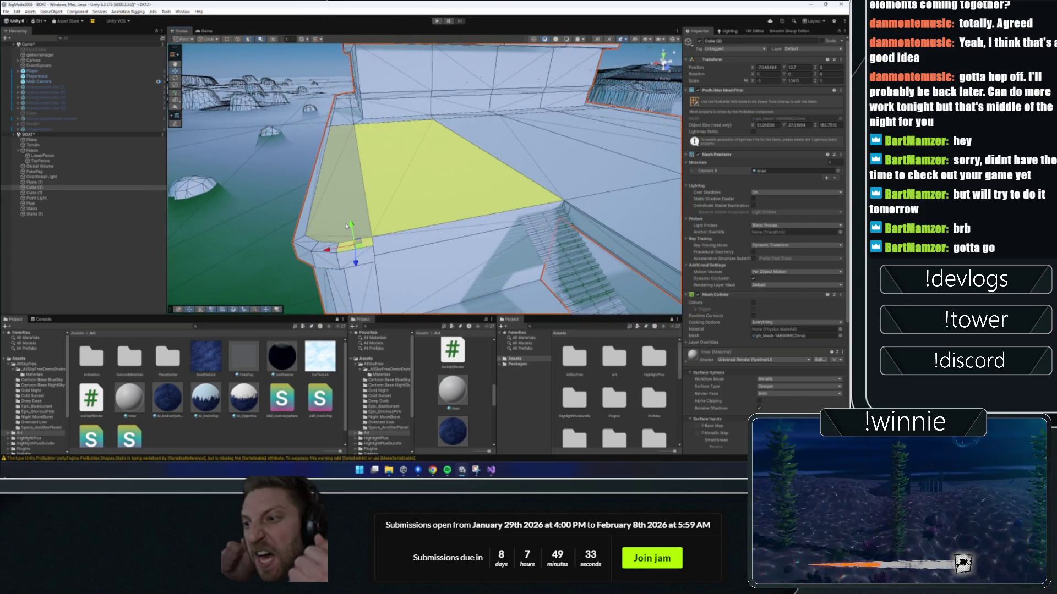
mouse_move(347, 225)
left_mouse_down()
mouse_move(448, 242)
mouse_move(396, 229)
mouse_move(339, 174)
mouse_move(376, 218)
mouse_move(493, 169)
mouse_move(440, 176)
mouse_move(506, 240)
mouse_move(292, 150)
mouse_move(330, 211)
mouse_move(389, 217)
left_mouse_up()
left_click(419, 165, "shift")
left_click(523, 223, "shift")
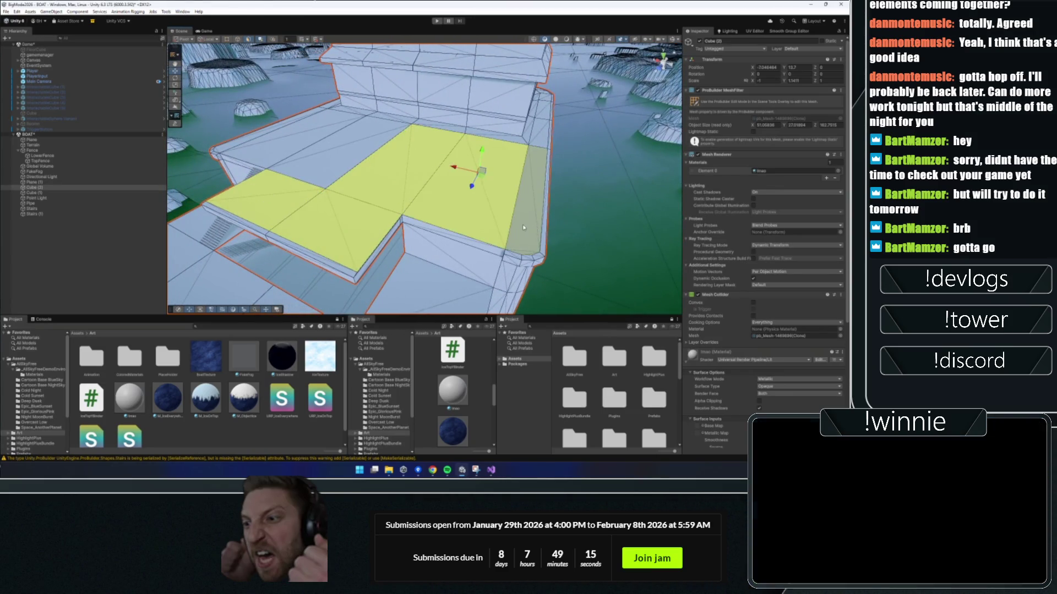
left_click(525, 182, "shift")
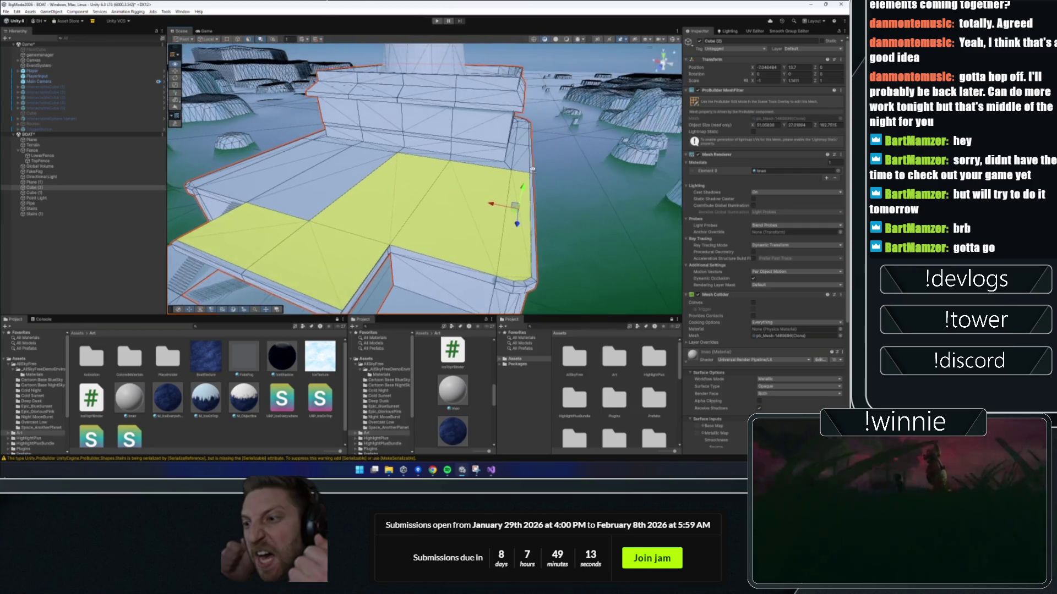
scroll(498, 276, "up", 5)
mouse_move(493, 279)
left_mouse_down()
mouse_move(214, 295)
mouse_move(433, 189)
mouse_move(474, 197)
mouse_move(497, 226)
mouse_move(346, 221)
left_mouse_up()
- Add the deck faces along the strip and the corner face, framing and orbiting around them
left_click(426, 225, "shift")
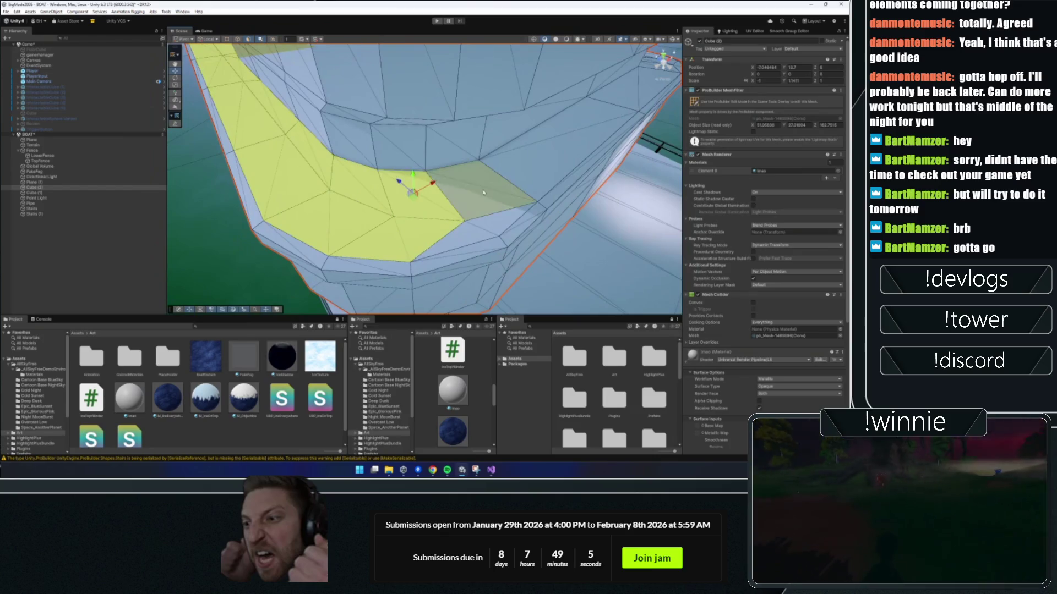
left_click(484, 190, "shift")
left_click(551, 166, "shift")
key("f")
mouse_move(539, 175)
left_mouse_down()
mouse_move(545, 191)
mouse_move(593, 189)
mouse_move(430, 187)
left_mouse_up()
left_click(544, 191, "shift")
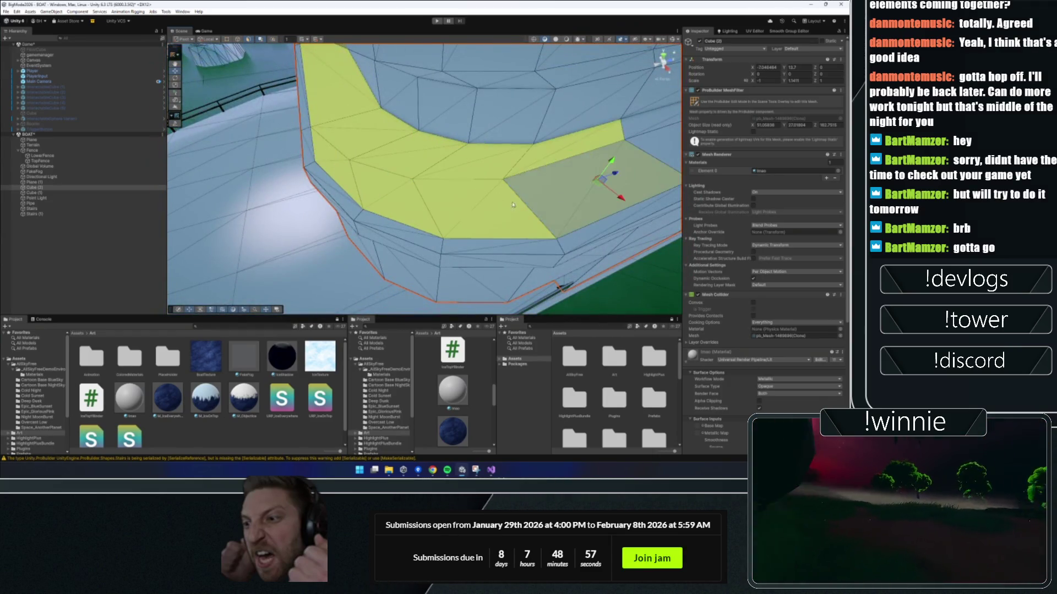
mouse_move(552, 161)
left_mouse_down()
mouse_move(408, 184)
mouse_move(495, 184)
mouse_move(484, 173)
mouse_move(429, 227)
mouse_move(457, 124)
left_mouse_up()
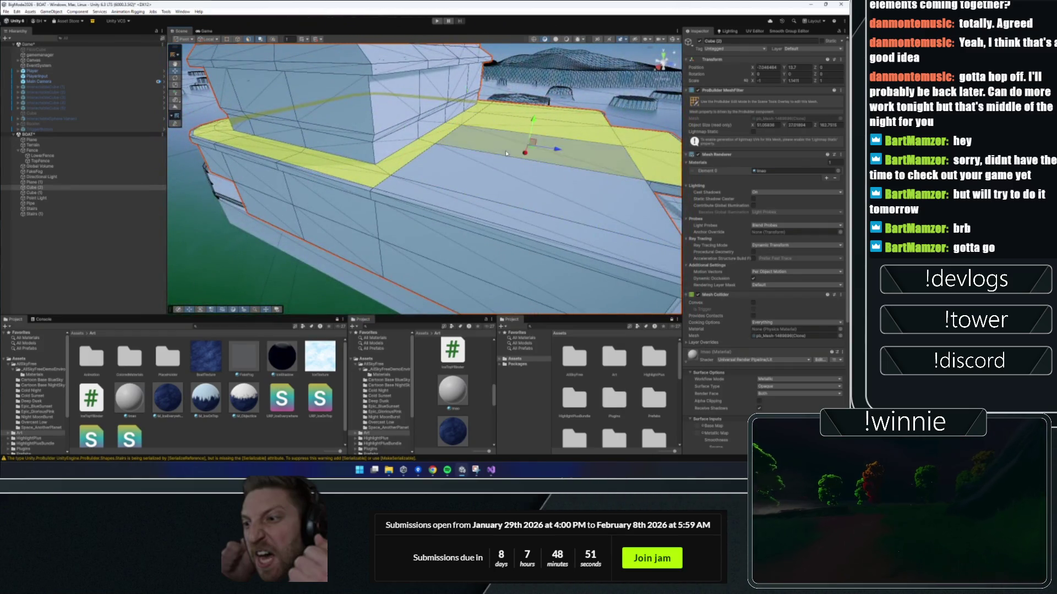
mouse_move(600, 231)
left_mouse_down()
mouse_move(624, 193)
mouse_move(432, 209)
left_mouse_up()
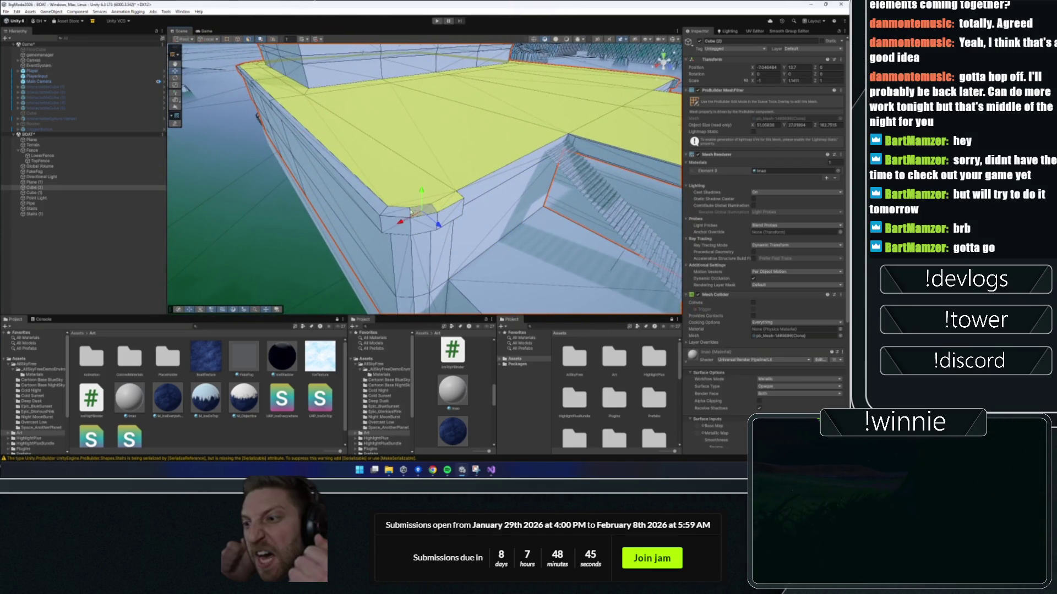
- Loop-select connected hull faces, then drop the side faces, keeping only the top deck selected
double_click(408, 212)
left_click(407, 212)
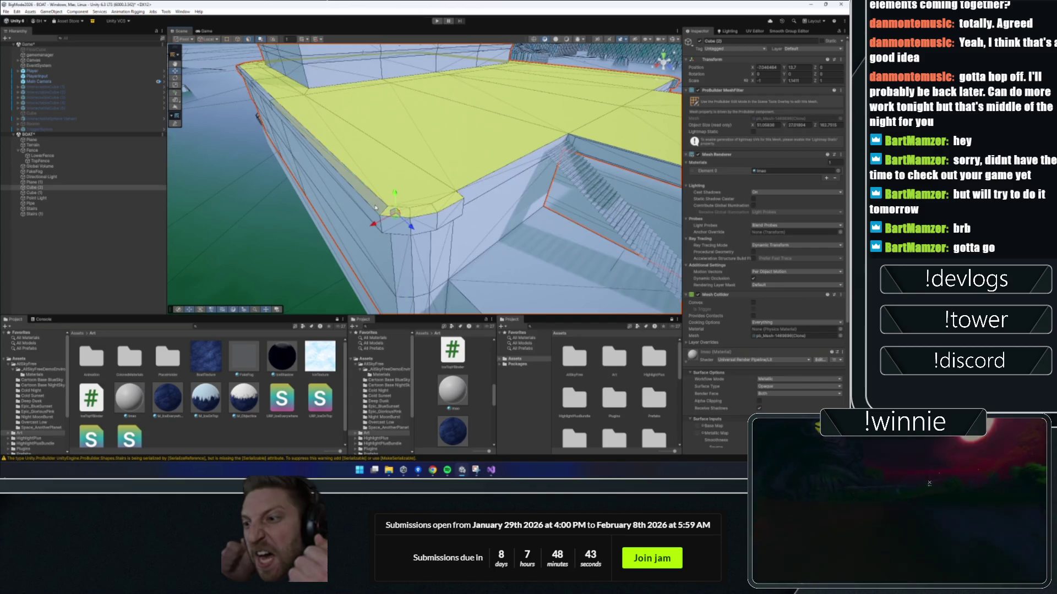
double_click(402, 215)
left_click(398, 217)
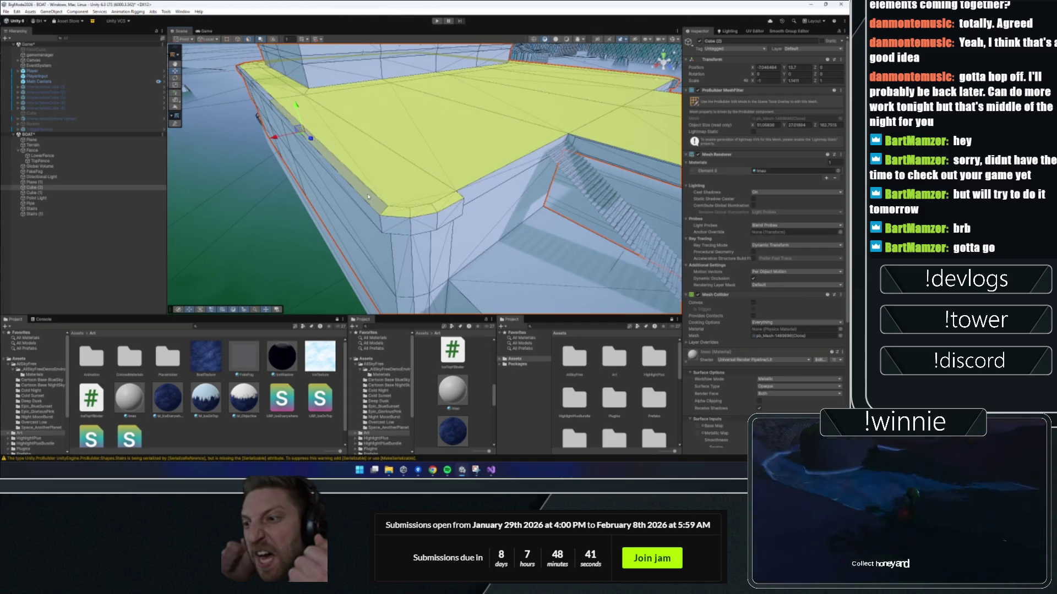
mouse_move(399, 217)
left_mouse_down()
mouse_move(434, 216)
mouse_move(319, 165)
left_mouse_up()
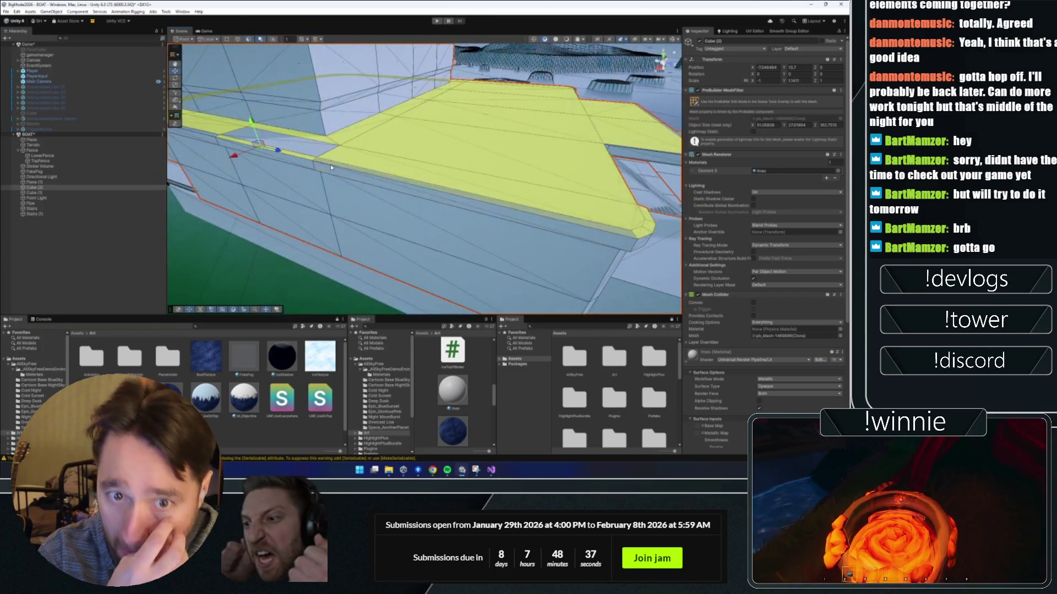
- Switch the Discord call to the participant grid and Alt+Tab back to the own Unity project
mouse_move(302, 451)
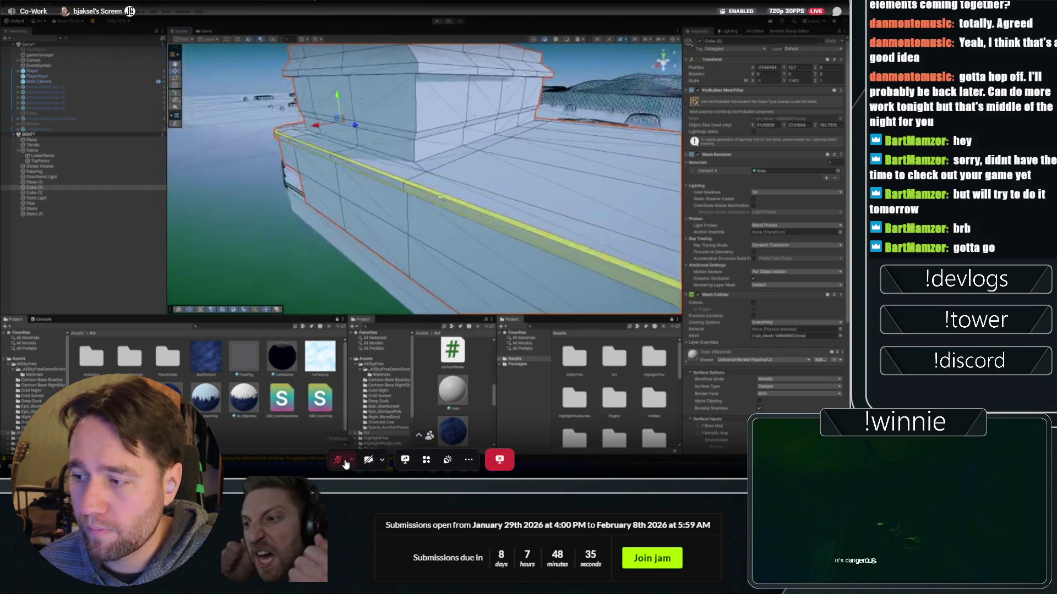
left_click(524, 189)
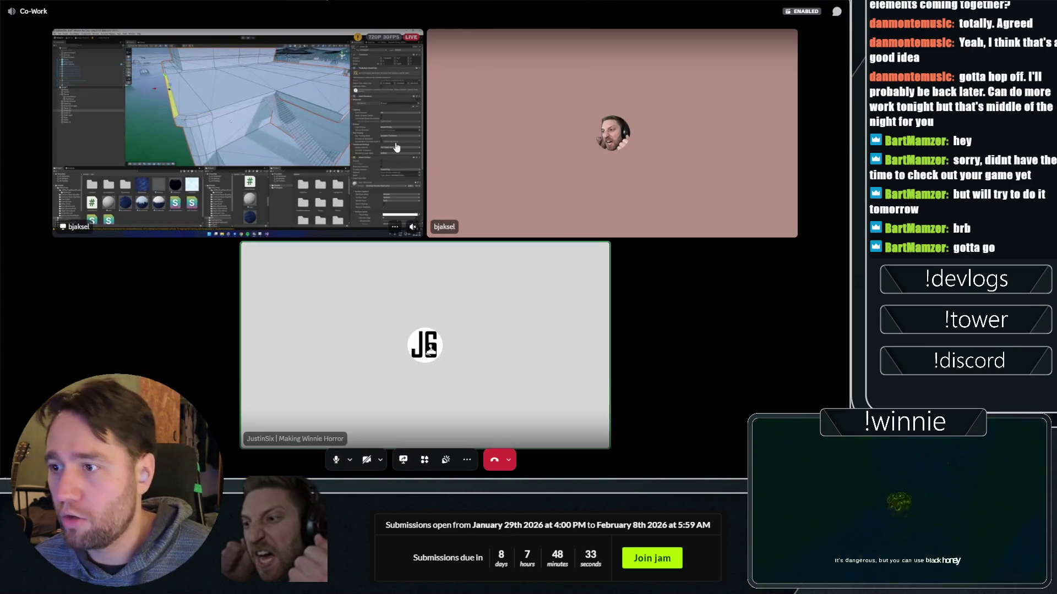
key("alt+Tab")
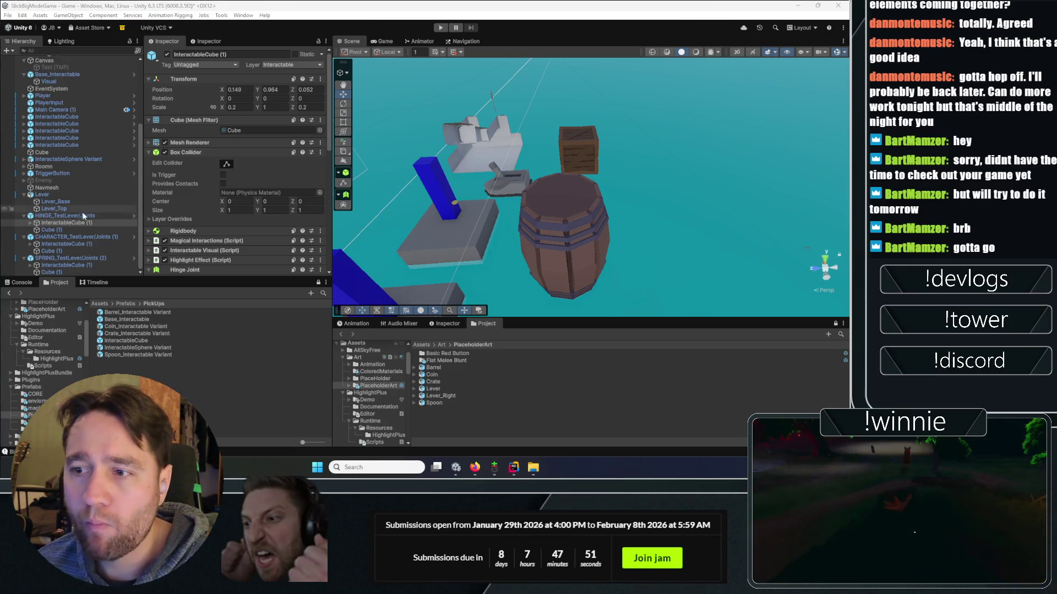
- Open the TriggerToPress script from TriggerButton's TriggerPress child in the code editor
left_click(128, 171)
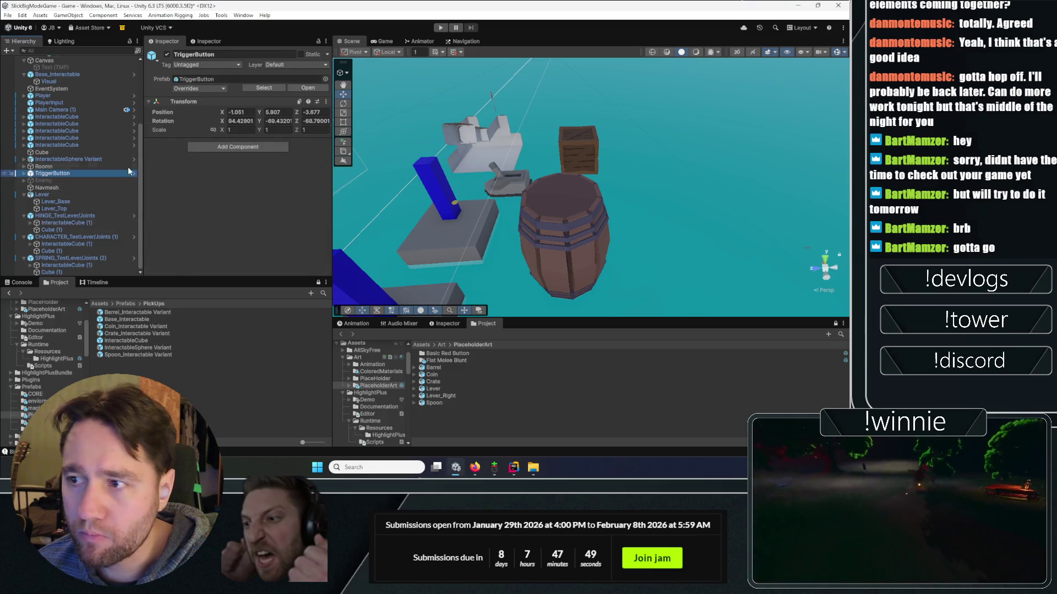
left_click(24, 174)
left_click(52, 187)
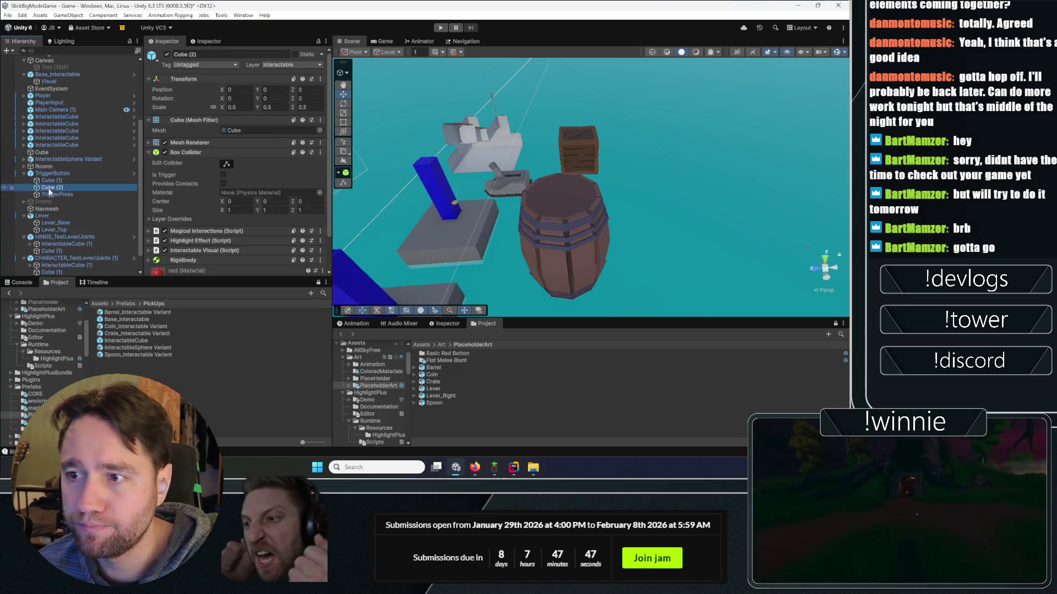
left_click(58, 194)
left_click(320, 231)
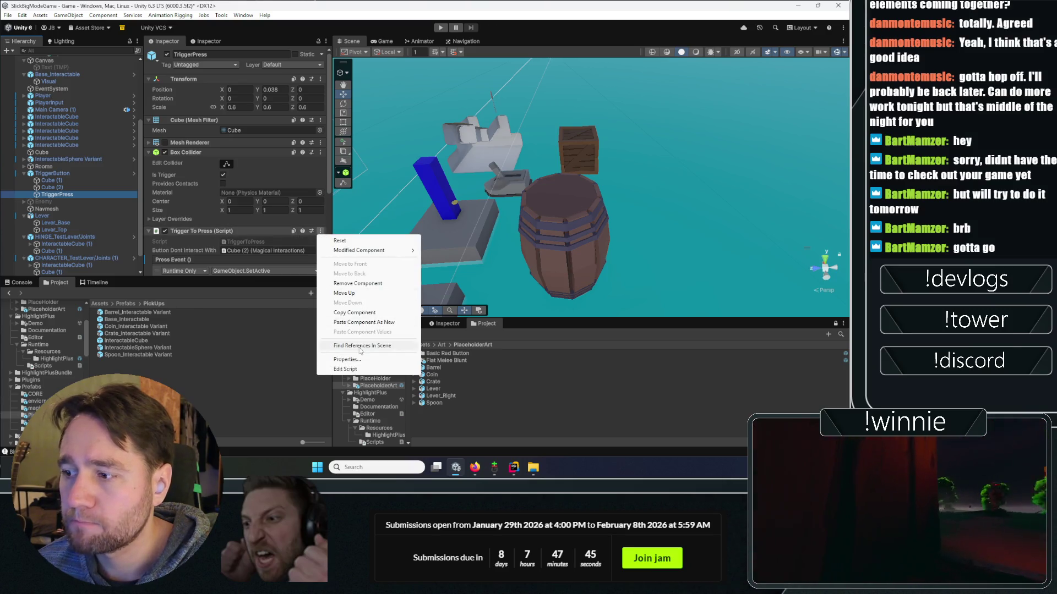
left_click(351, 372)
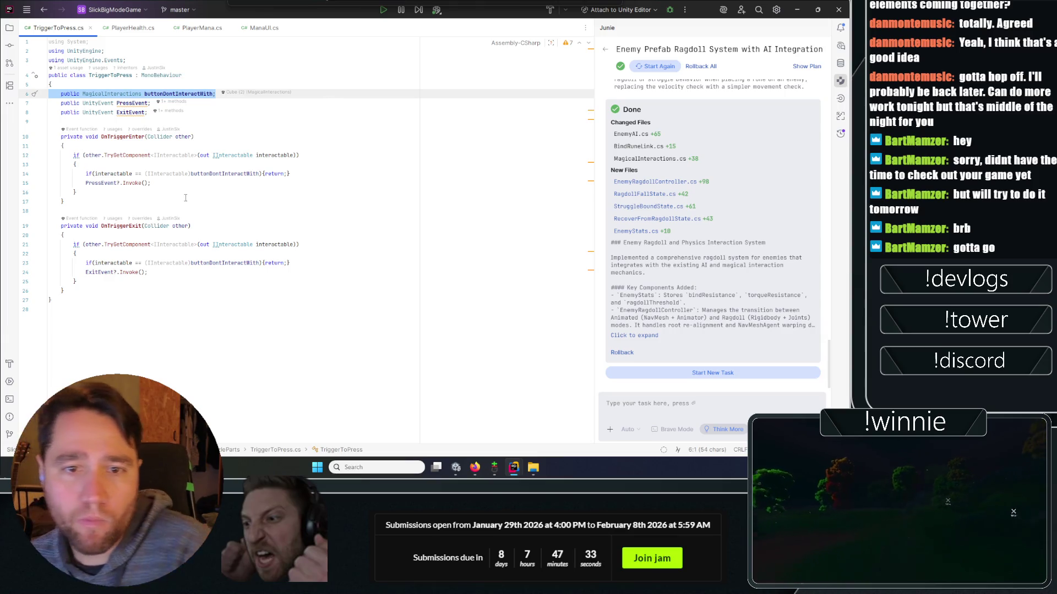
- Add a buttonOnlyInteractWith field by duplicating the buttonDontInteractWith declaration
left_click(350, 93)
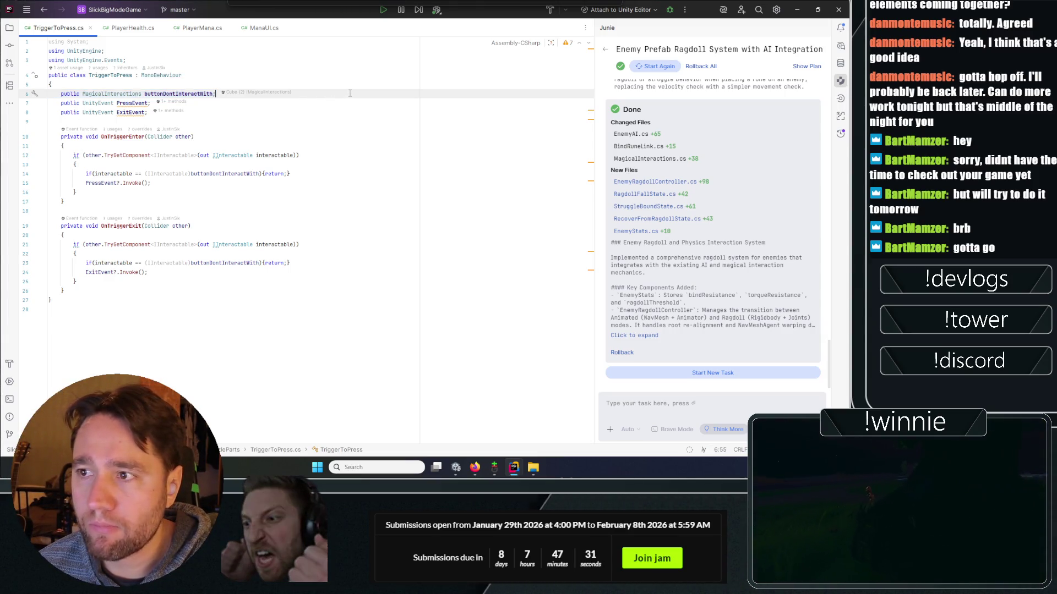
left_click(358, 84)
key("Return")
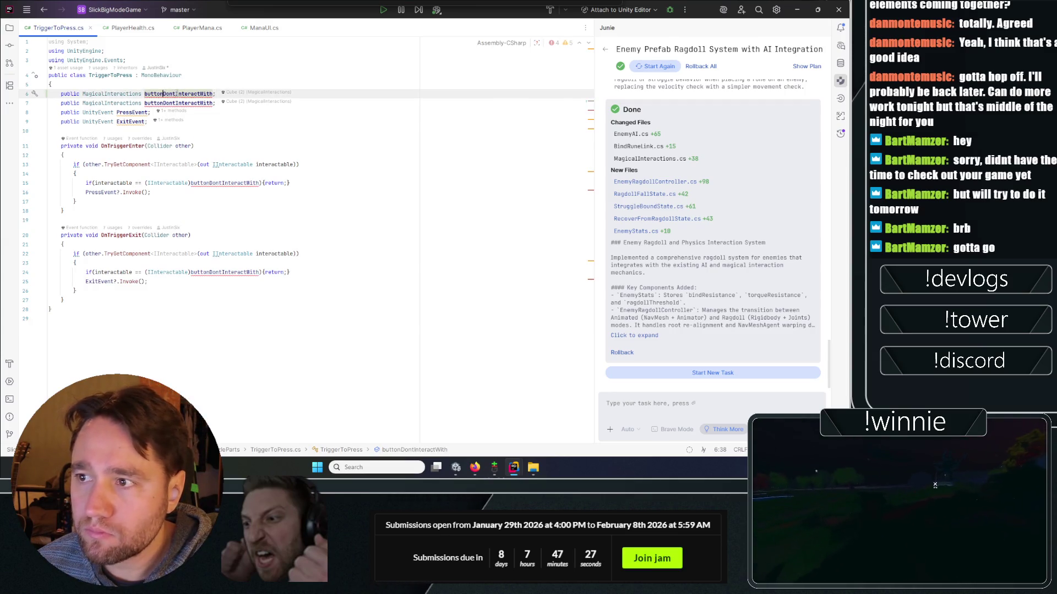
key("ctrl+shift+Left")
key("BackSpace")
type("Only")
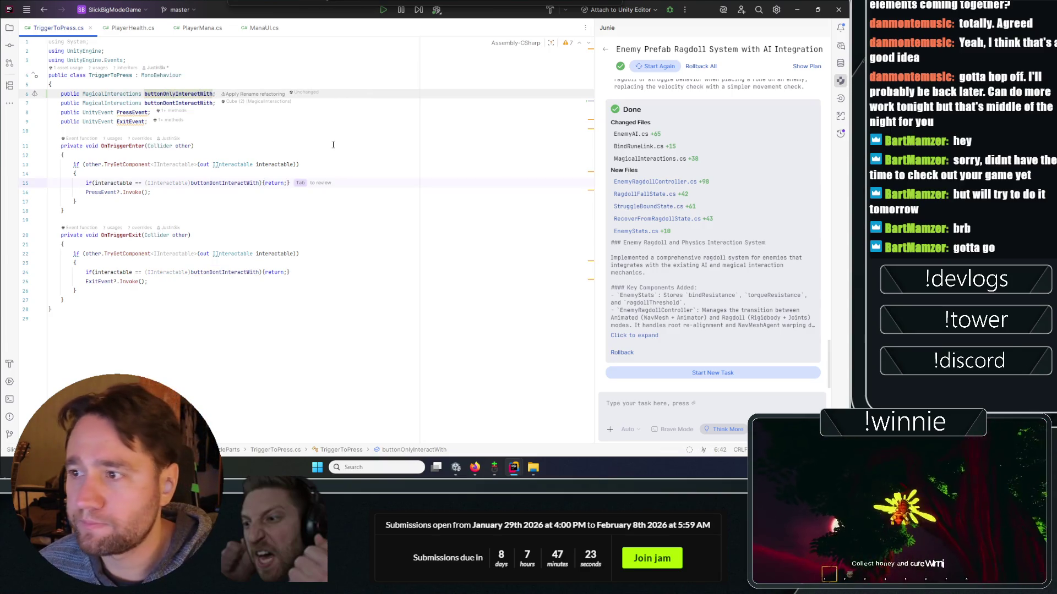
key("Down")
key("Down")
key("Down")
key("End")
- Append '|| buttonOnlyInteractWith != null && buttonOnlyInteractWith' to the OnTriggerEnter if condition
double_click(177, 103)
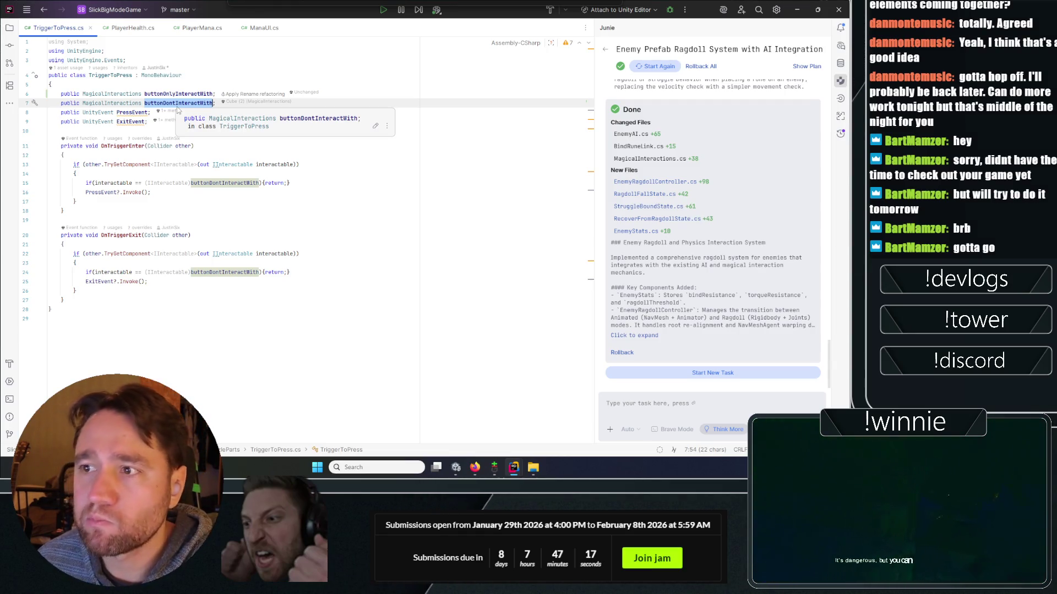
left_click(267, 211)
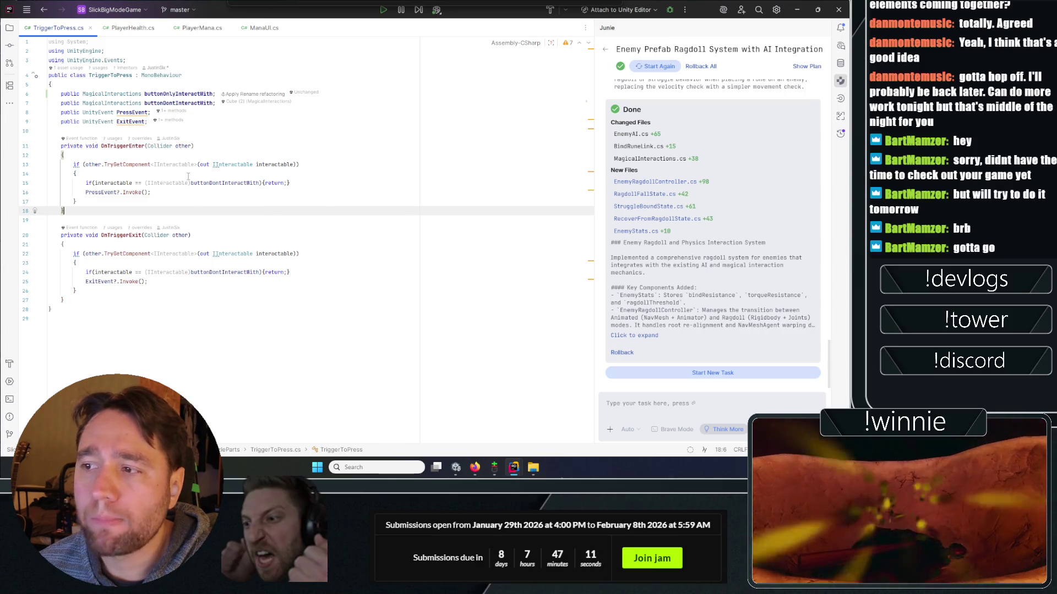
left_click(258, 186)
type("||")
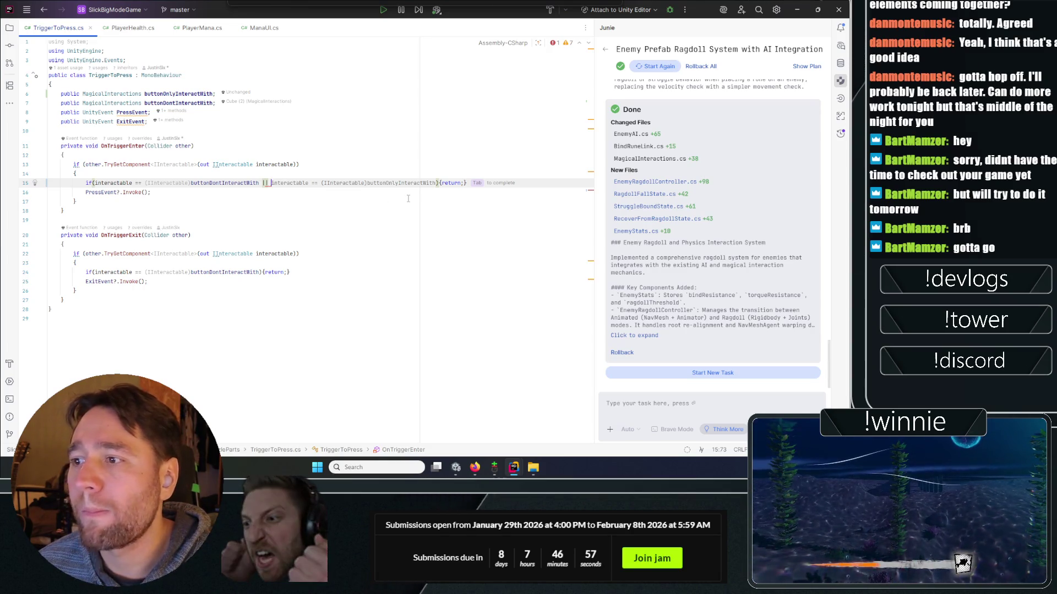
type("butt")
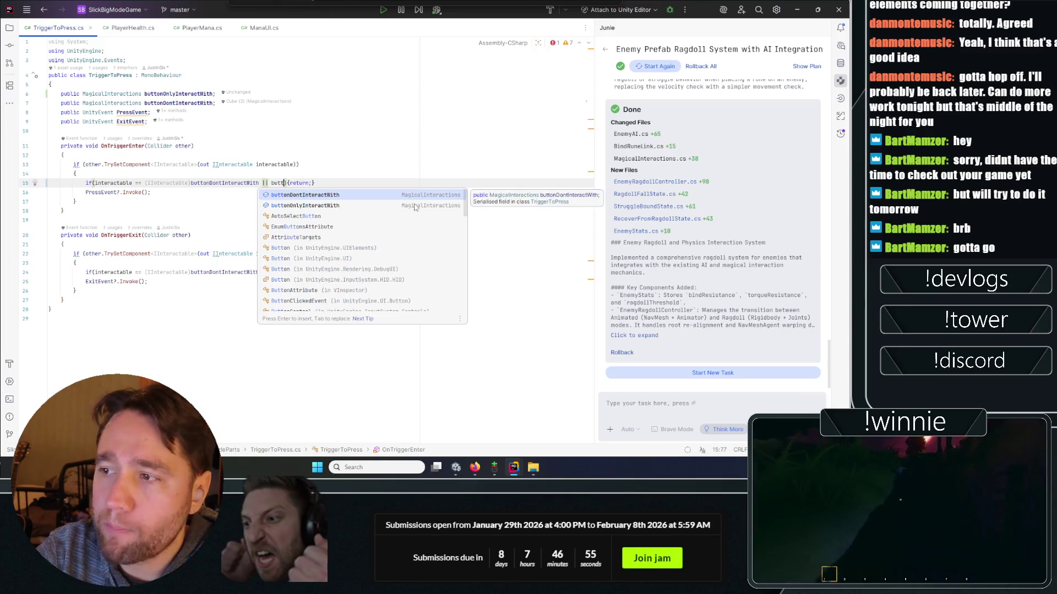
left_click(414, 206)
type("!= nu")
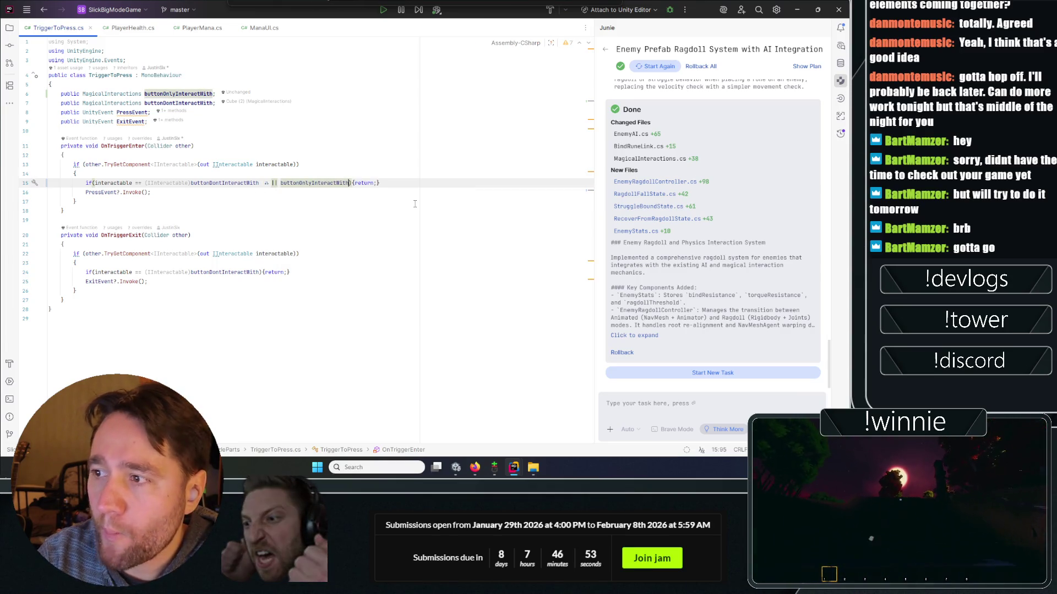
type("ll &&")
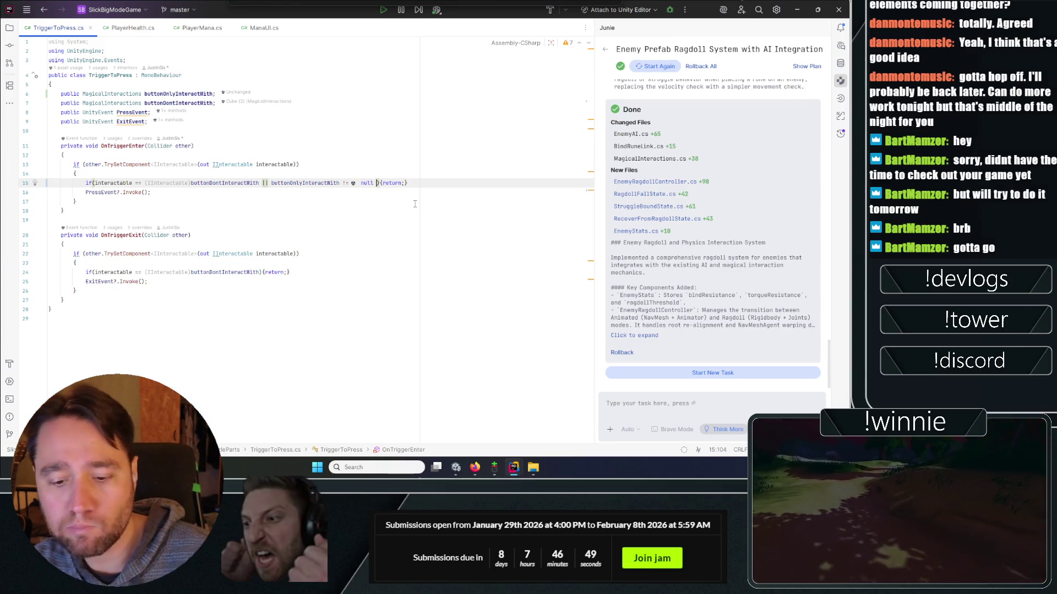
type(" button")
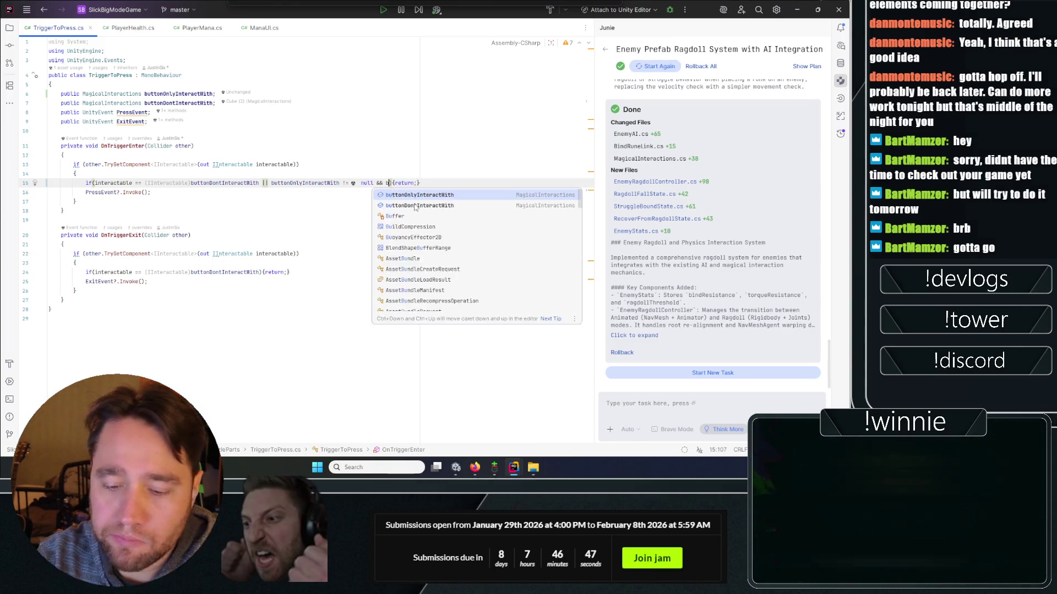
key("Return")
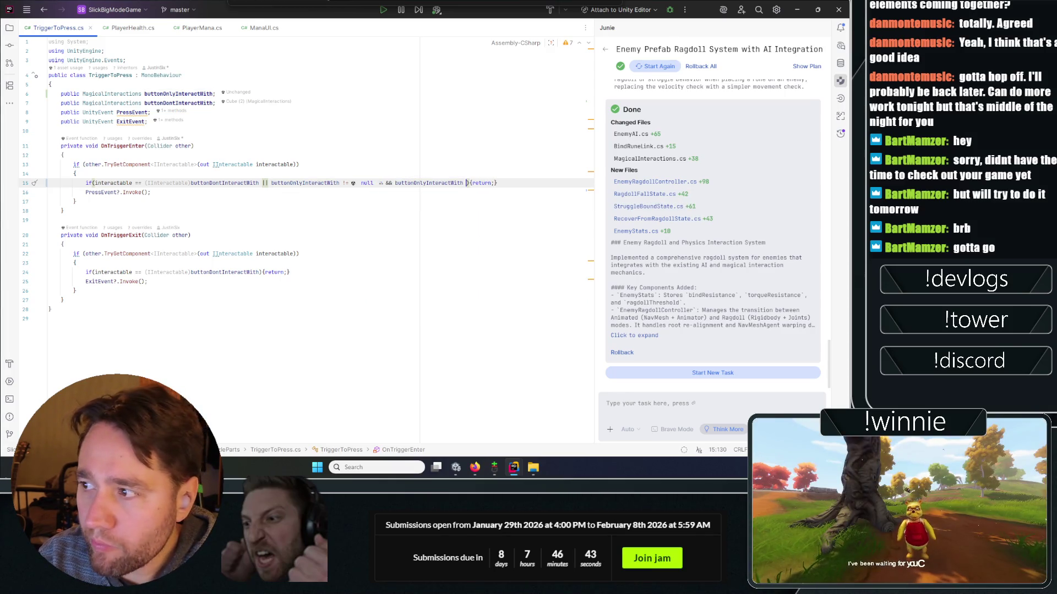
key("Down")
key("Down")
key("Down")
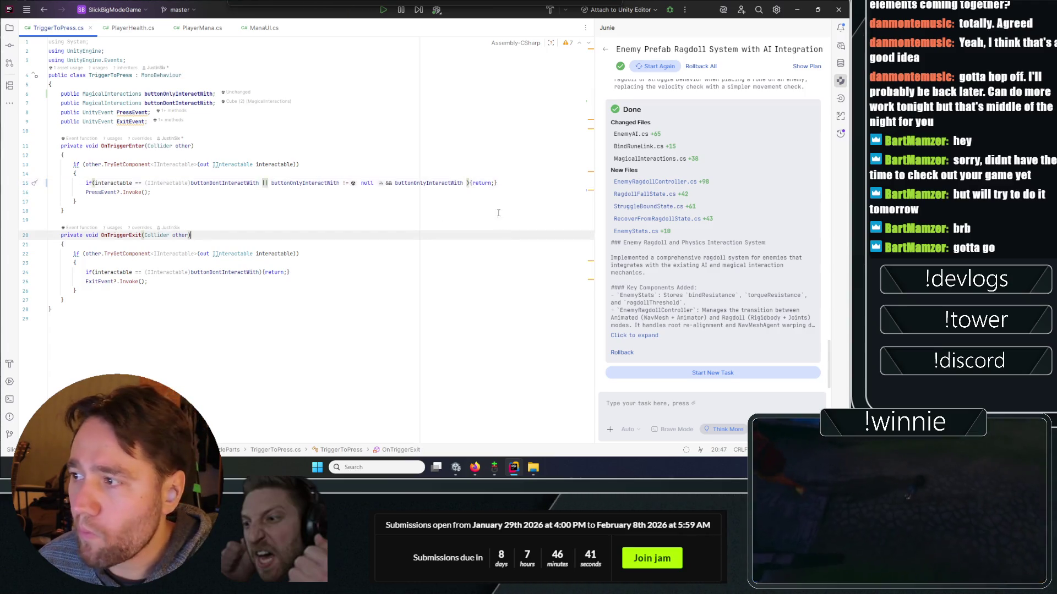
left_click(466, 183)
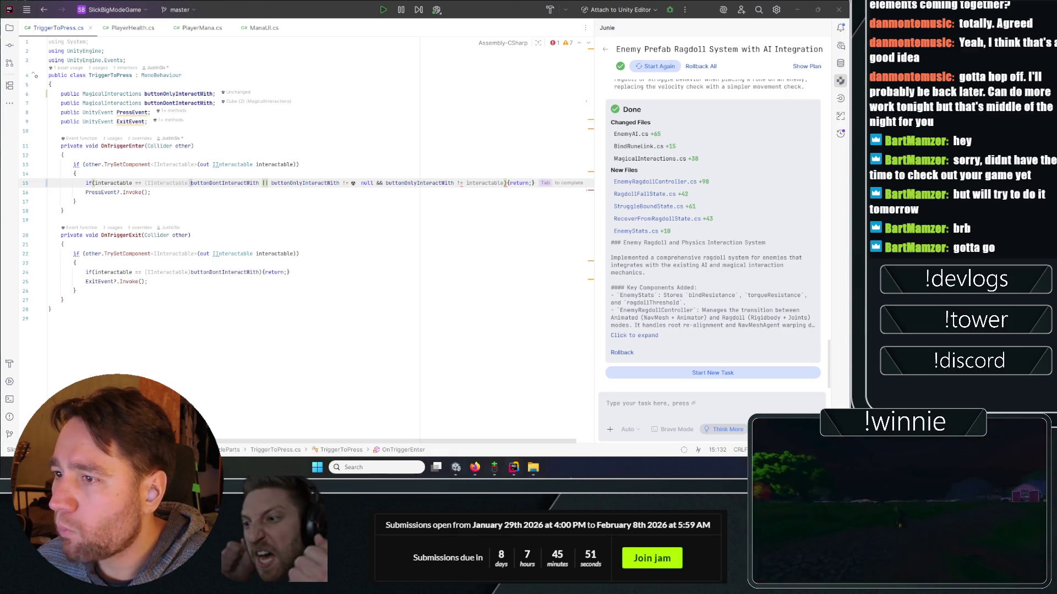
- Finish the enter condition with an (IInteractable) cast compared against interactable
left_click_drag(190, 184, 145, 184)
key("ctrl+c")
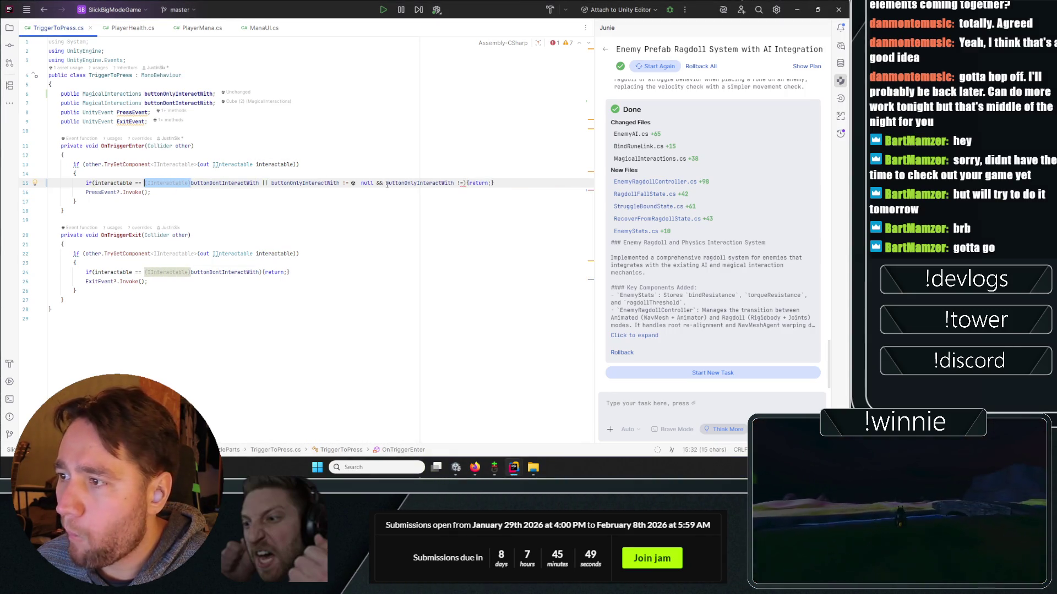
left_click(386, 183)
key("ctrl+v")
key("Down")
key("Down")
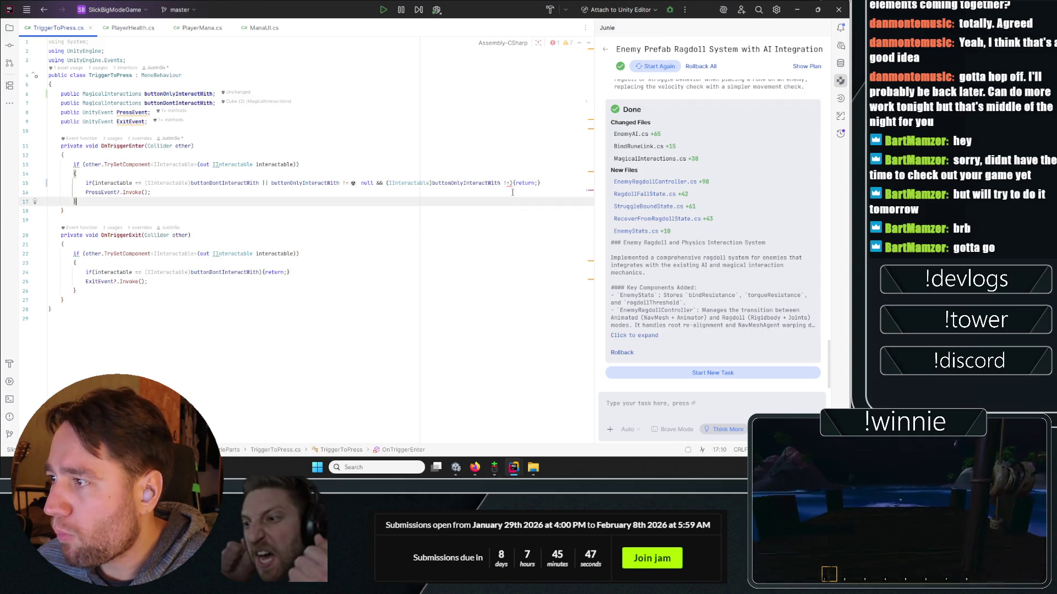
left_click(509, 183)
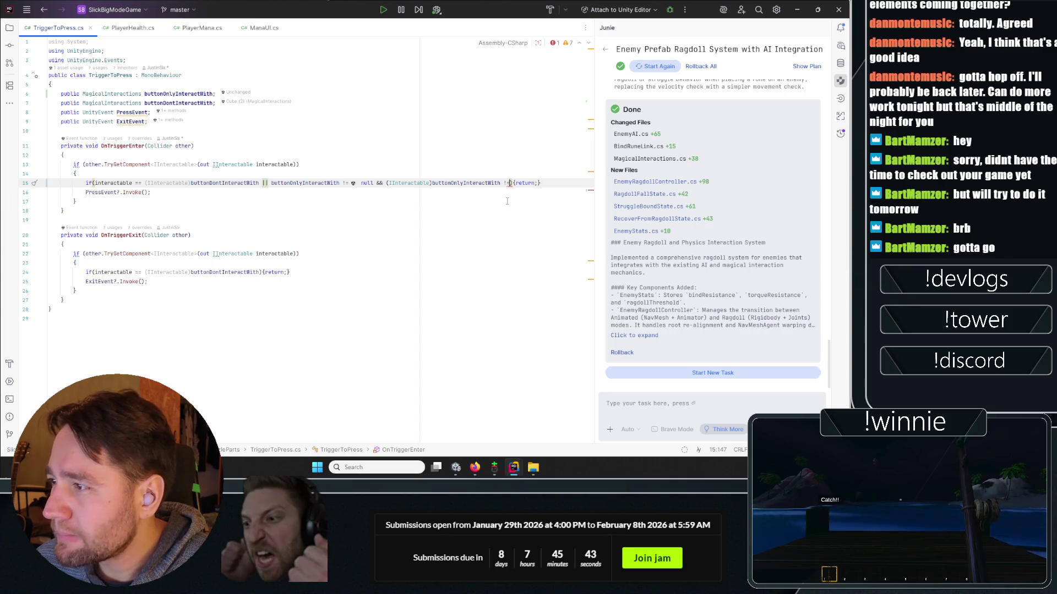
type("int")
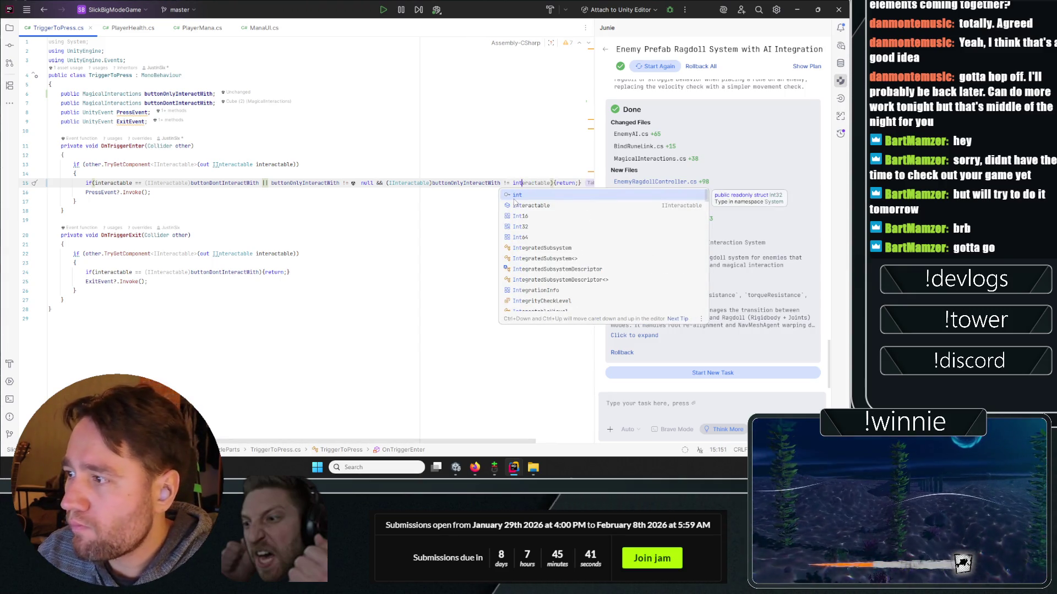
key("Escape")
left_click(516, 221)
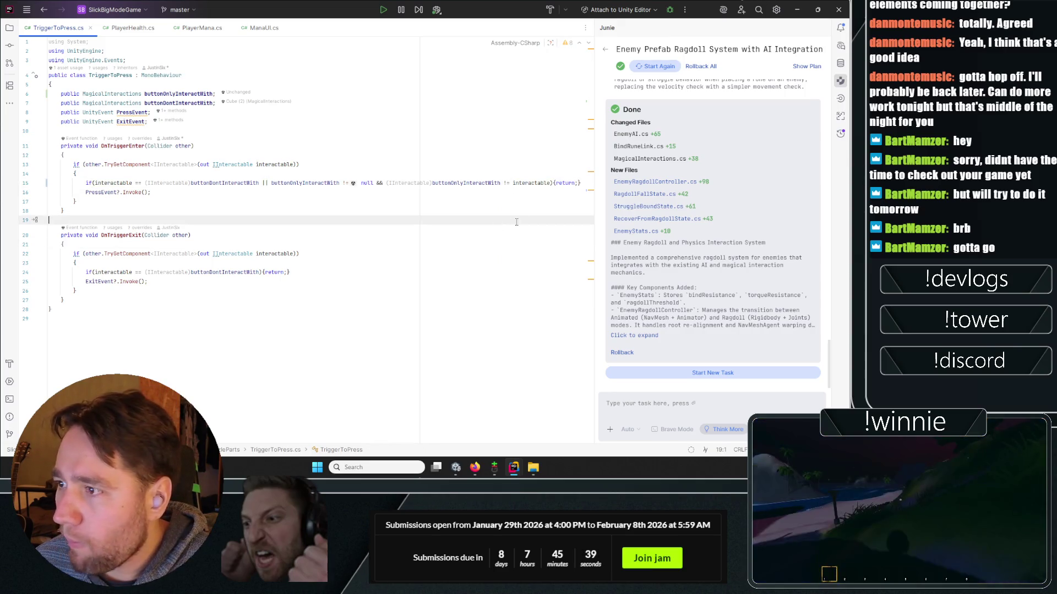
left_click(559, 208)
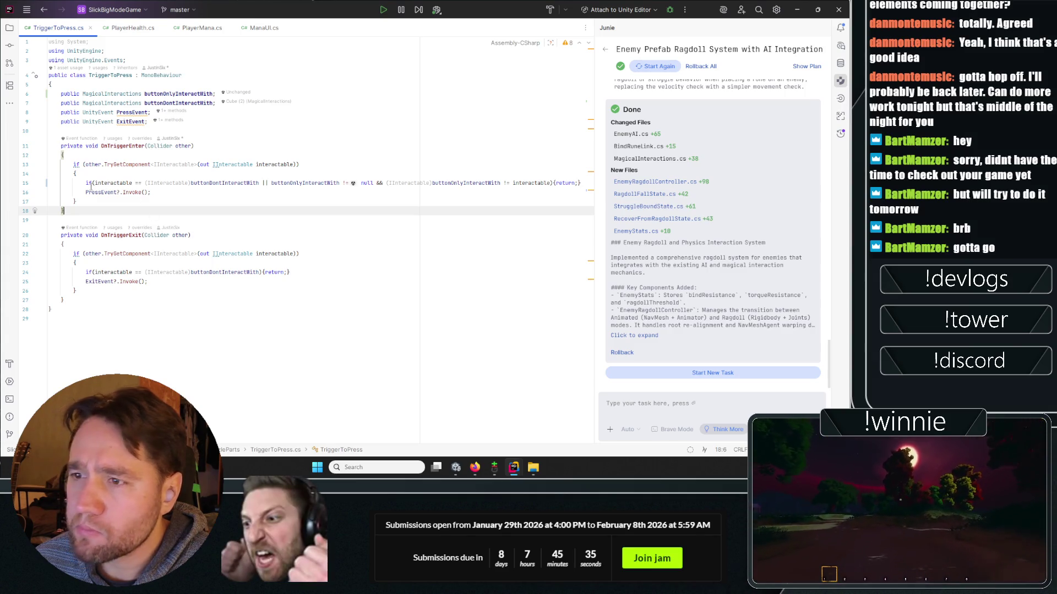
- Copy the enter condition over OnTriggerExit's old check, then save and return to Unity
left_click_drag(86, 183, 582, 184)
left_click(245, 201)
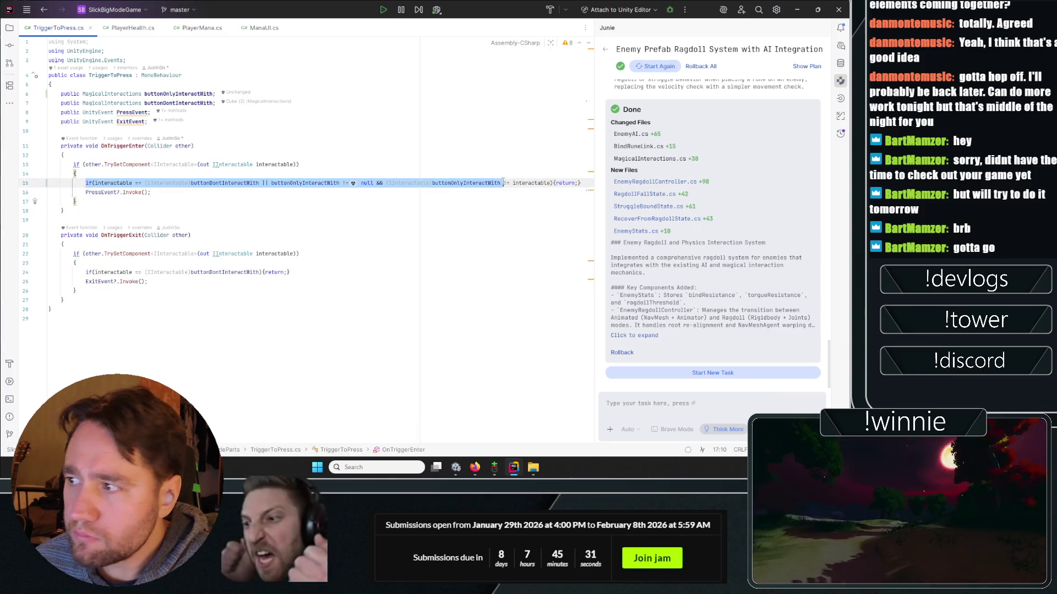
key("ctrl+c")
left_click_drag(306, 274, 85, 272)
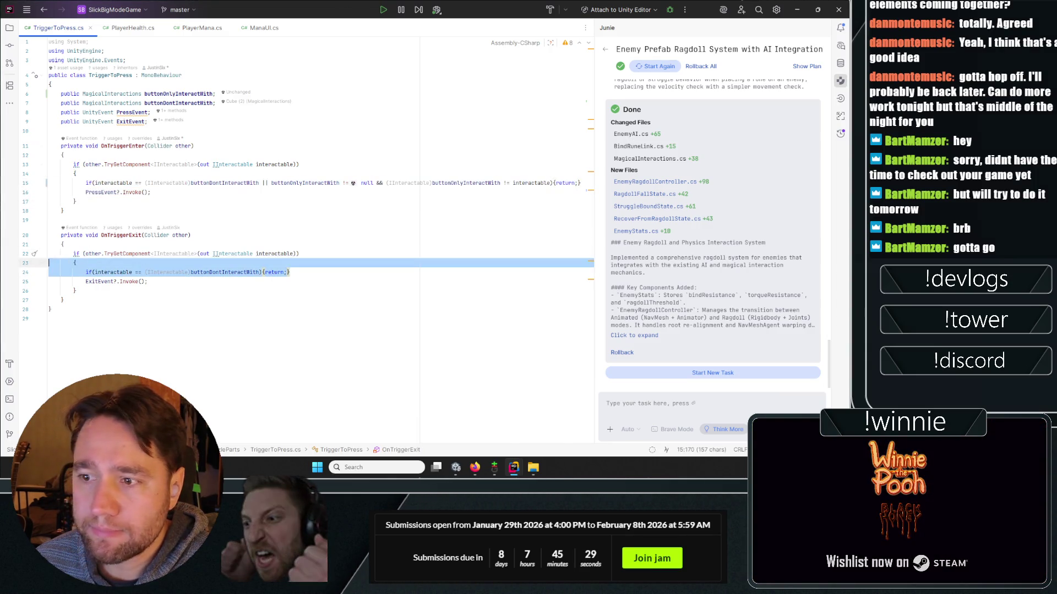
key("ctrl+v")
left_click(259, 220)
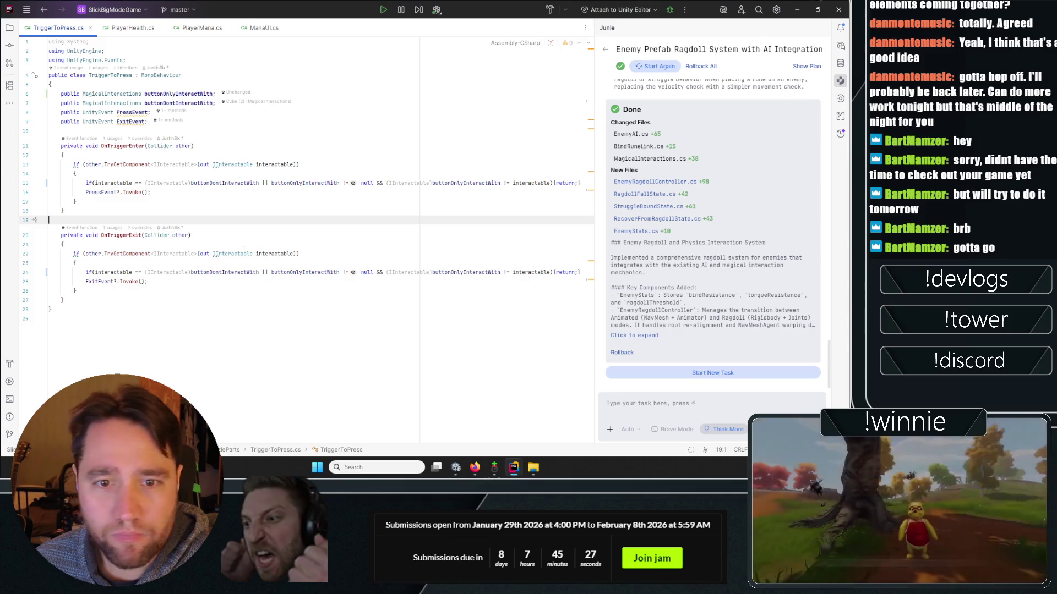
key("alt+Tab")
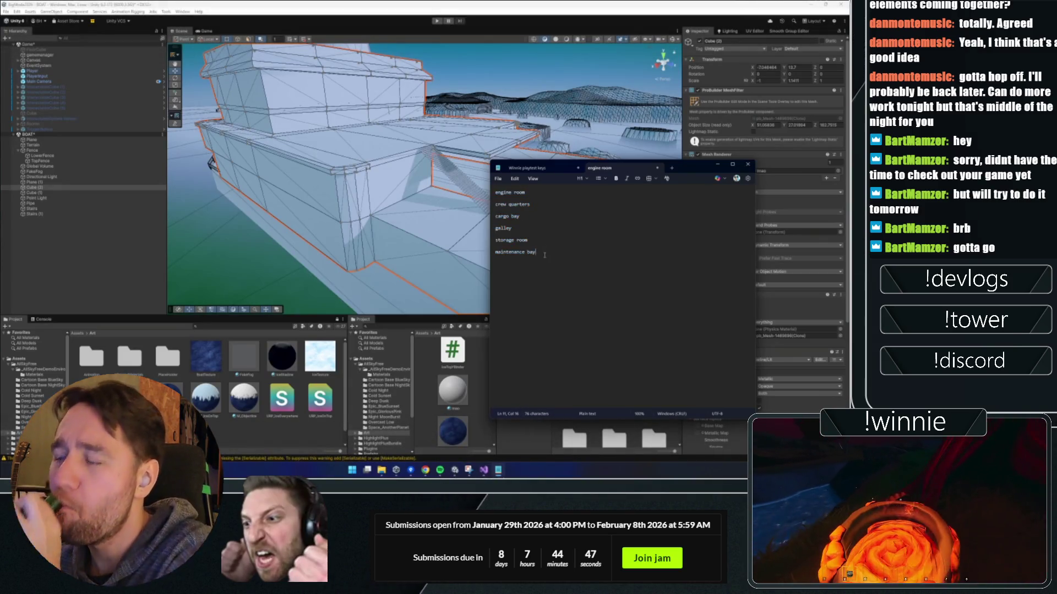
- Review the room list and add blank lines after 'maintenance bay'
key("ctrl+a")
left_click(547, 230)
left_click(536, 241)
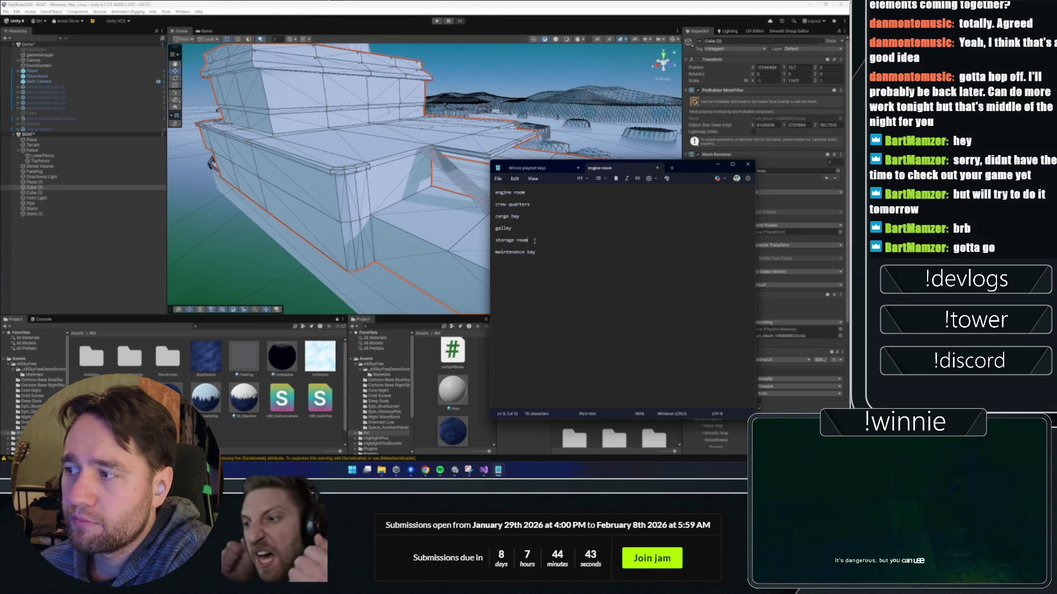
key("Up")
key("Up")
key("Up")
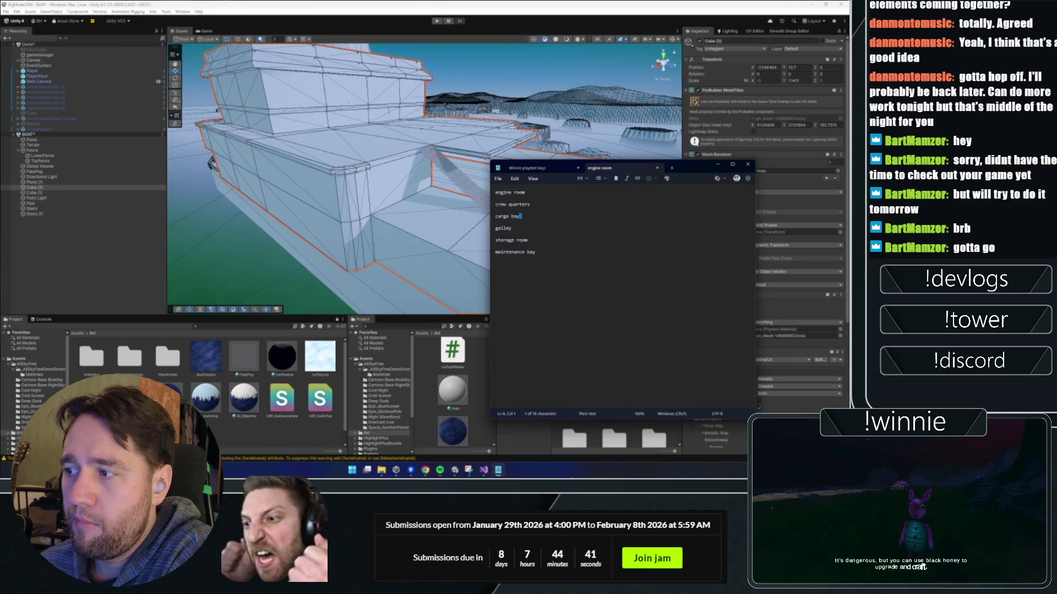
left_click(512, 192)
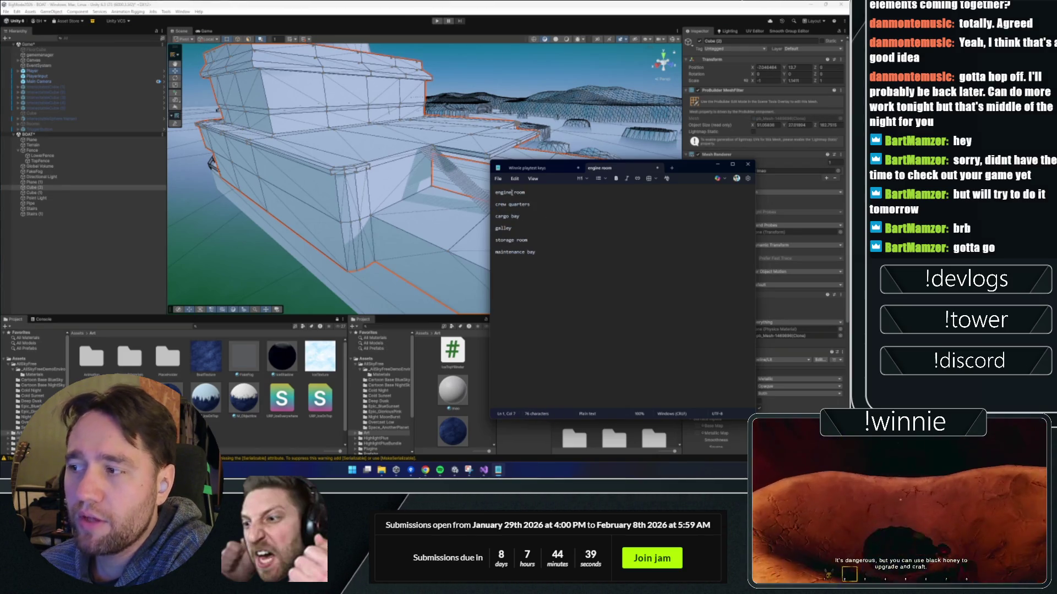
left_click(514, 251)
left_click(552, 261)
key("Return")
key("Return")
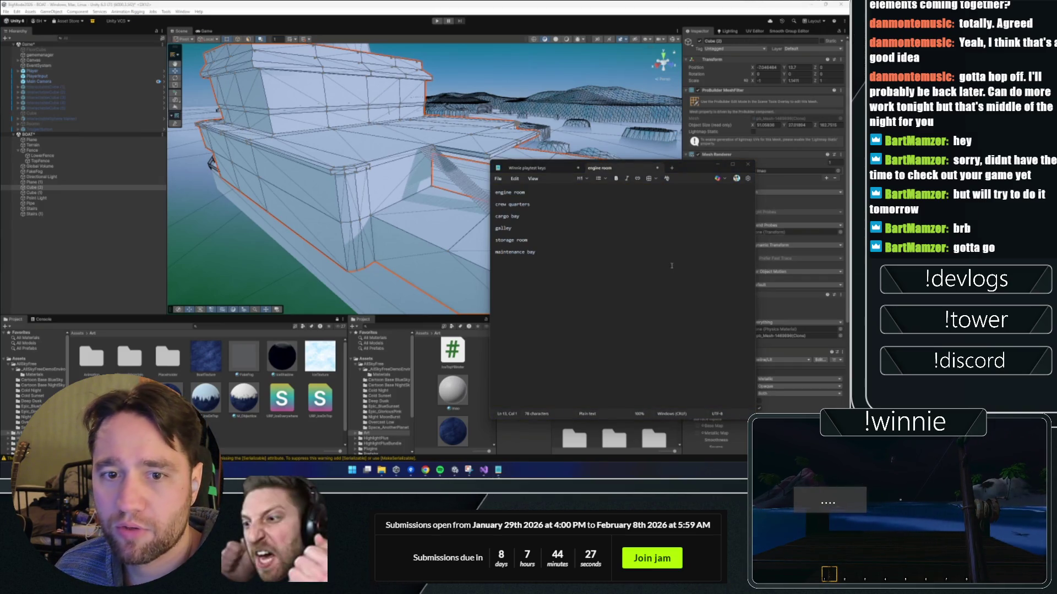
left_click(544, 273)
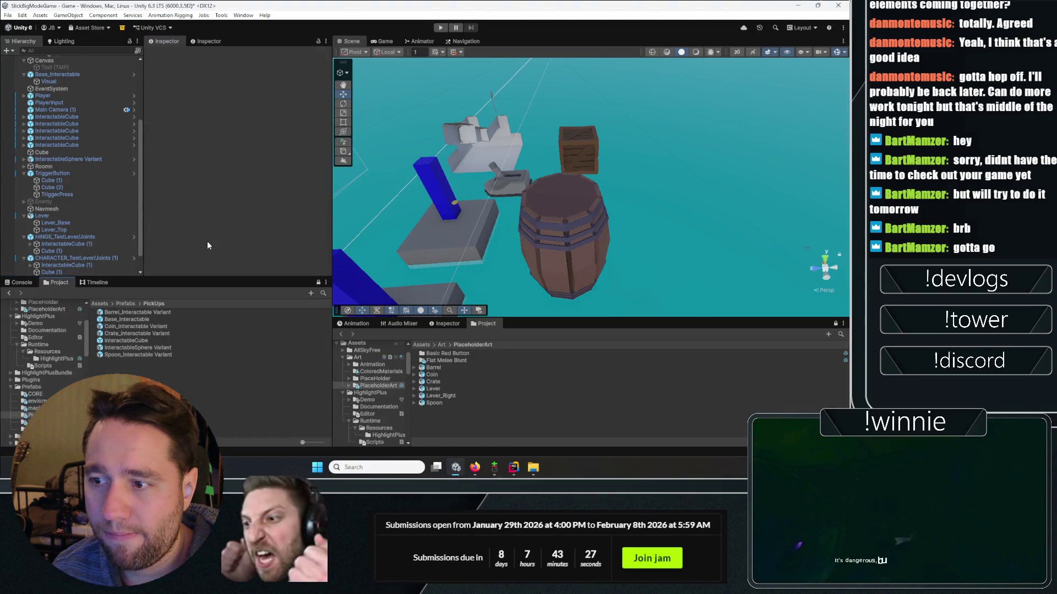
- Frame the Lever in the Scene view and orbit around it and the blue pillar
mouse_move(644, 185)
left_mouse_down()
mouse_move(615, 202)
mouse_move(594, 171)
left_mouse_up()
left_click(568, 153)
key("f")
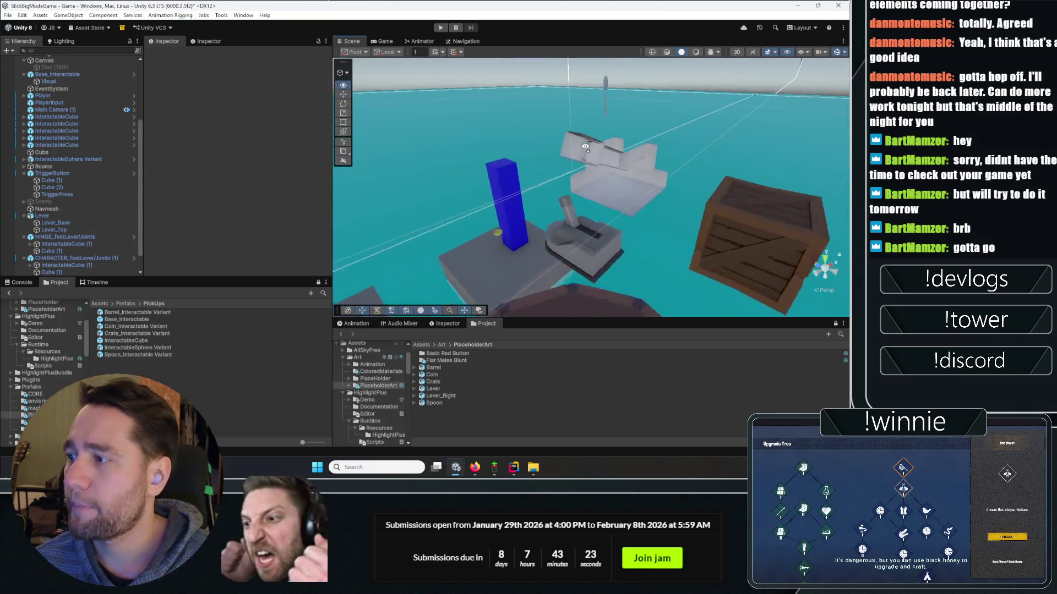
left_click_drag(592, 264, 370, 174)
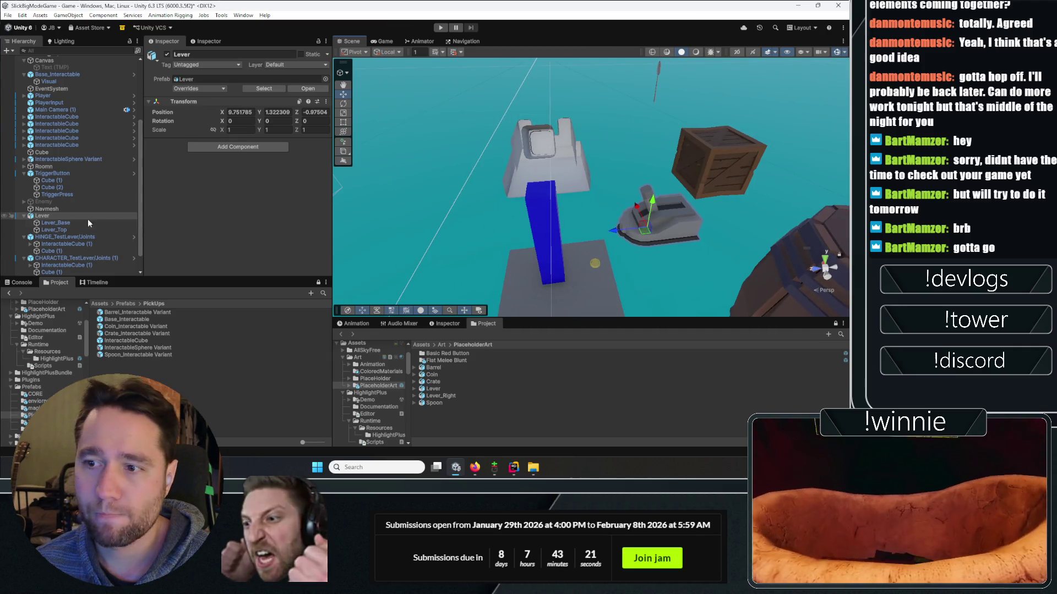
scroll(85, 220, "down", 1)
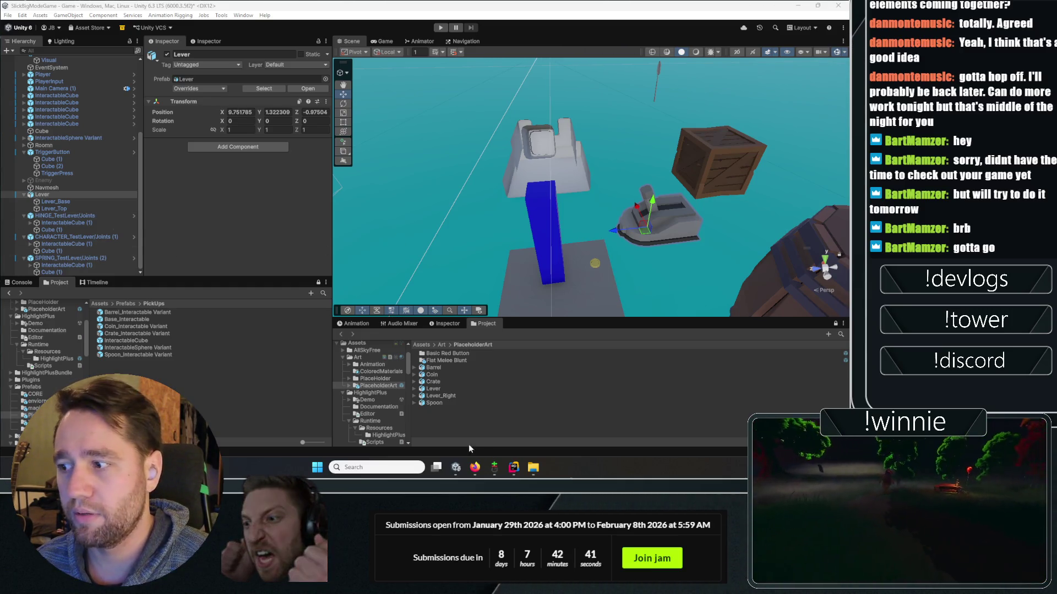
- Inspect TriggerButton and the spring lever's InteractableCube (1) in the Inspector
left_click(181, 379)
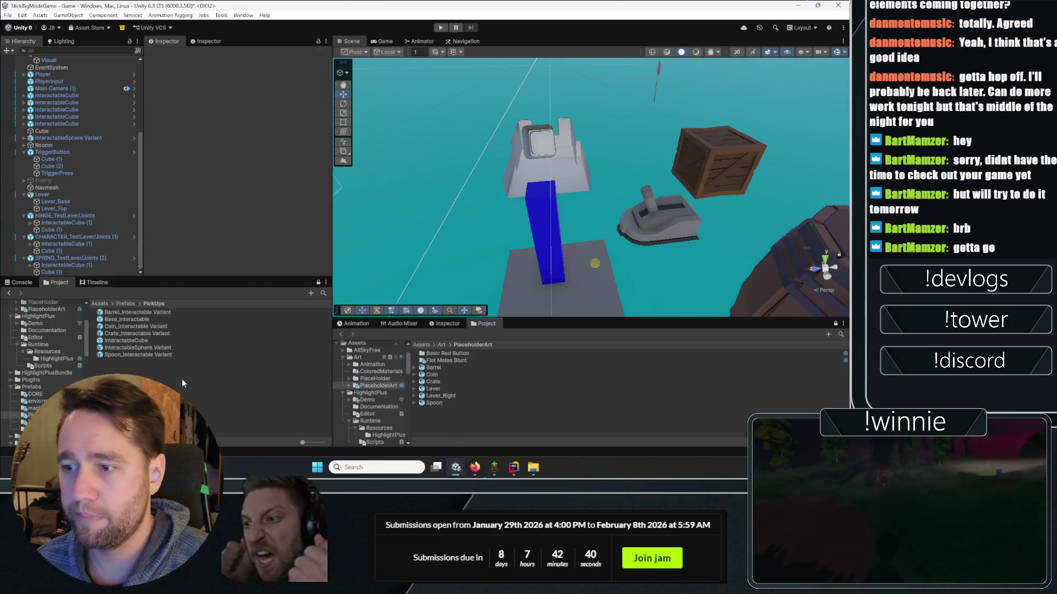
left_click(52, 151)
scroll(24, 156, "up", 1)
left_click(24, 194)
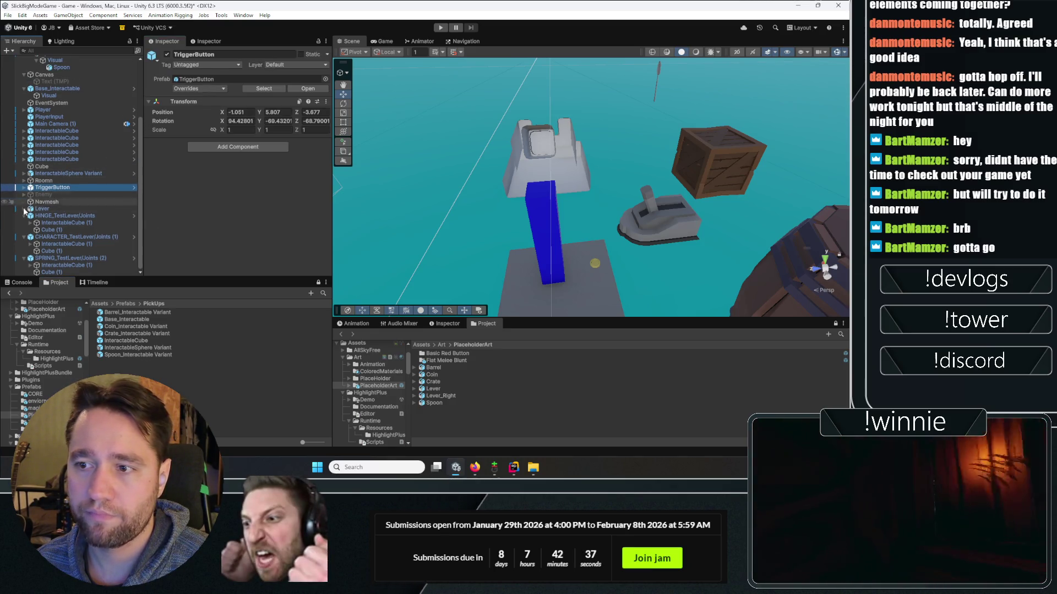
left_click(24, 215)
left_click(23, 238)
left_click(35, 251)
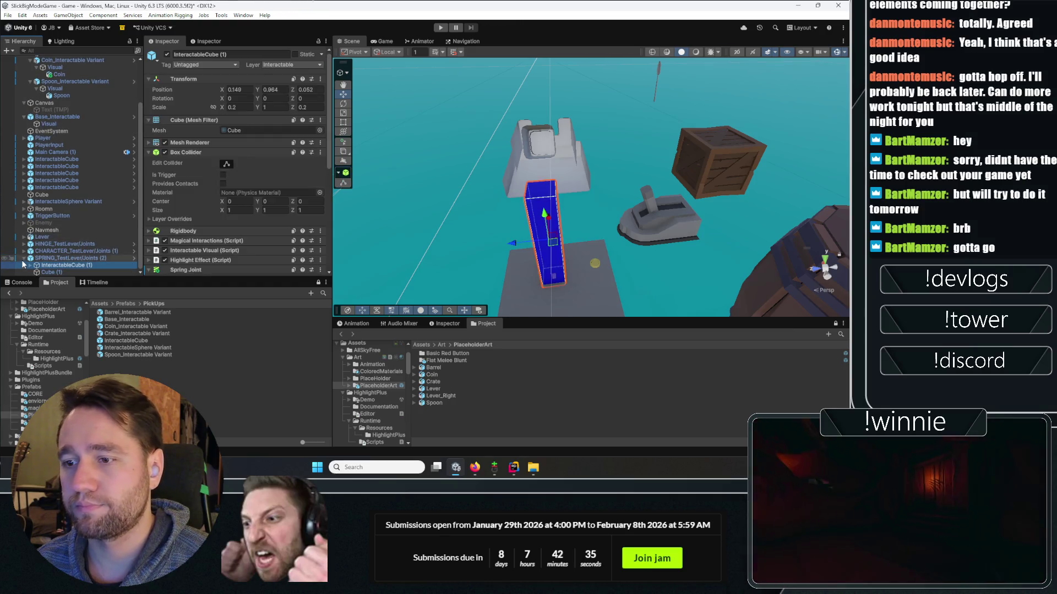
scroll(35, 256, "up", 1)
- Inspect the Coin_Interactable Variant with its children collapsed, then clear the selection
left_click(133, 314)
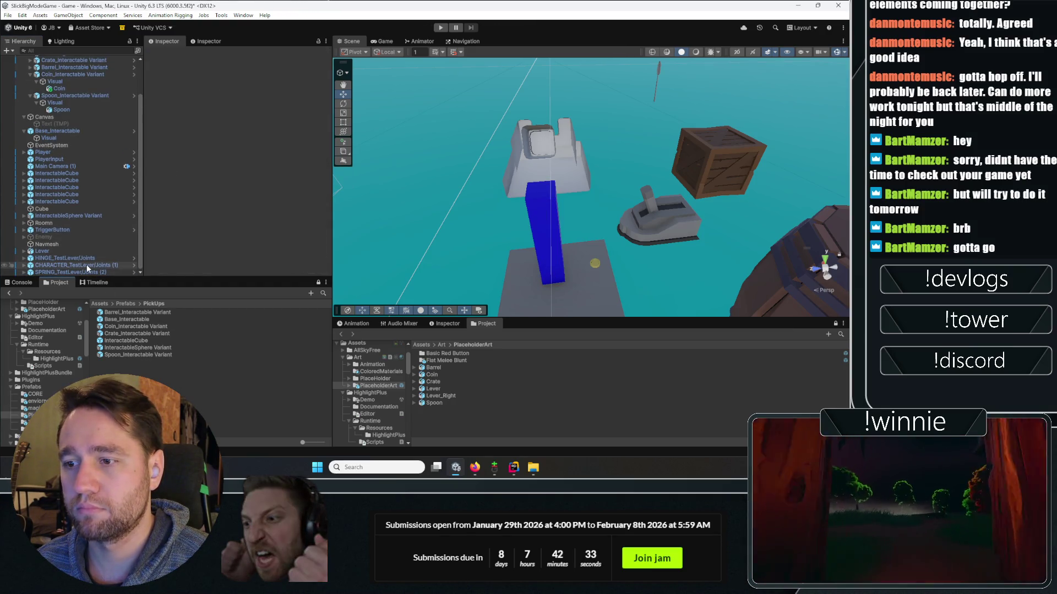
scroll(87, 264, "up", 3)
left_click(71, 115)
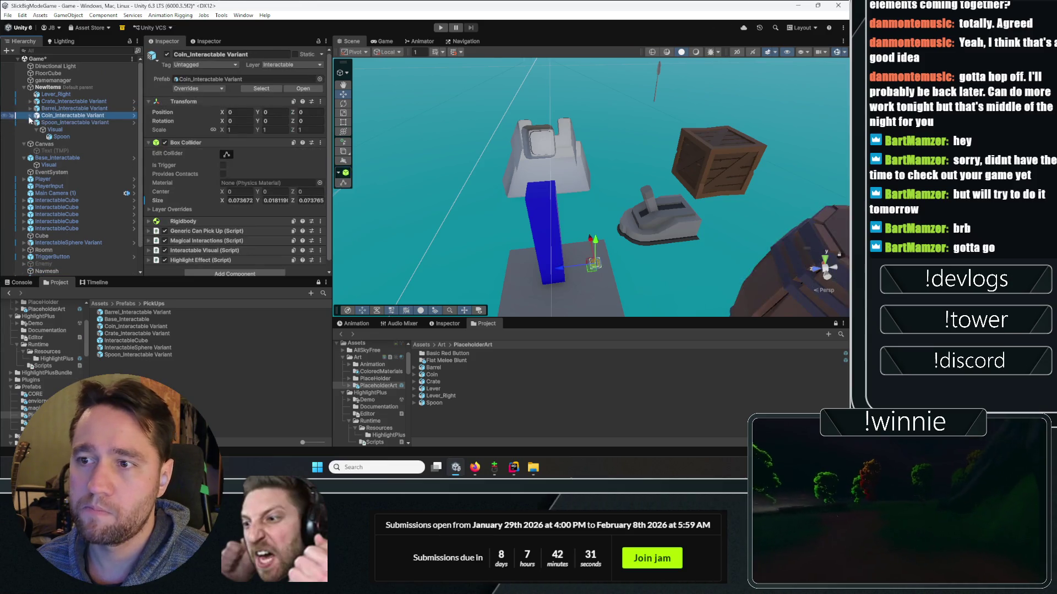
left_click(30, 116)
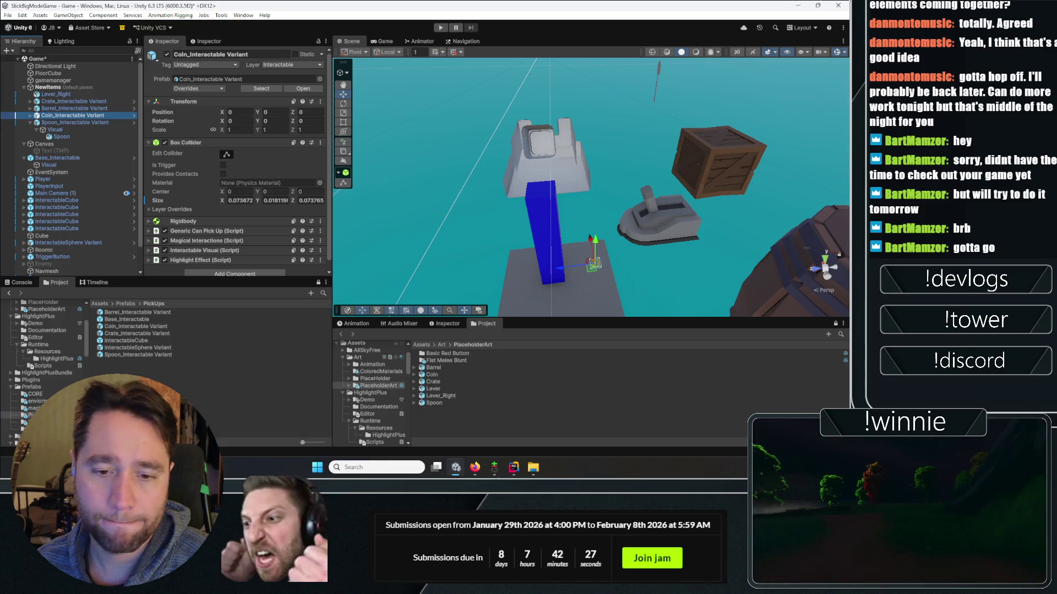
scroll(75, 219, "down", 2)
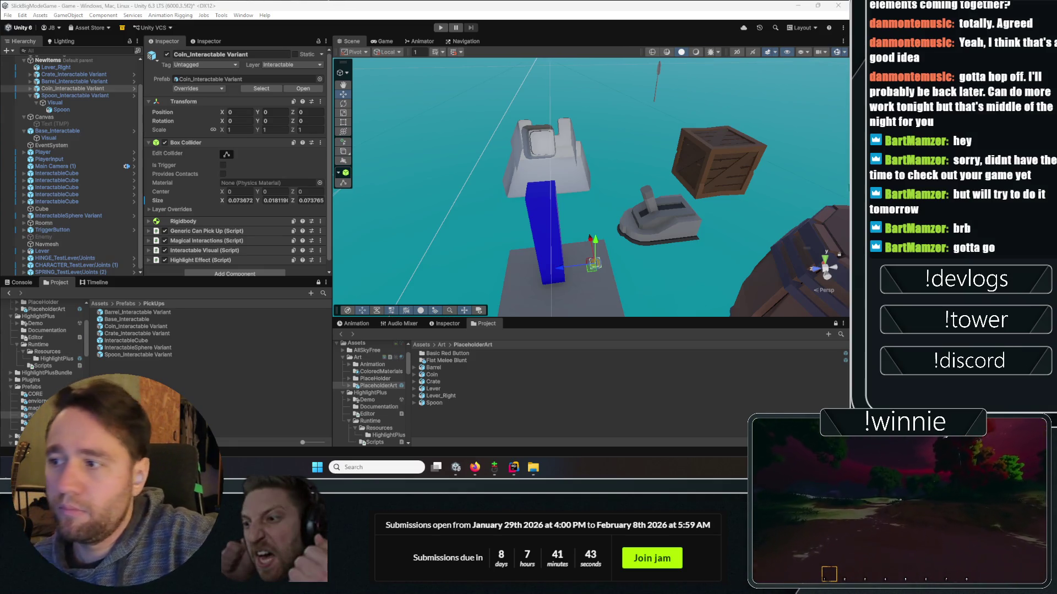
left_click(177, 372)
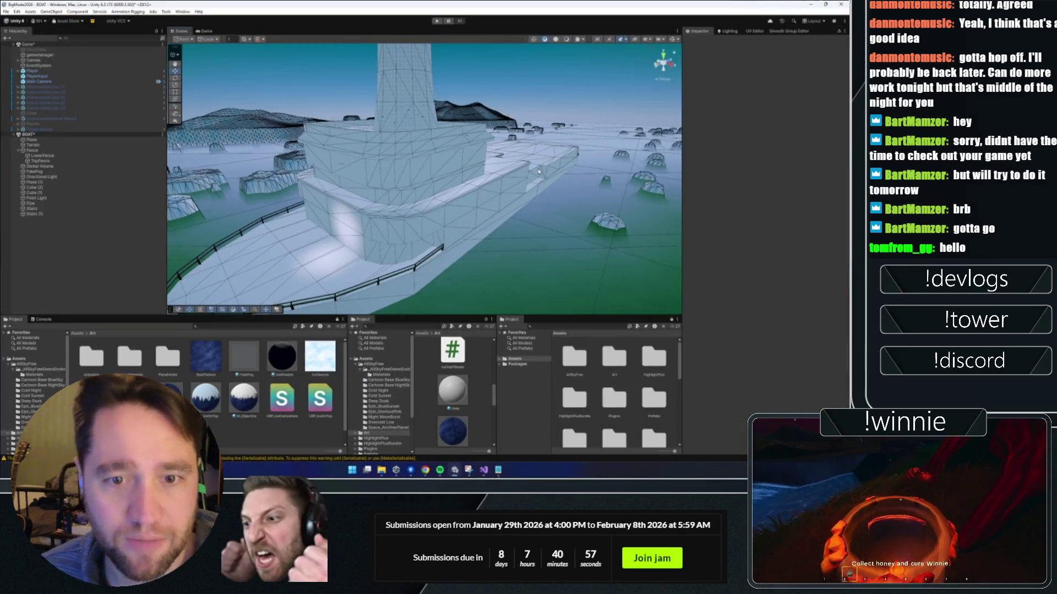
- Bring the Notepad room list in front of the BOAT scene
mouse_move(462, 192)
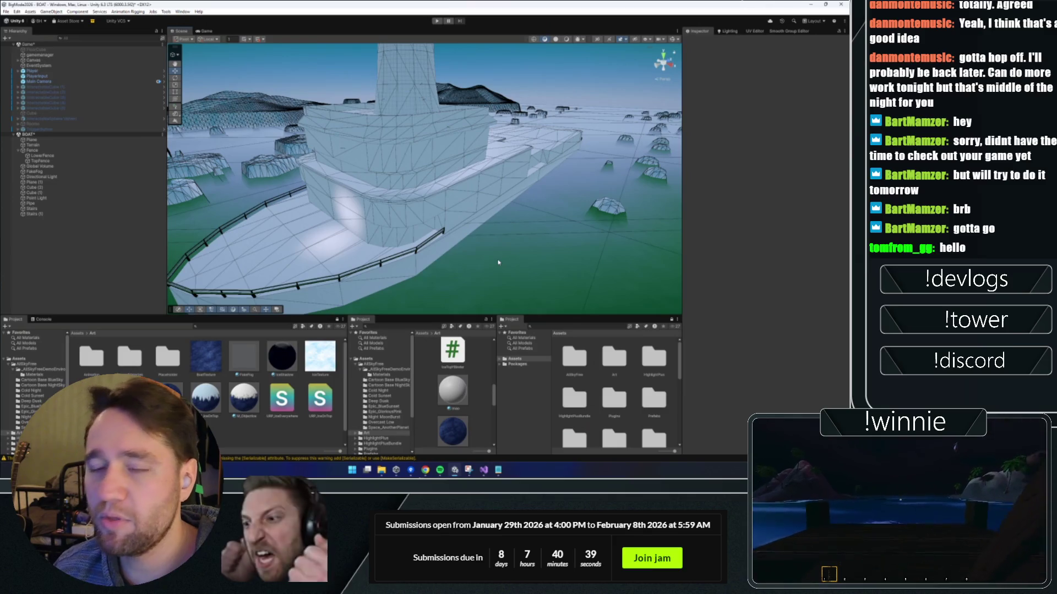
key("alt+Tab")
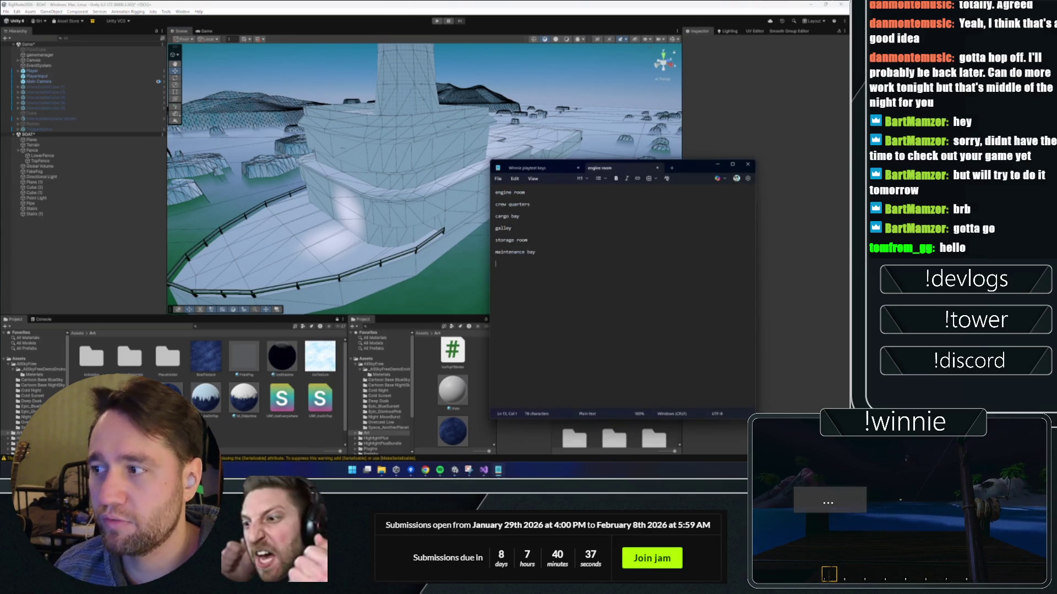
- Look over the room list up to 'maintenance bay', then orbit the BOAT scene around the tower
key("alt+Tab")
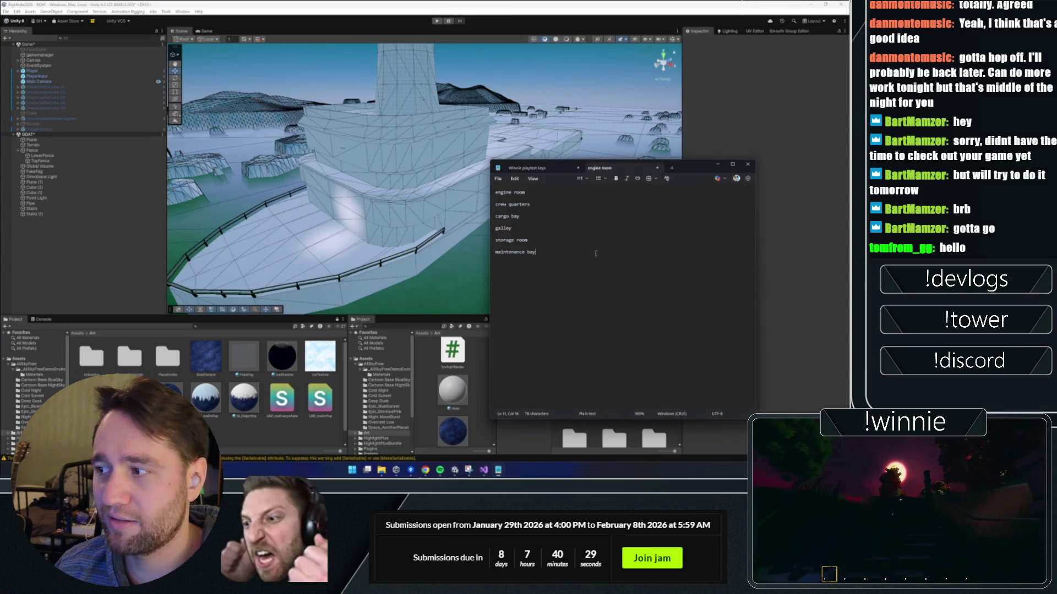
left_click(535, 252)
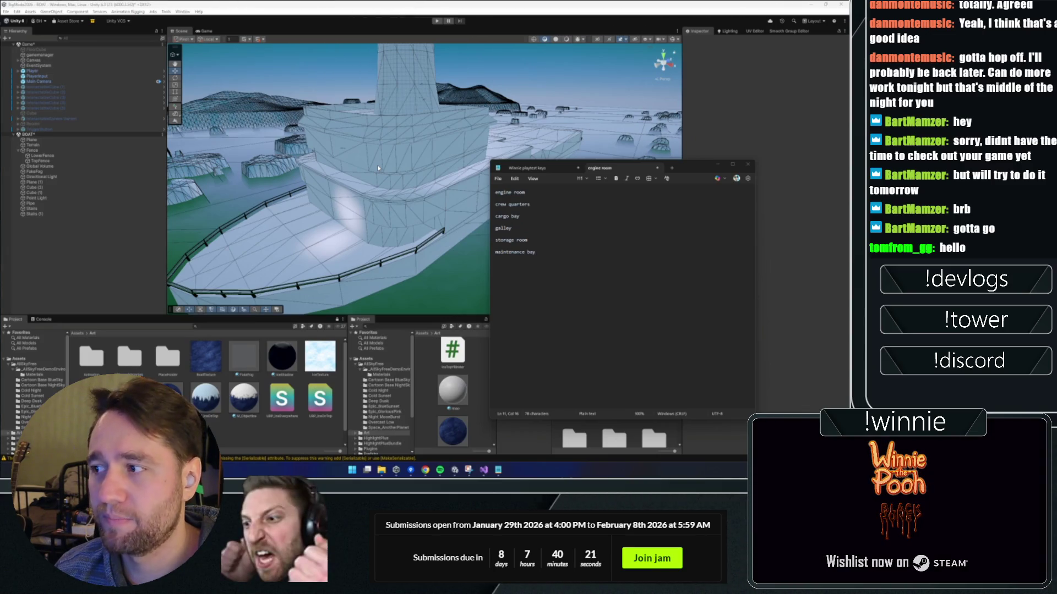
mouse_move(371, 150)
left_mouse_down()
mouse_move(452, 162)
mouse_move(435, 200)
left_mouse_up()
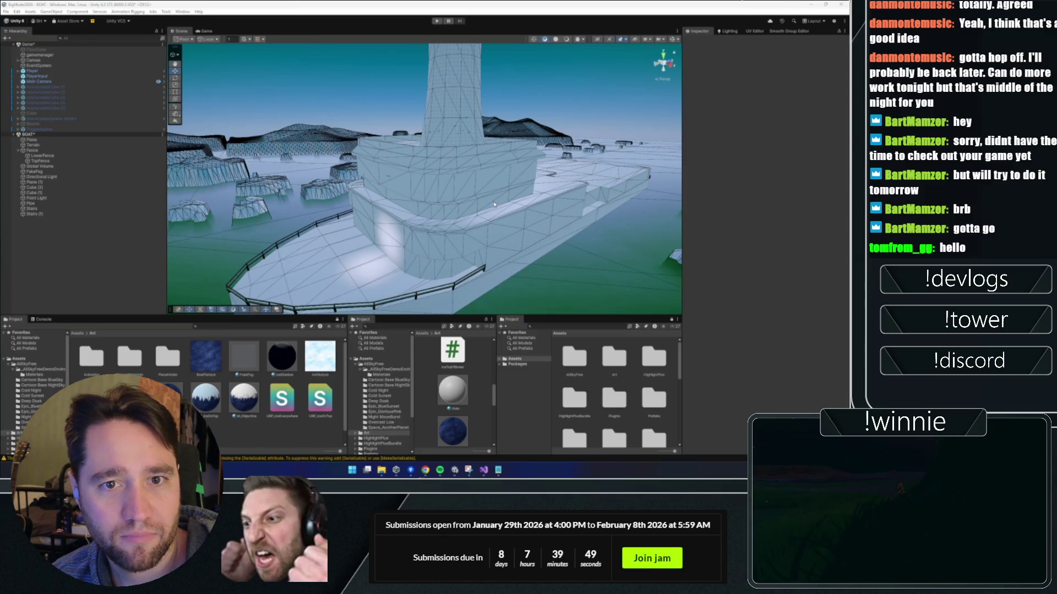
- Orbit across the boat deck toward the tower, flying forward past the boat and back
left_click_drag(492, 201, 514, 231)
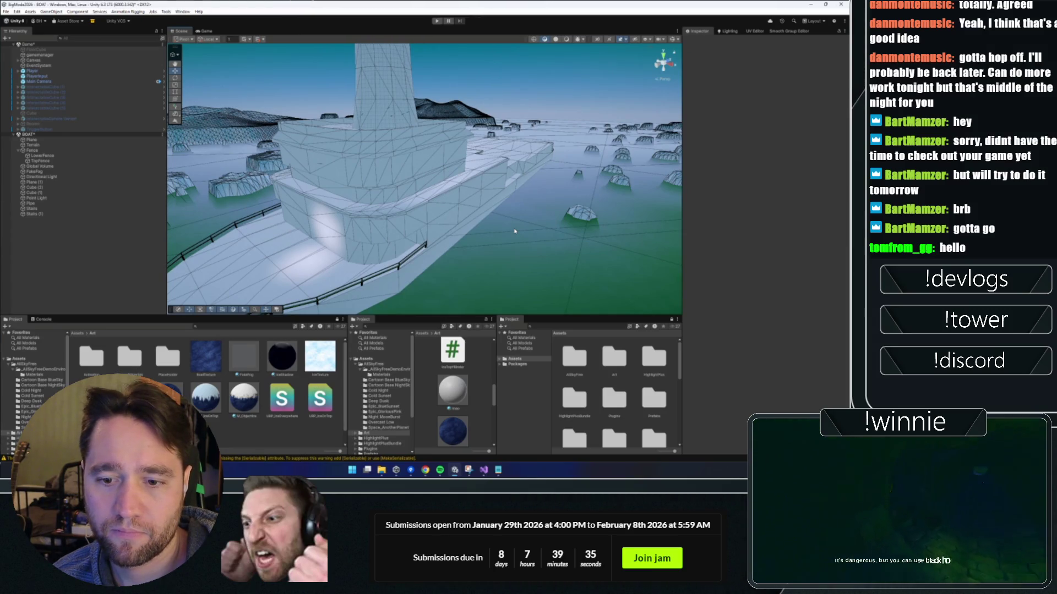
left_click_drag(500, 191, 530, 187)
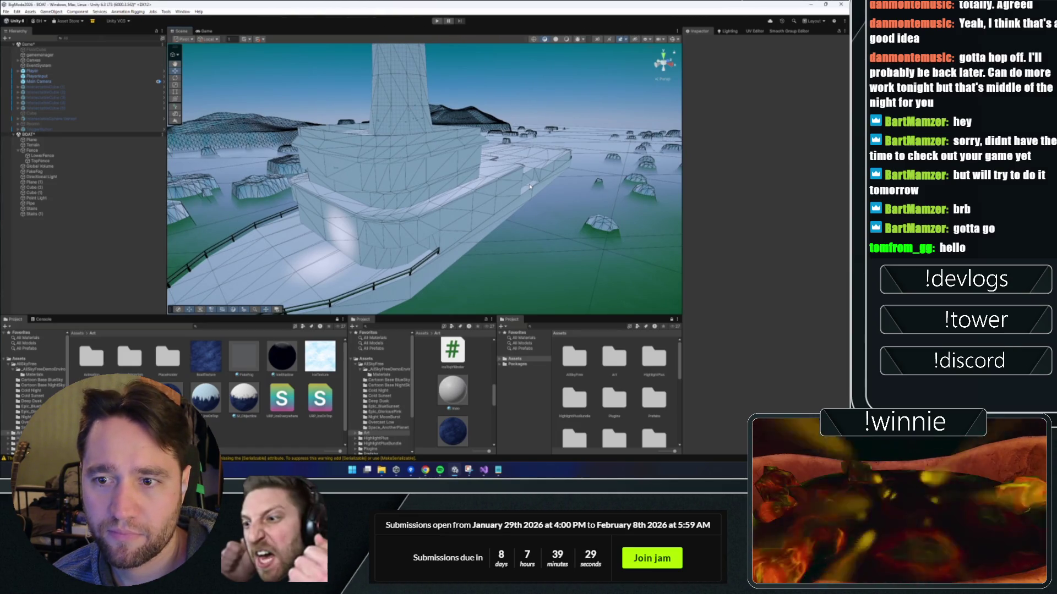
mouse_move(530, 187)
left_mouse_down()
mouse_move(526, 167)
mouse_move(372, 185)
mouse_move(542, 136)
left_mouse_up()
key("w")
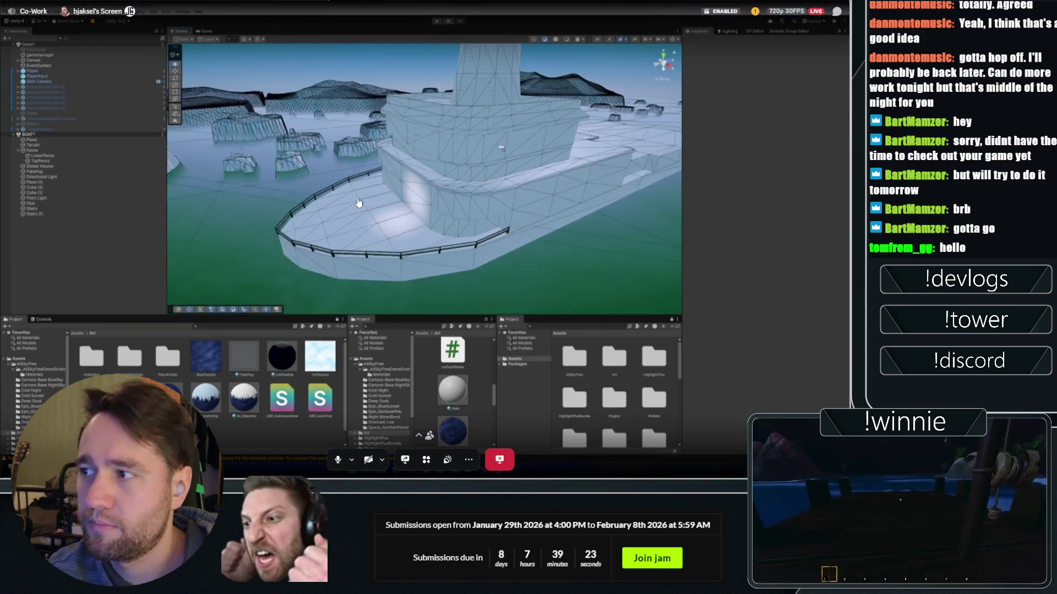
key("s")
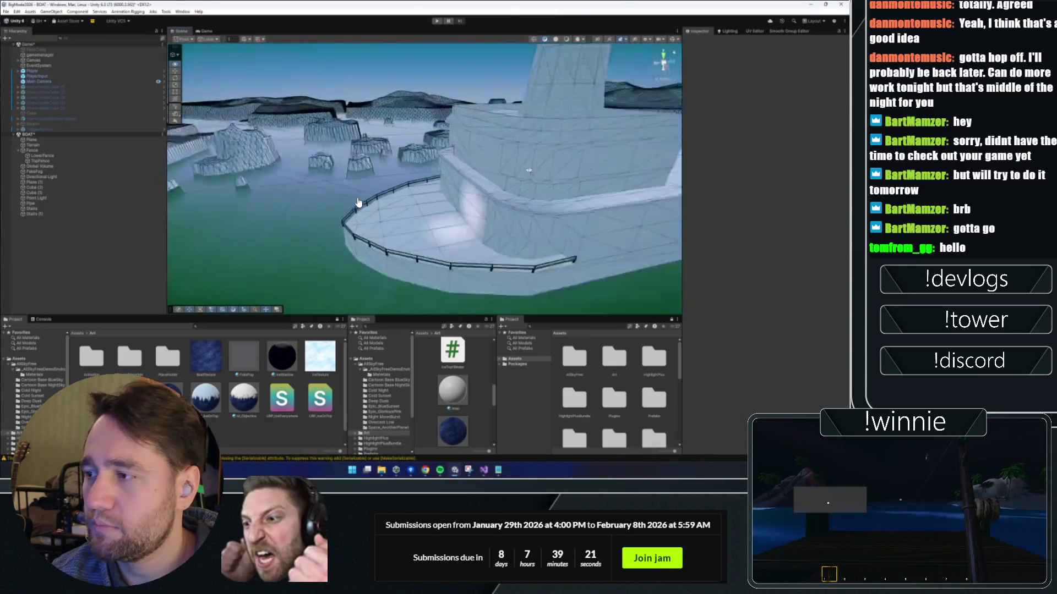
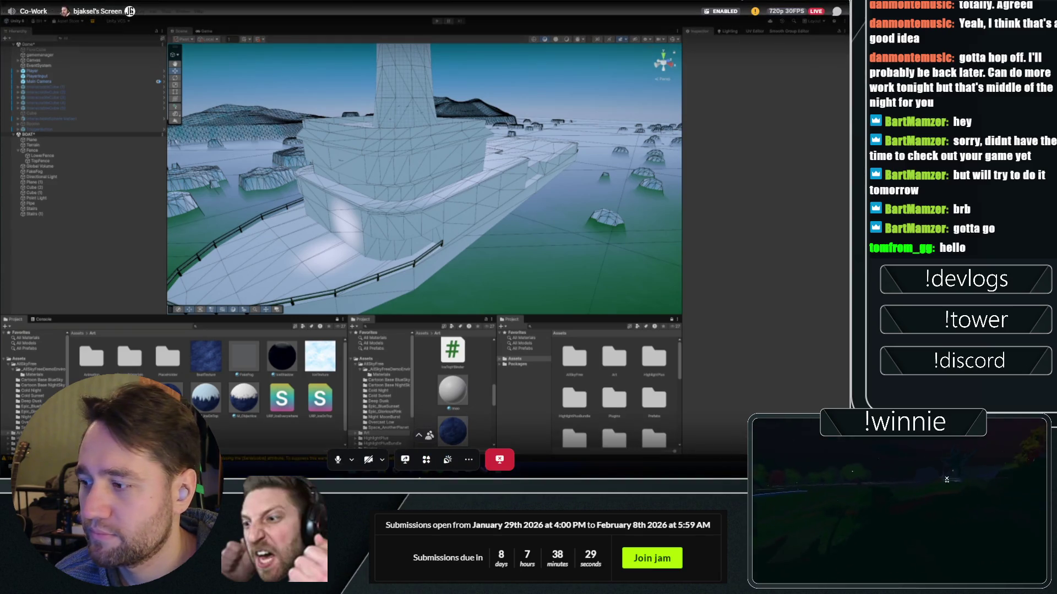
- Switch the Discord call to the participant grid and bring the Unity editor back to the front
left_click(84, 323)
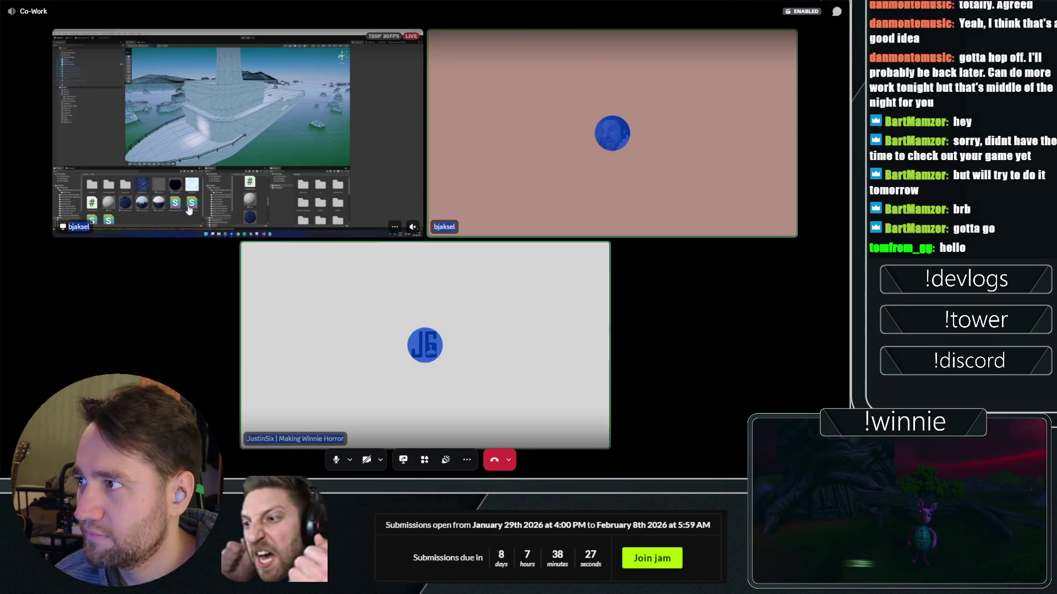
key("alt+Tab")
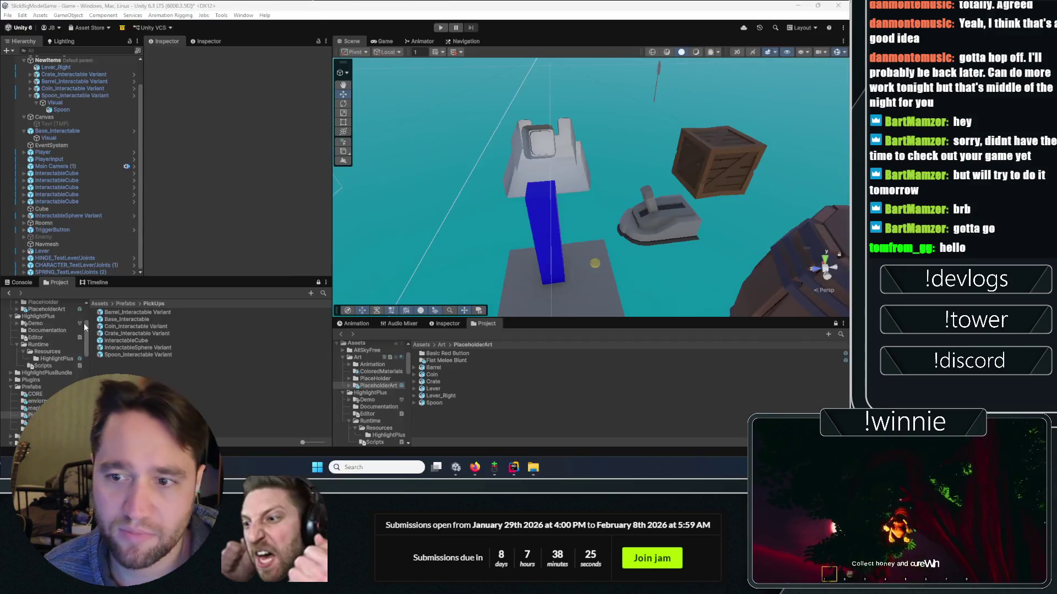
- Enter Play mode with Ctrl+P and let the game start running
key("ctrl+p")
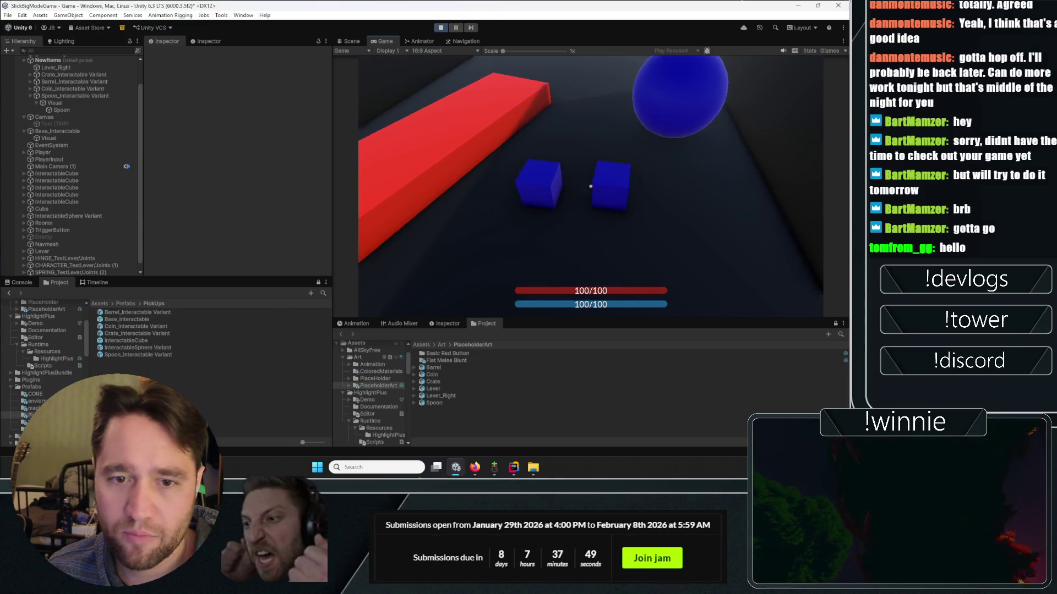
- Grab and throw a blue cube, then grab another and bind it to the red plank
left_click(591, 186)
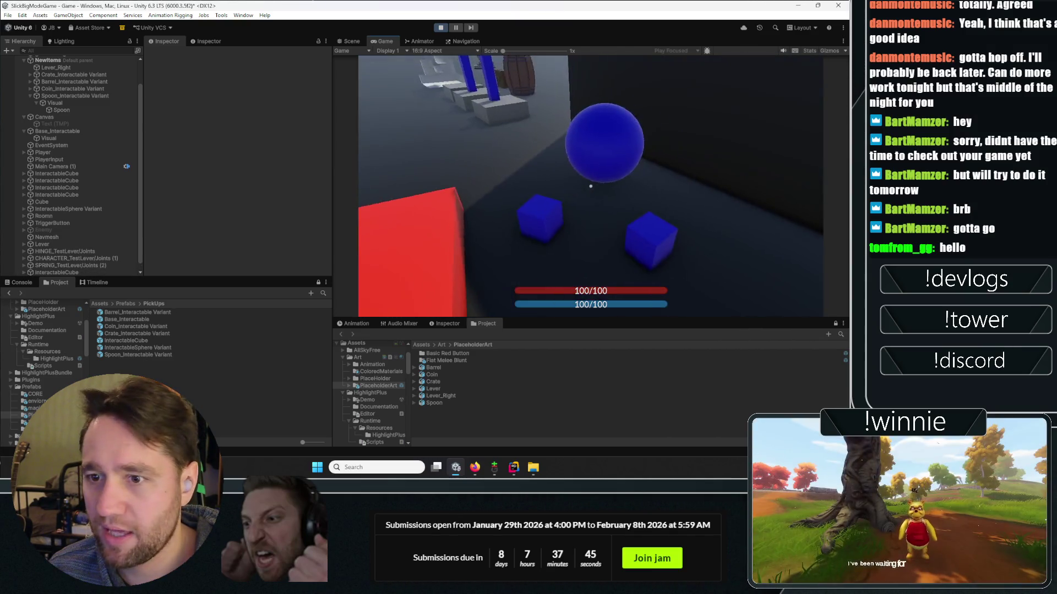
left_click(591, 186)
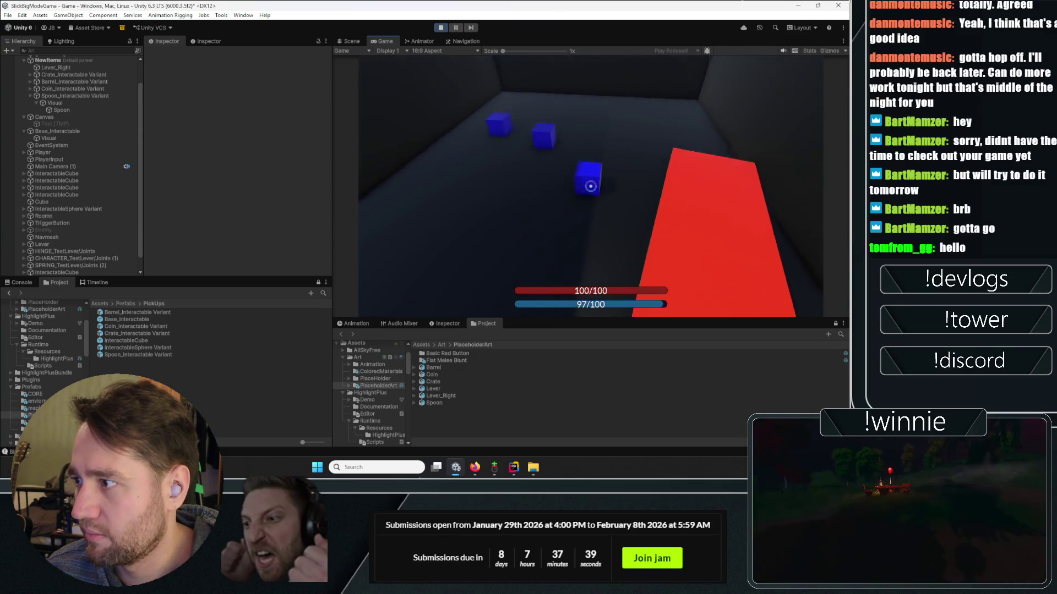
left_click(590, 186)
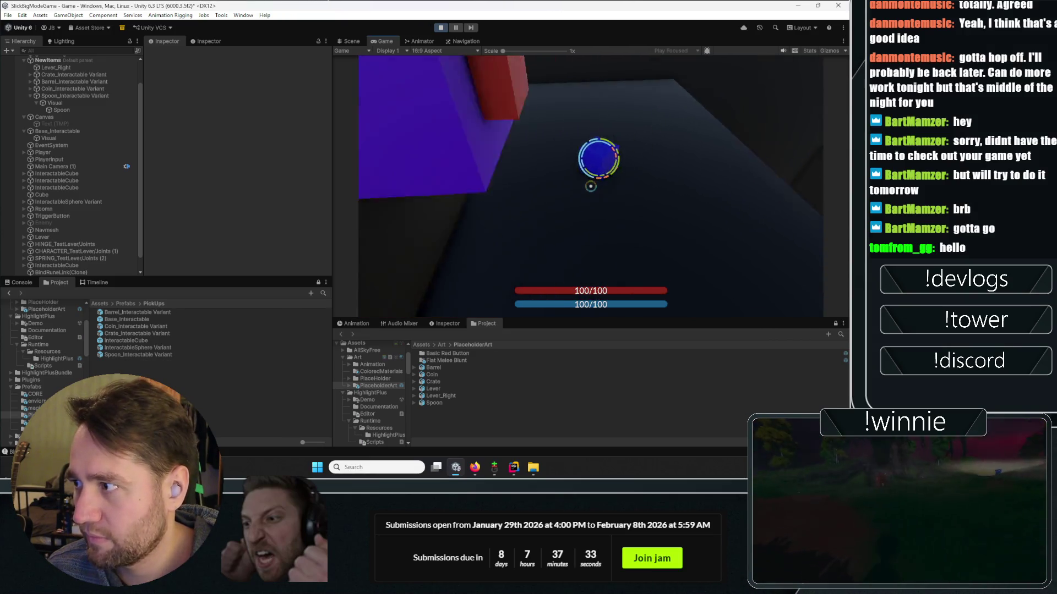
left_click(591, 186)
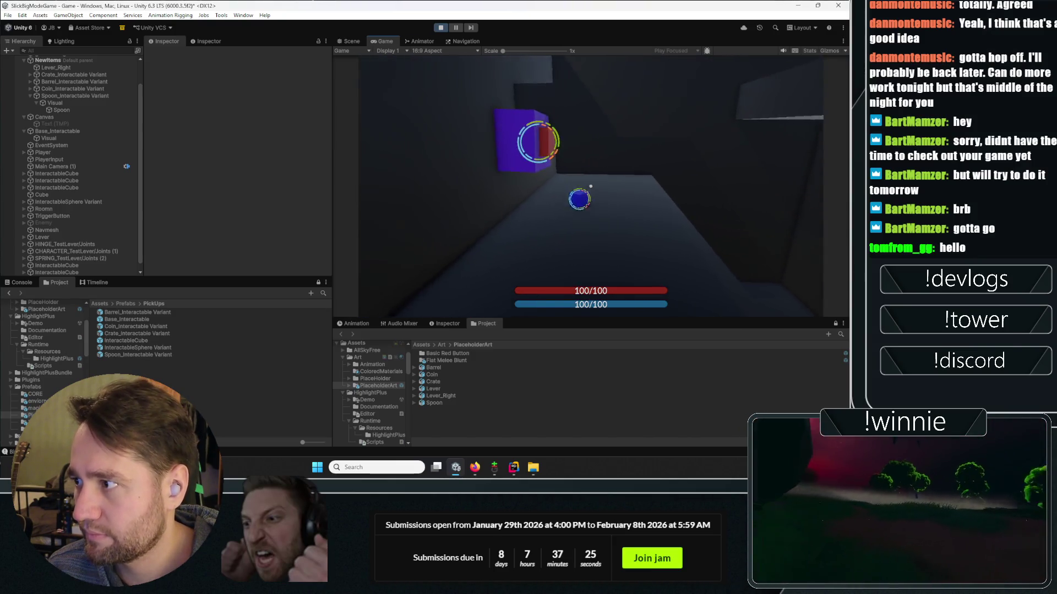
- Walk past the crate and barrel to the lever and blue pillars, then switch to the Scene view
key("shift+w")
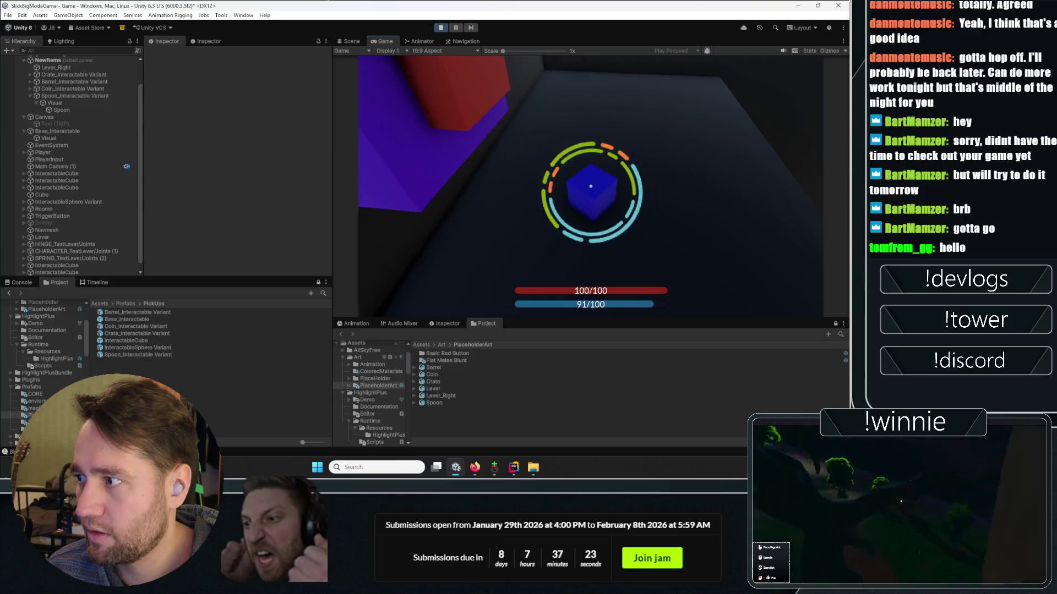
key("s")
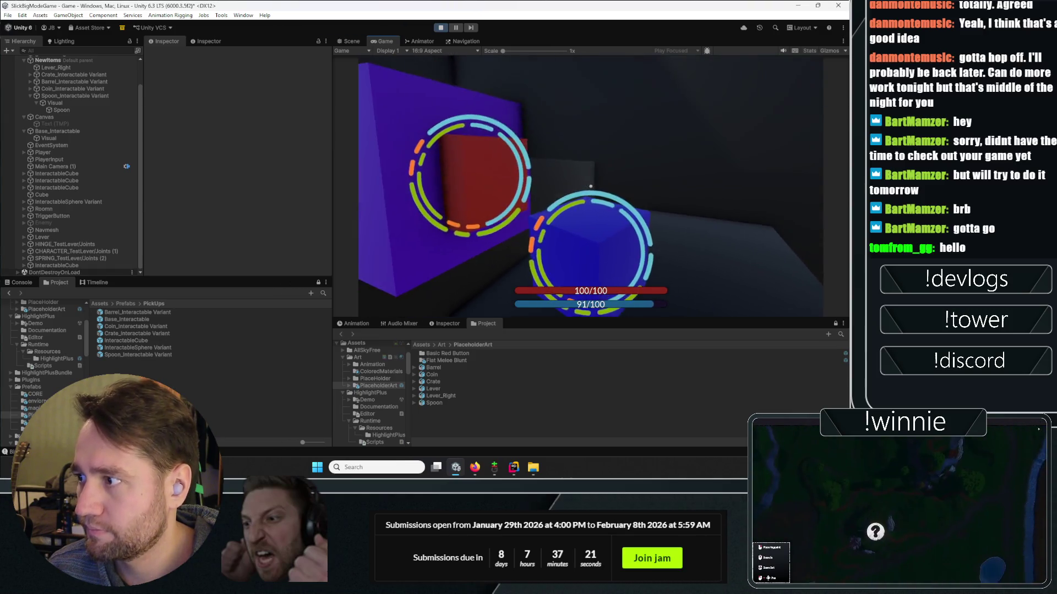
key("s")
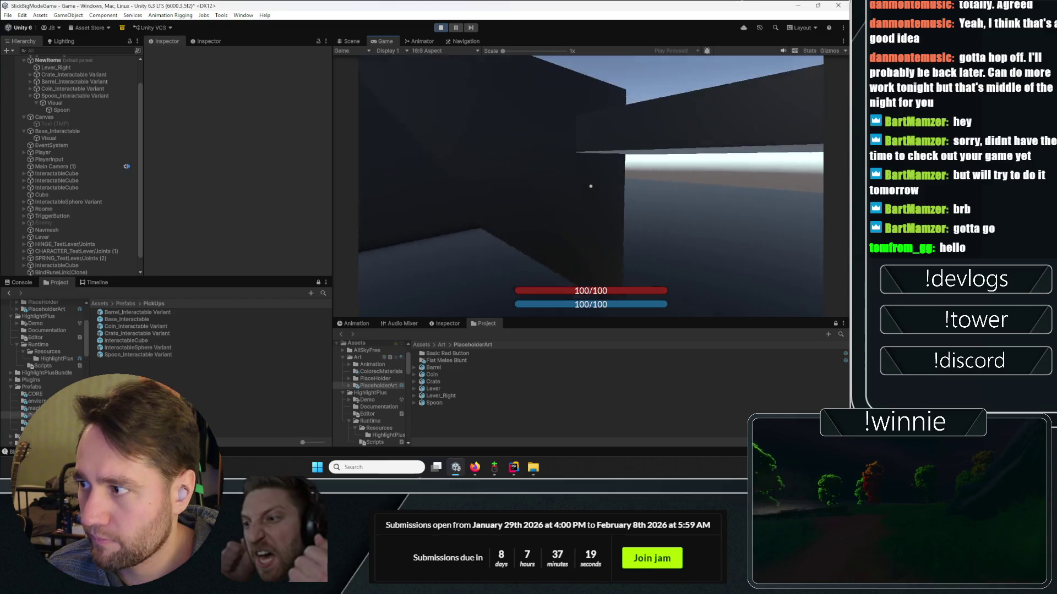
key("s")
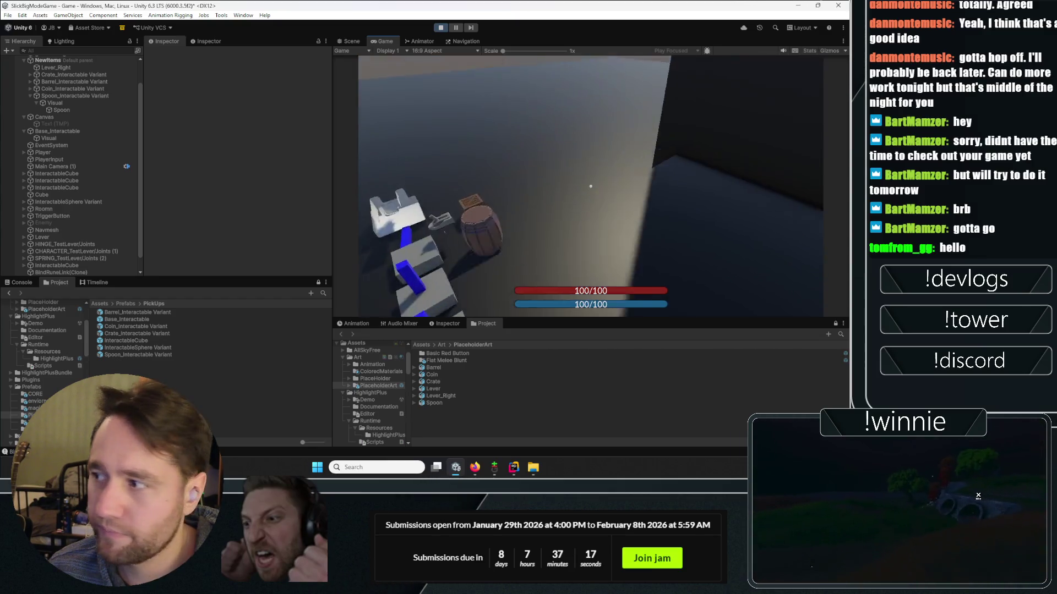
key("w")
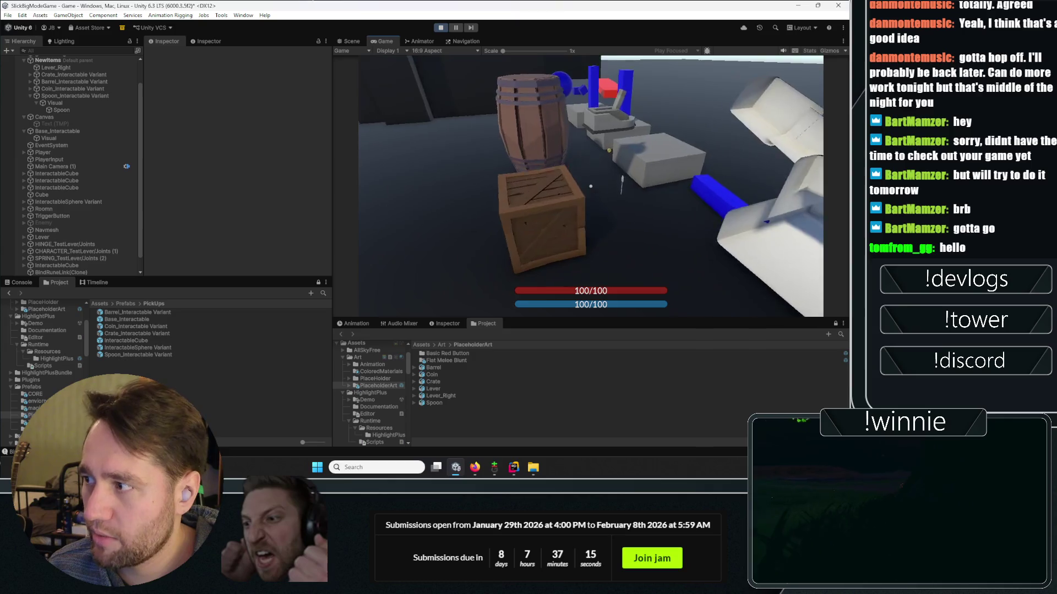
key("w")
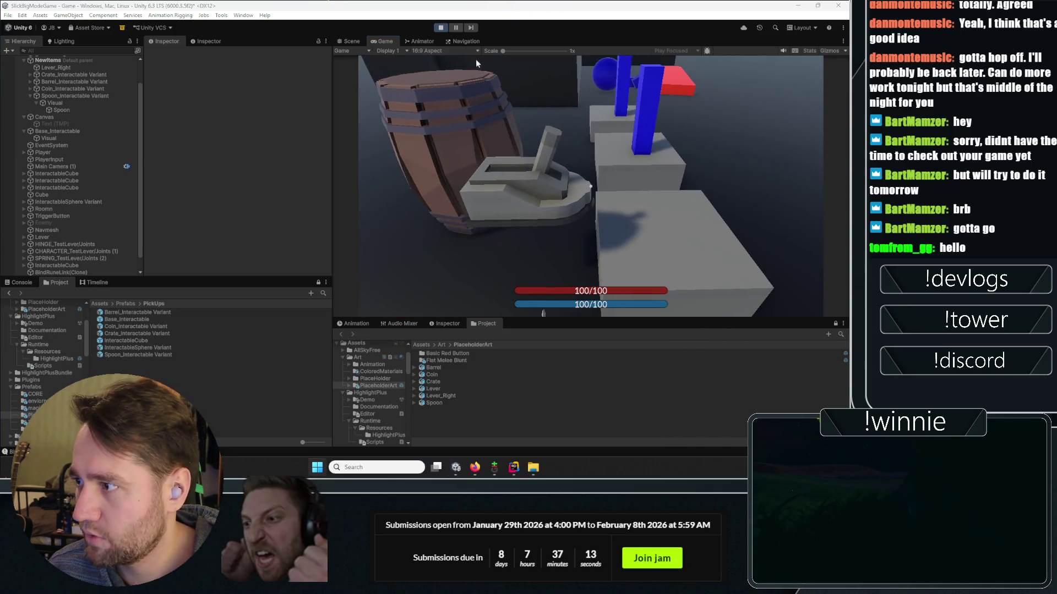
left_click(348, 43)
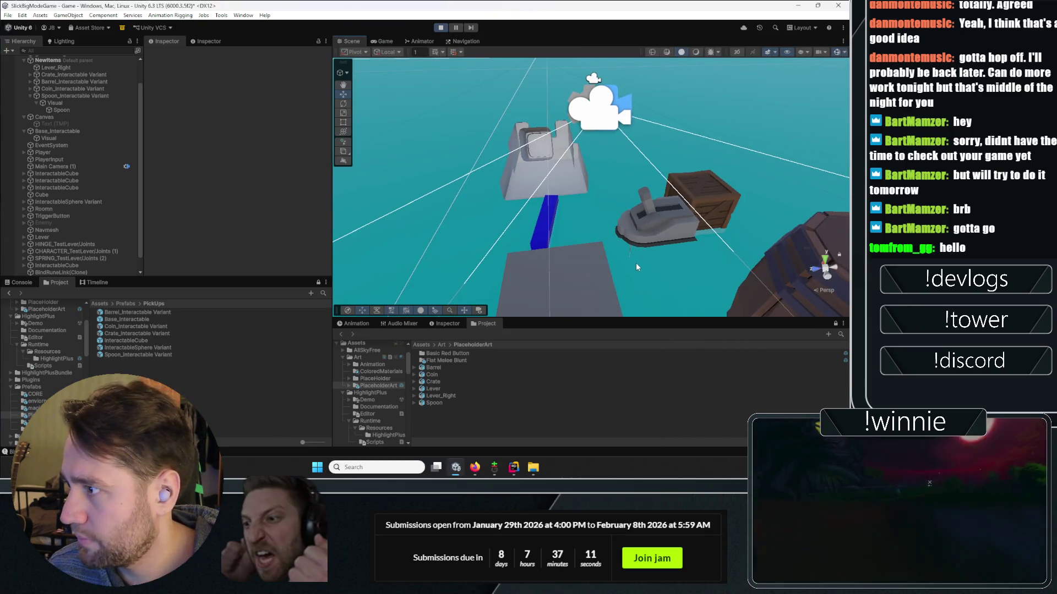
- Change the Lever model's import Scale Factor and apply the new import settings
left_click(647, 238)
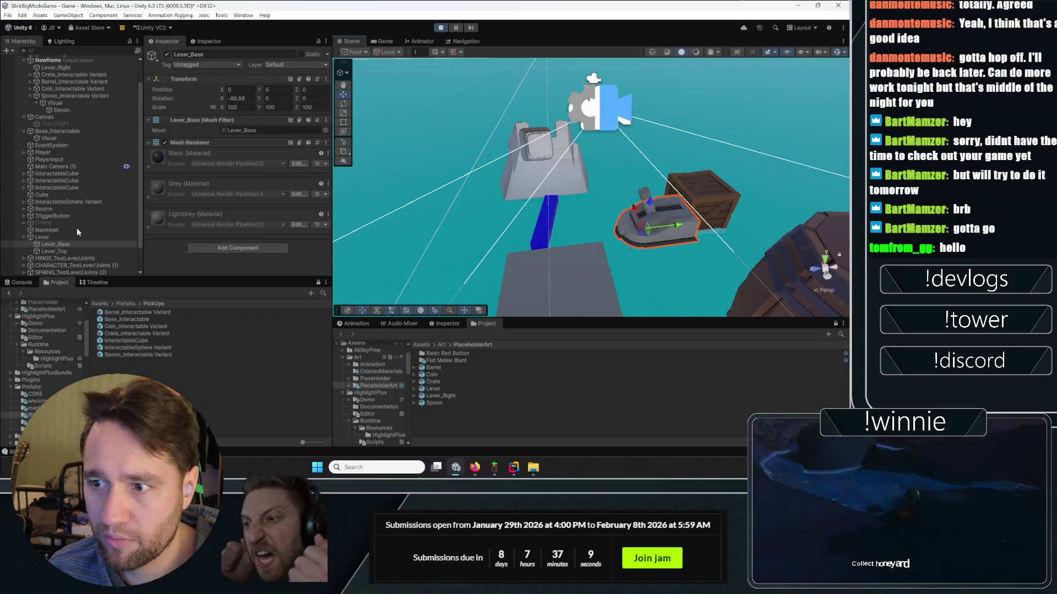
left_click(55, 237)
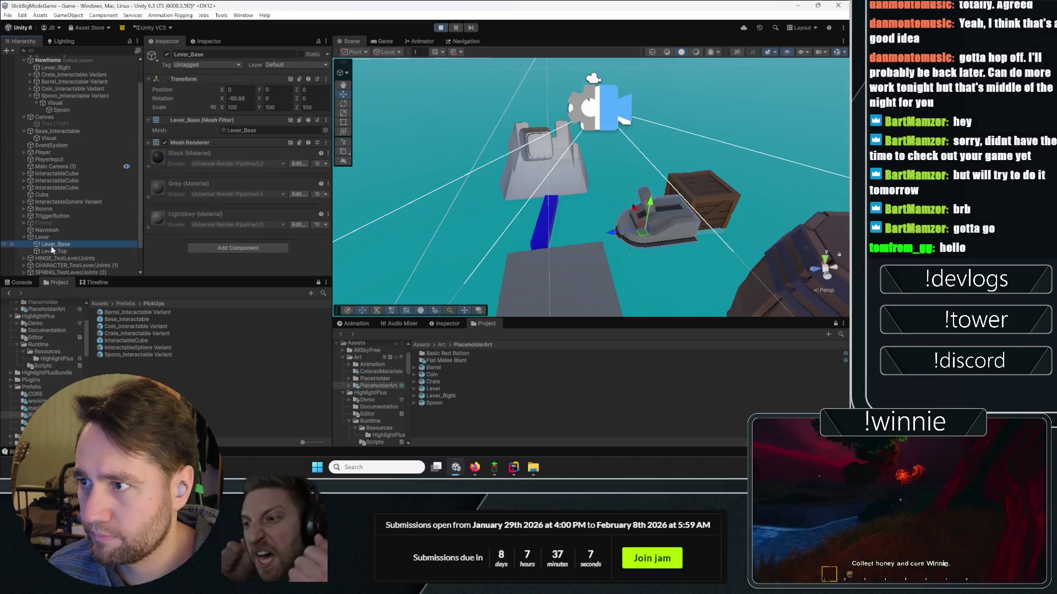
left_click(52, 250)
left_click(437, 388)
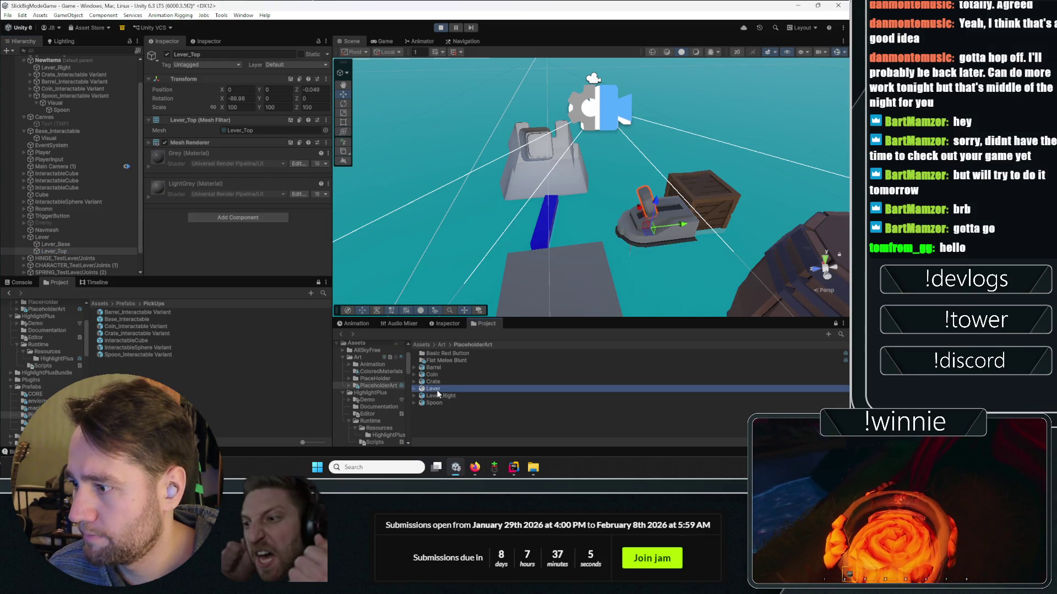
left_click(215, 97)
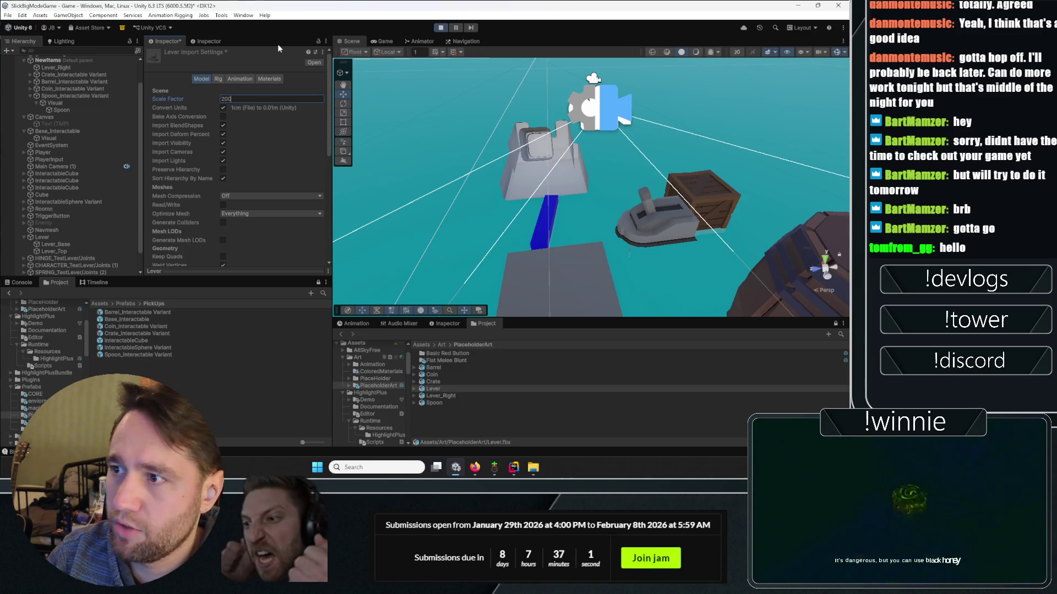
scroll(297, 160, "down", 5)
scroll(297, 163, "down", 3)
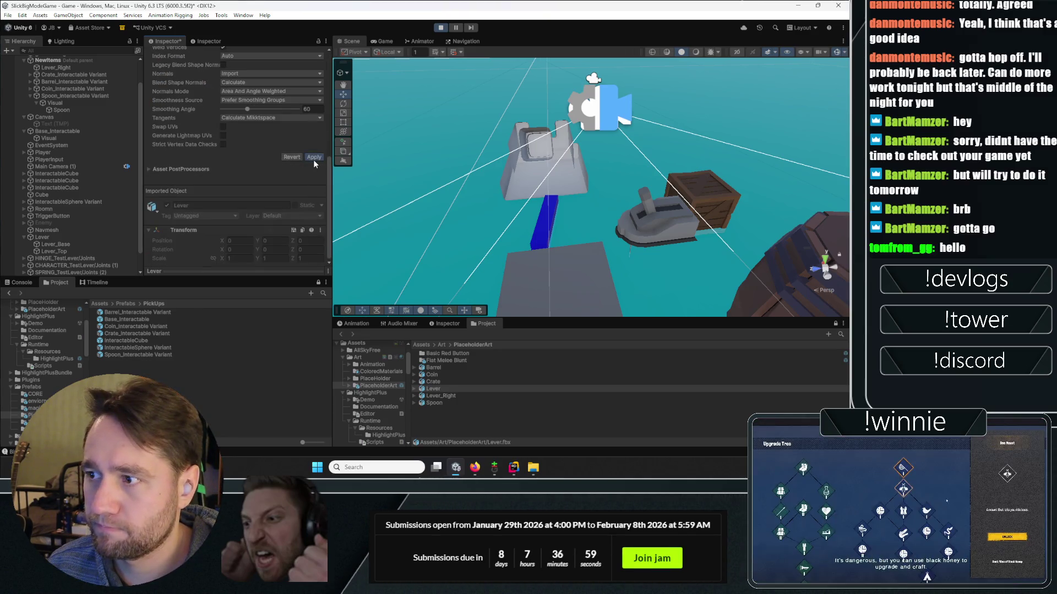
left_click(313, 158)
- Set Lever_Base and Lever_Top to scale 1 and frame the Lever in the Scene view
left_click(61, 243)
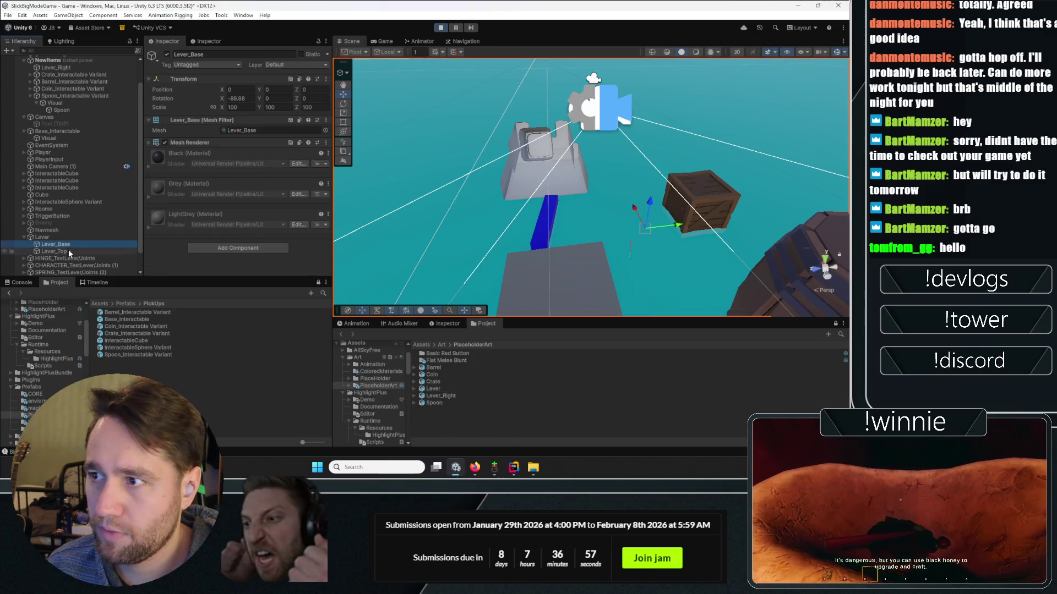
left_click(68, 251, "shift")
left_click(237, 107)
type("1")
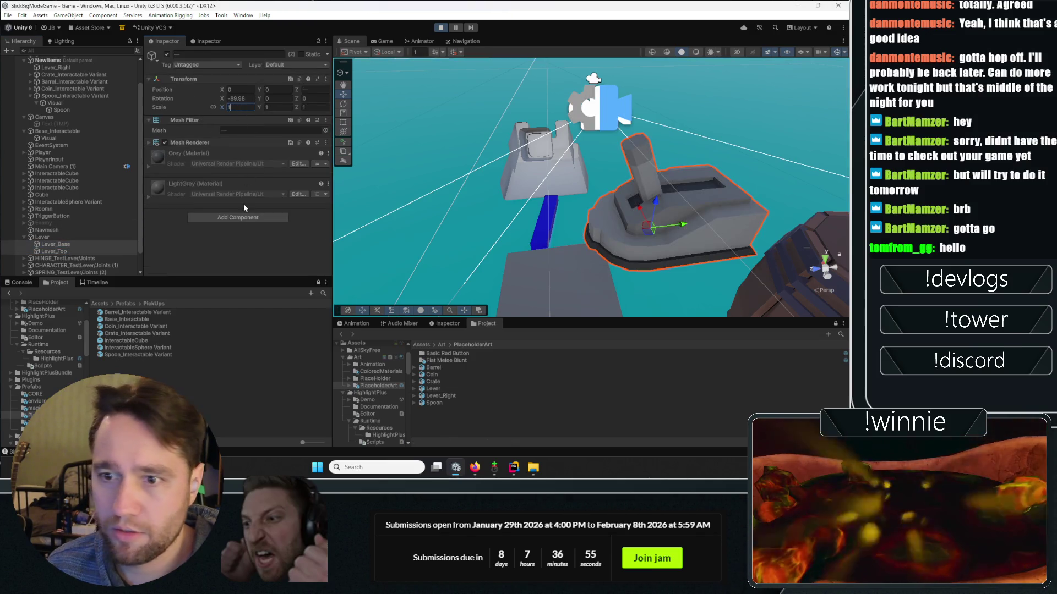
left_click(52, 239)
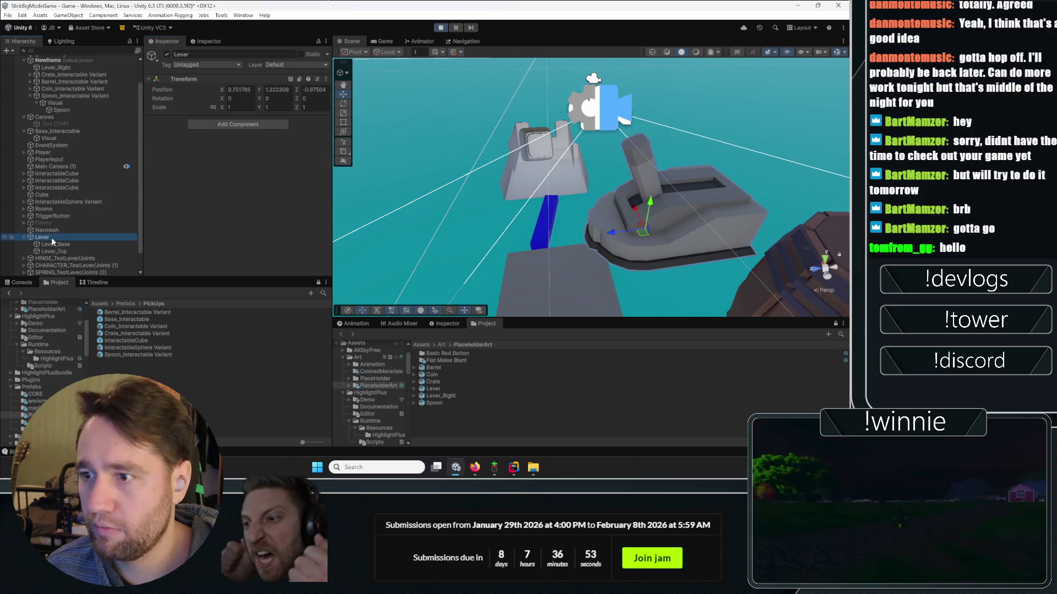
left_click_drag(520, 215, 147, 185)
double_click(107, 239)
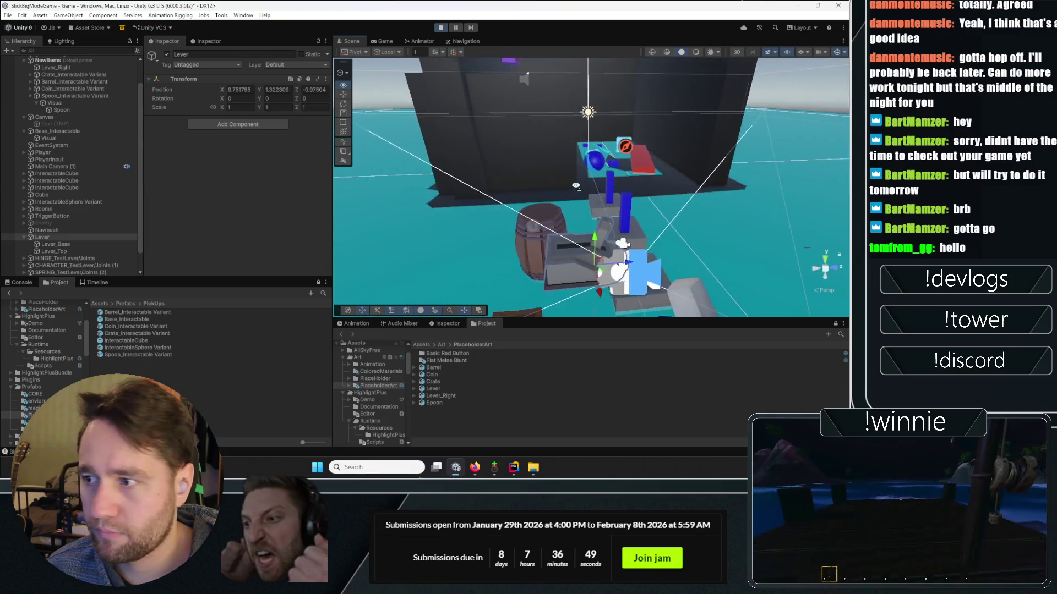
- Add a Rigidbody to Lever_Base as a test, then stop Play mode
left_click(77, 245)
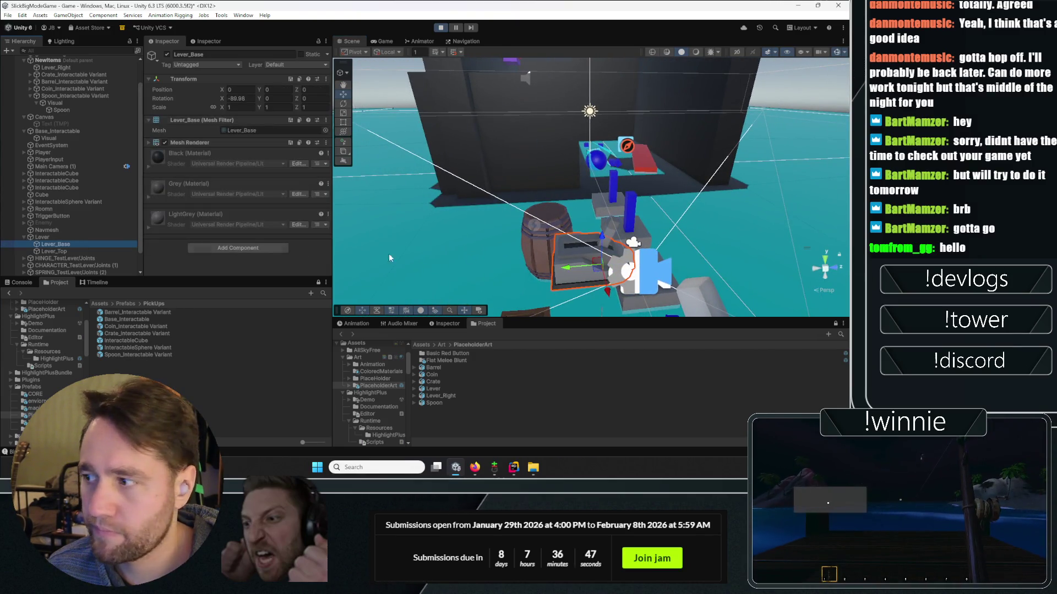
left_click(226, 246)
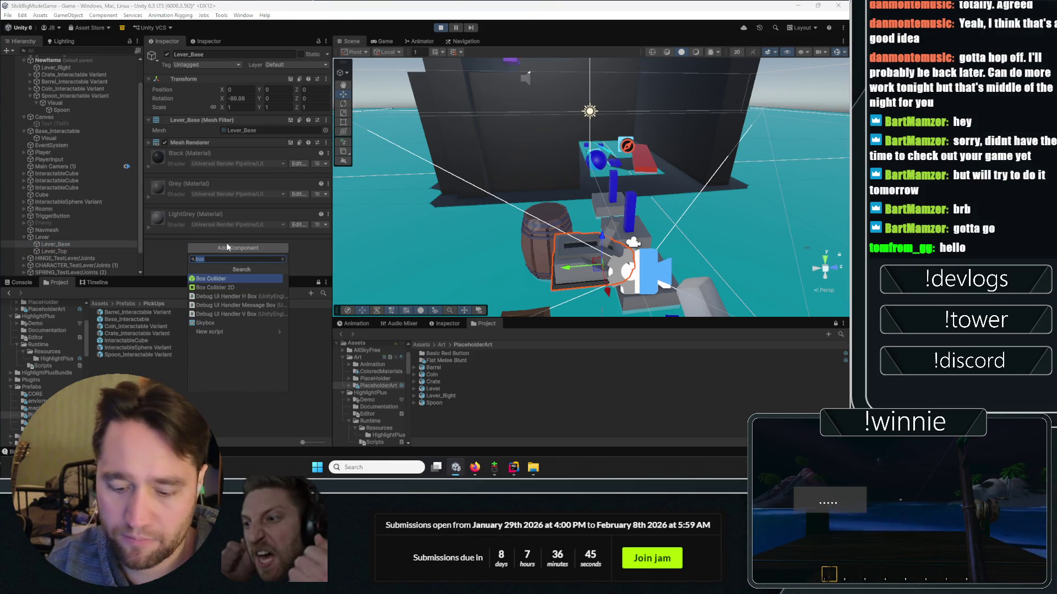
key("Return")
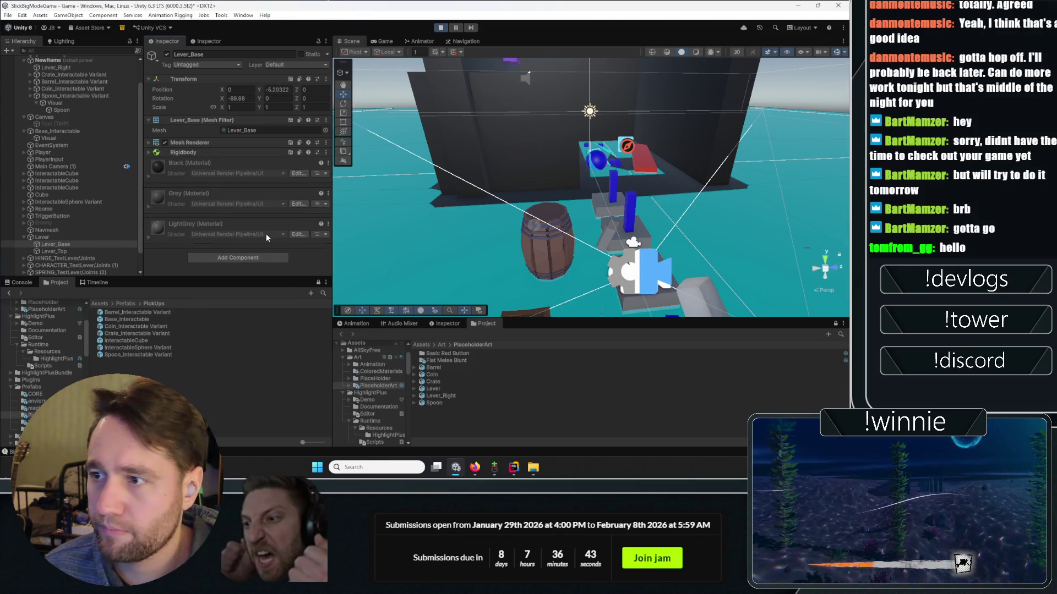
mouse_move(584, 220)
left_mouse_down()
mouse_move(613, 235)
mouse_move(544, 130)
left_mouse_up()
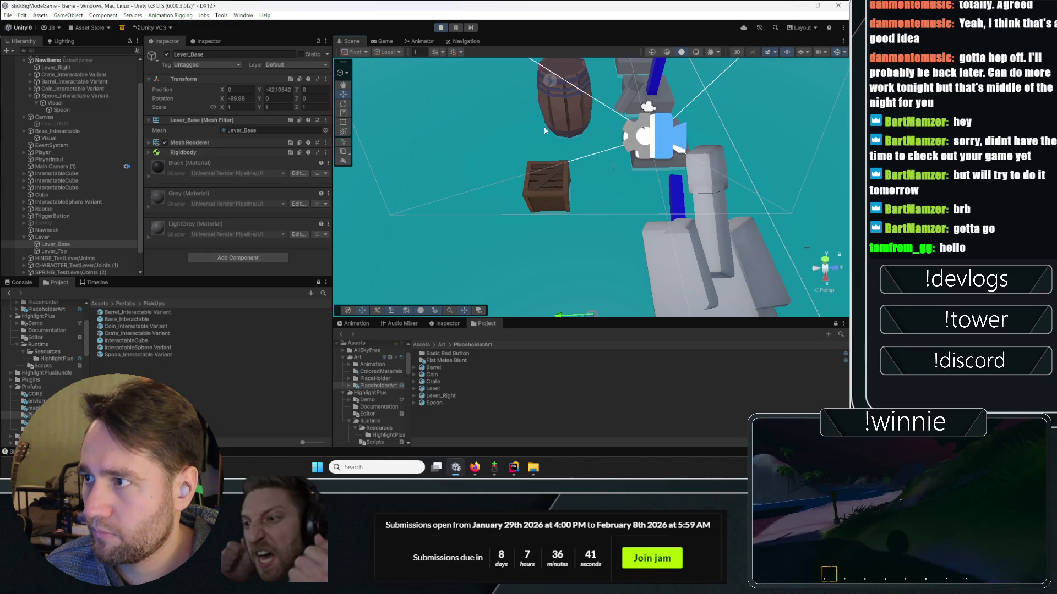
left_click(442, 31)
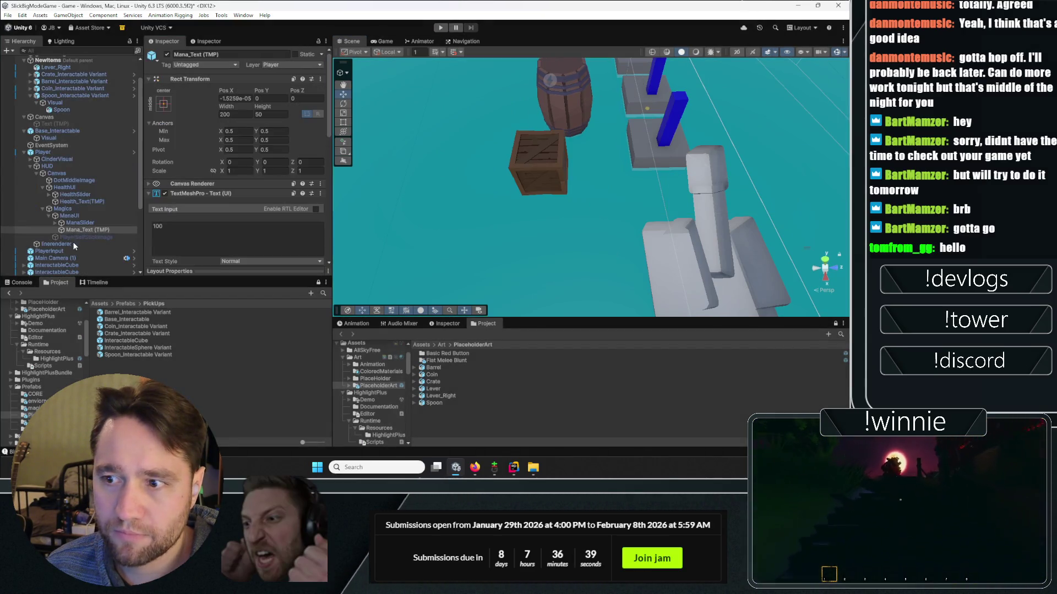
- Multi-select Lever_Base and Lever_Top, set their scale to 1, and select the TestLever_Joints prefab
scroll(72, 221, "up", 2)
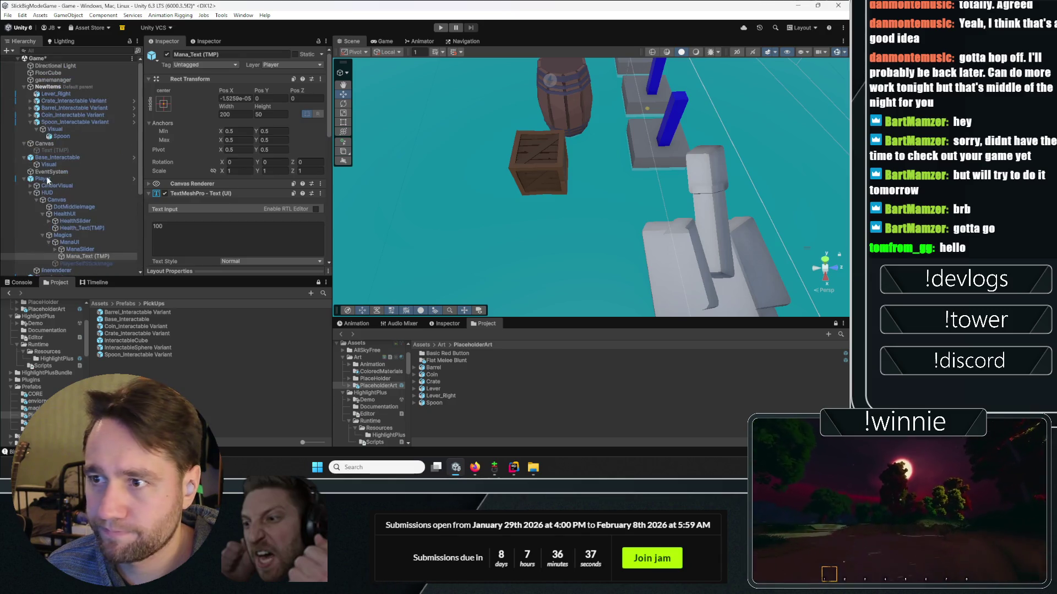
left_click(24, 173)
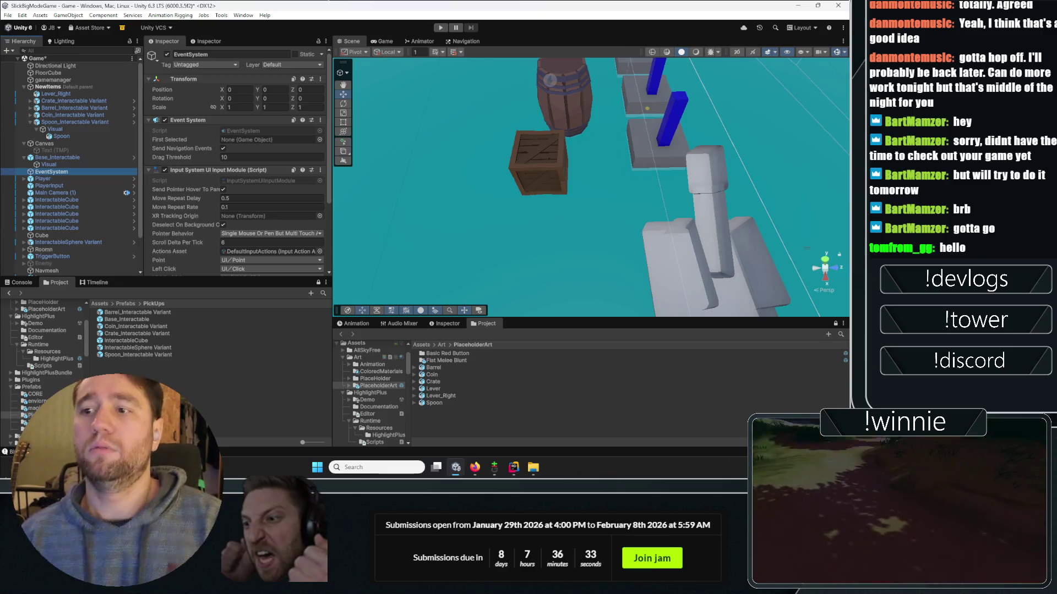
scroll(85, 206, "down", 3)
left_click(72, 243)
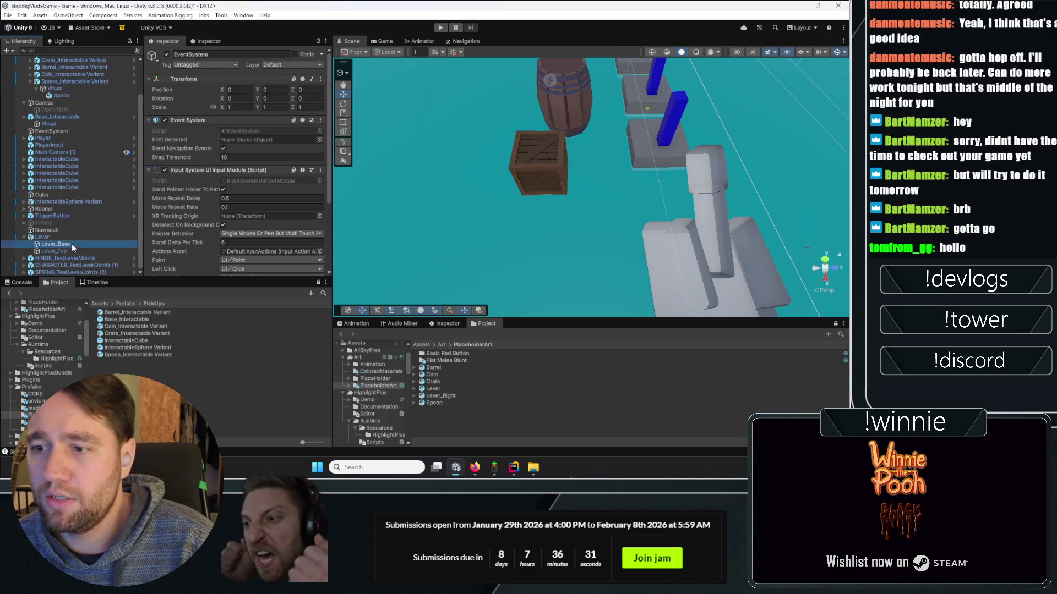
left_click(59, 252, "ctrl")
left_click(217, 108)
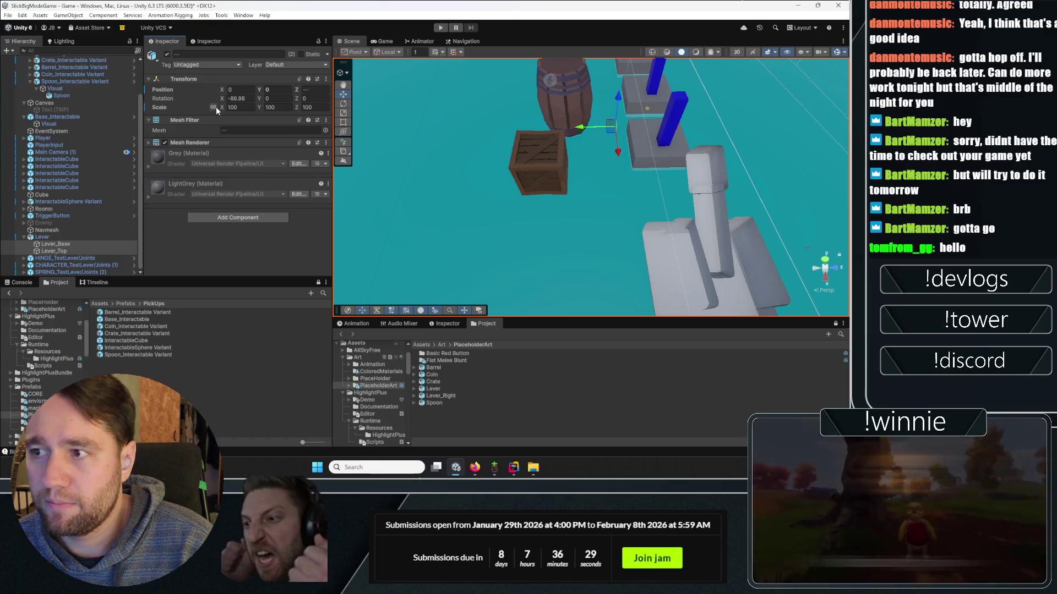
type("1")
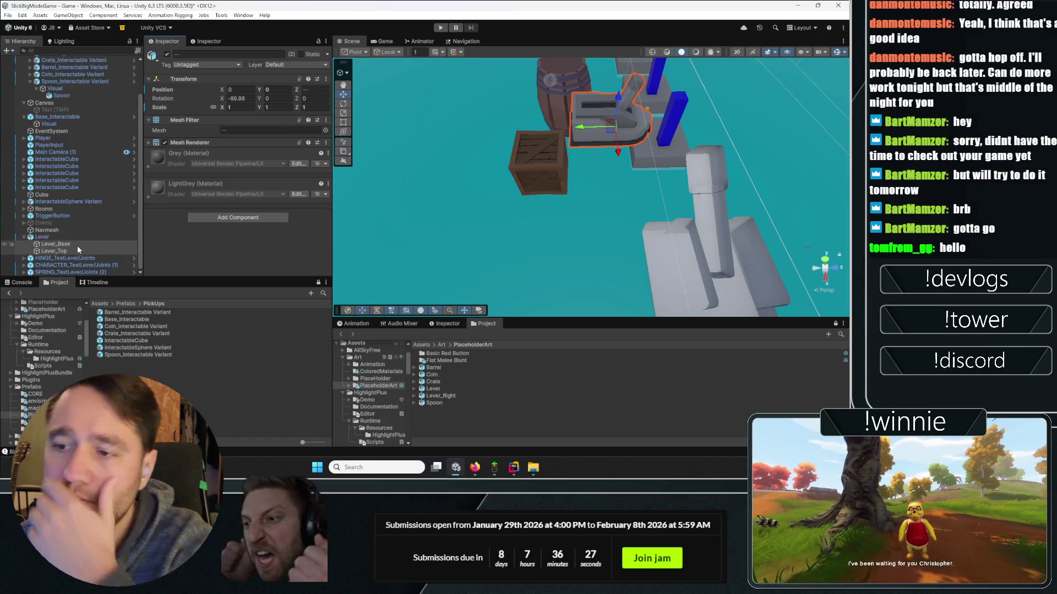
left_click(74, 258)
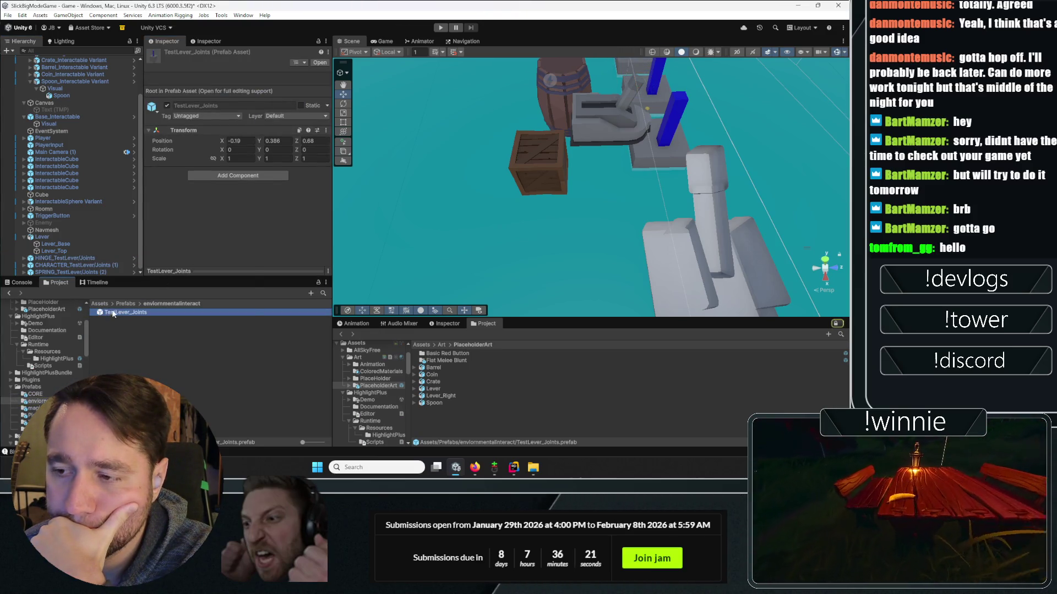
- Unpack the Lever instance and drag it into the Project folder as its own Lever prefab
right_click(113, 312)
left_click(107, 344)
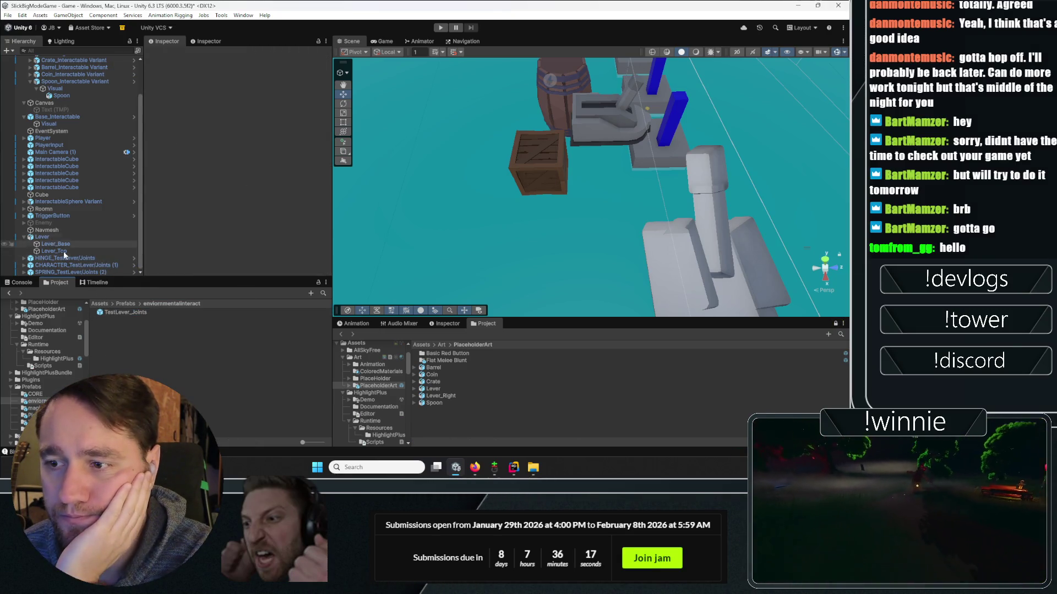
left_click(110, 312)
right_click(110, 311)
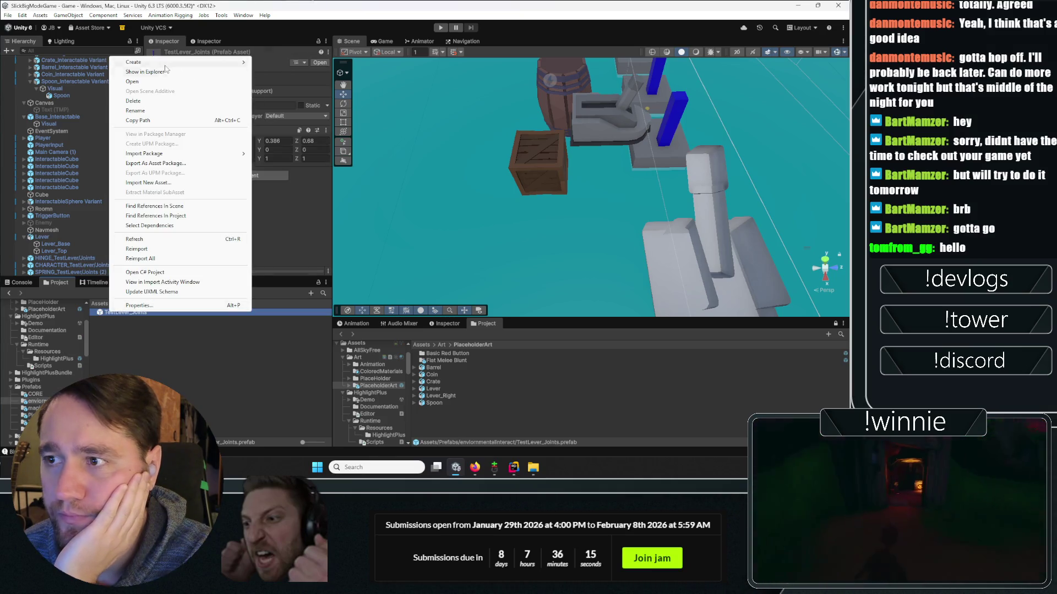
left_click(134, 316)
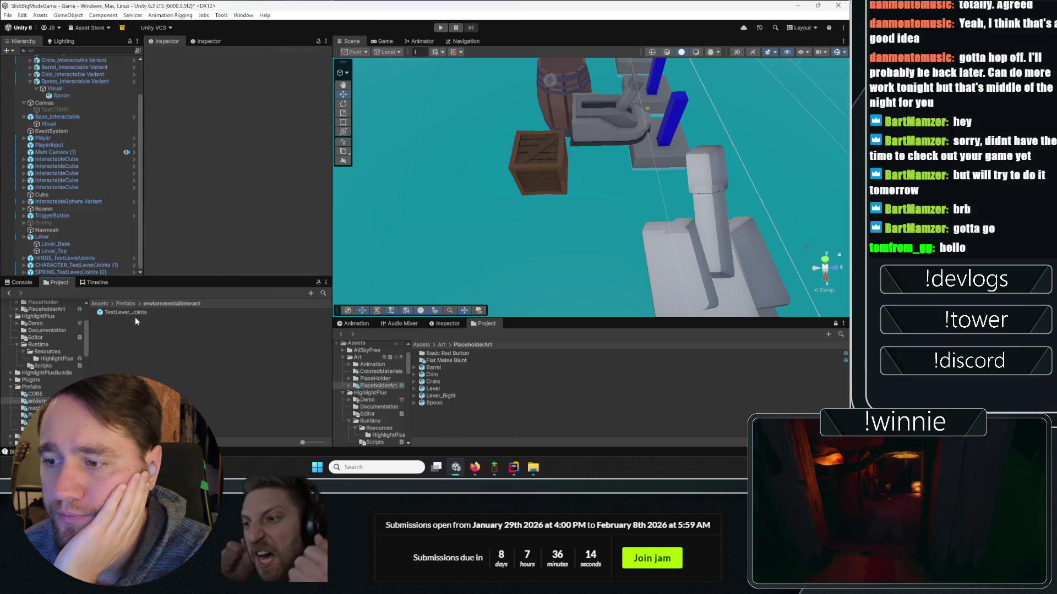
right_click(58, 237)
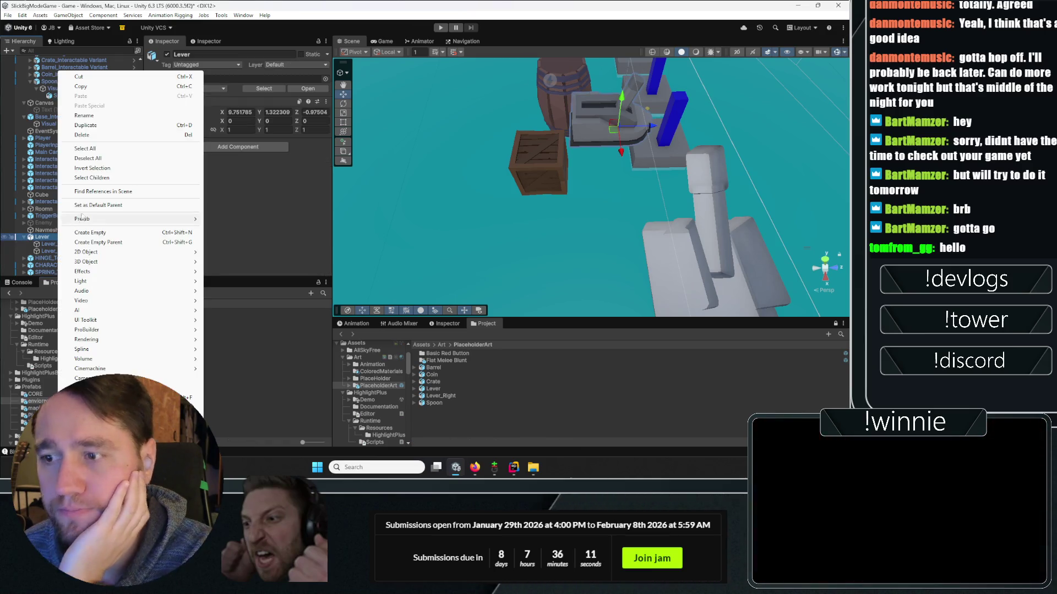
mouse_move(83, 218)
left_click(230, 277)
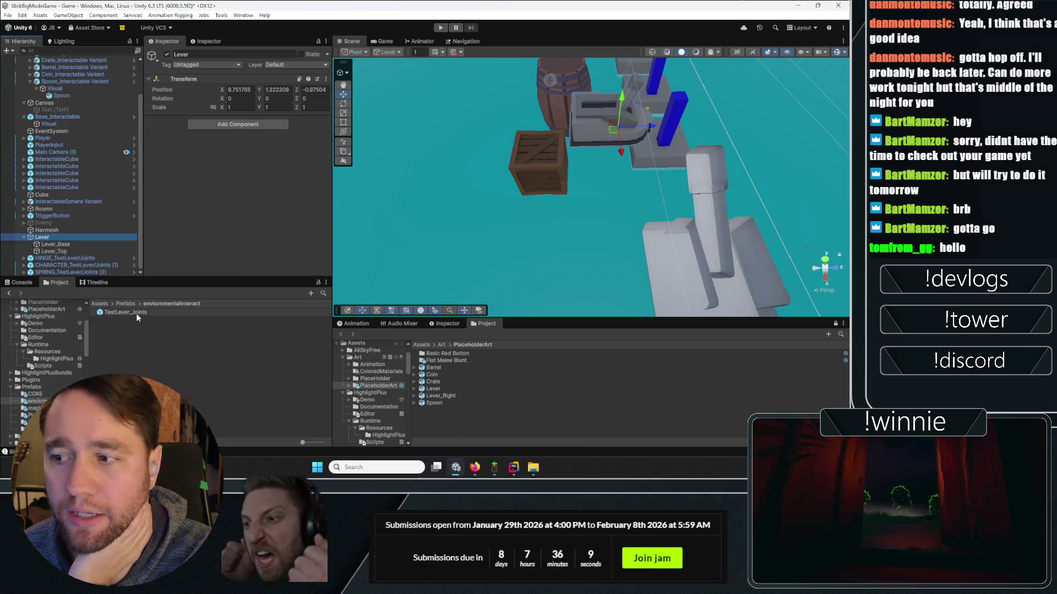
left_click(136, 312)
mouse_move(56, 239)
left_mouse_down()
mouse_move(121, 319)
mouse_move(61, 71)
mouse_move(52, 76)
left_mouse_up()
- Open the TestLever_Joints prefab, fold InteractableCube (1)'s Box Collider and Hinge Joint, and expand Lever
double_click(119, 320)
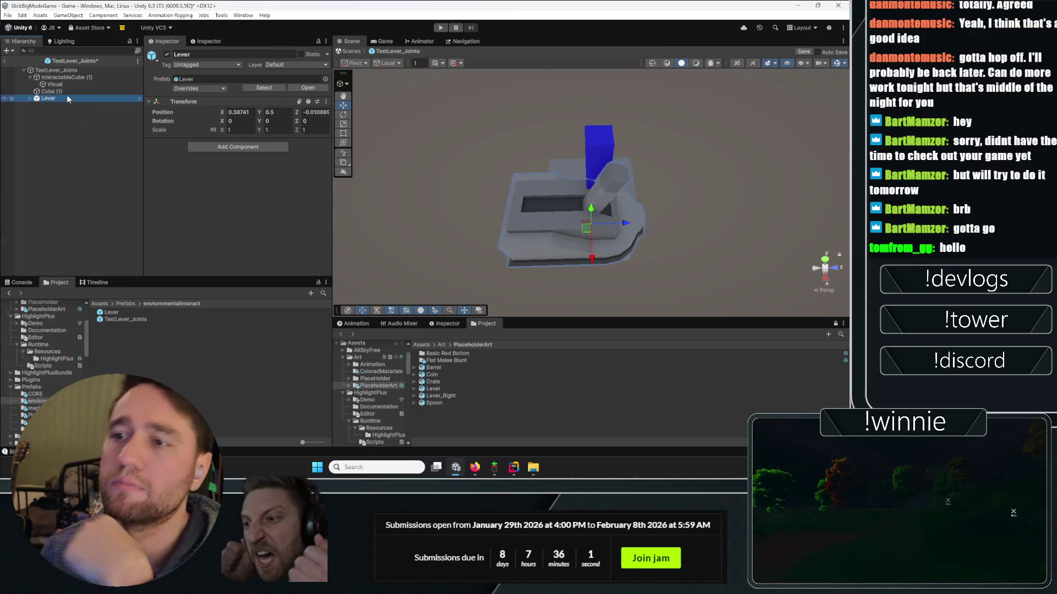
left_click(65, 77)
left_click(187, 153)
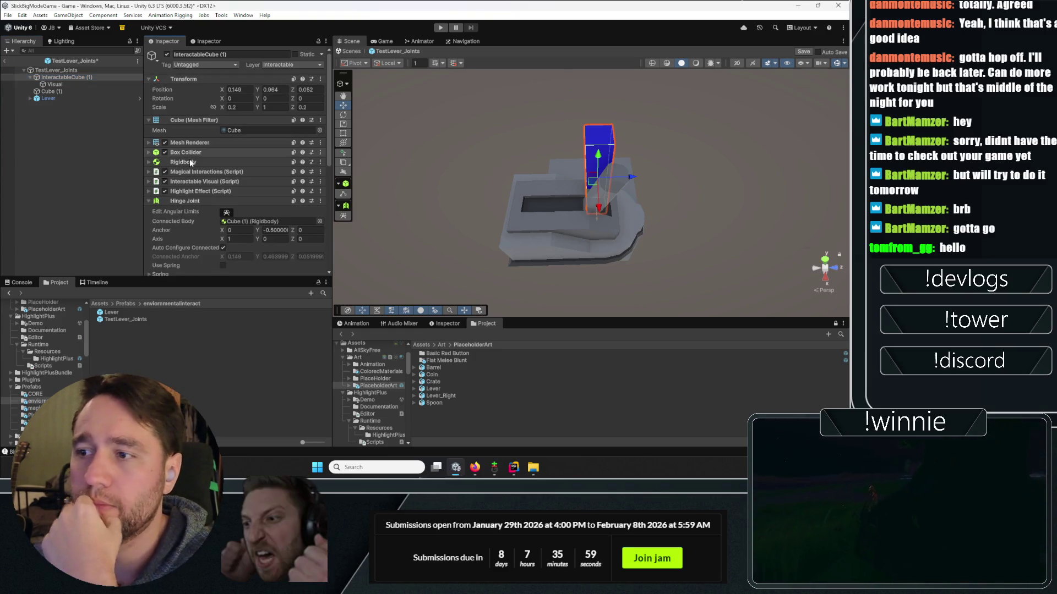
left_click(189, 201)
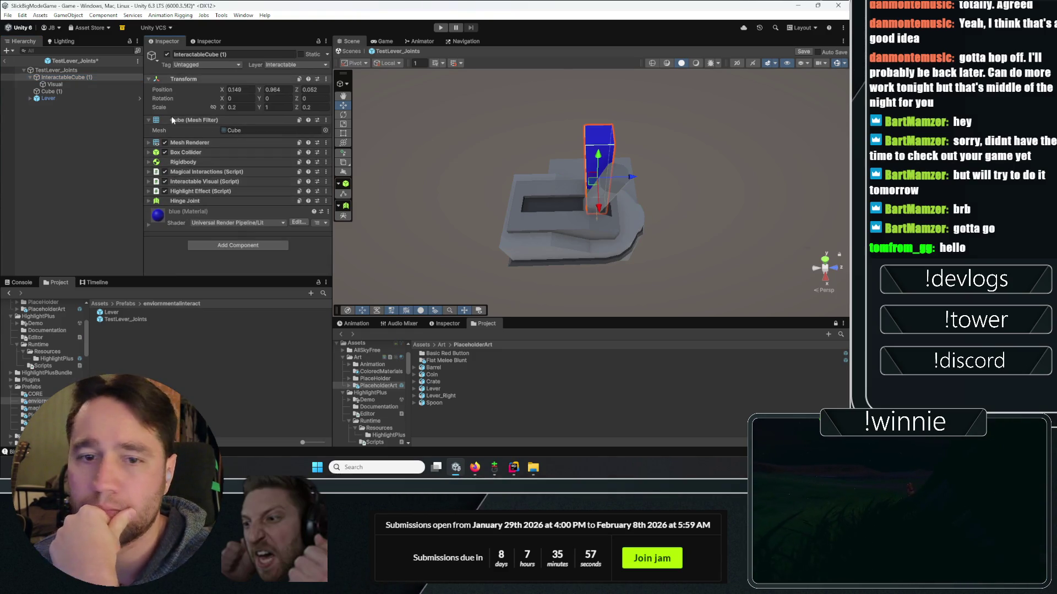
left_click(26, 97)
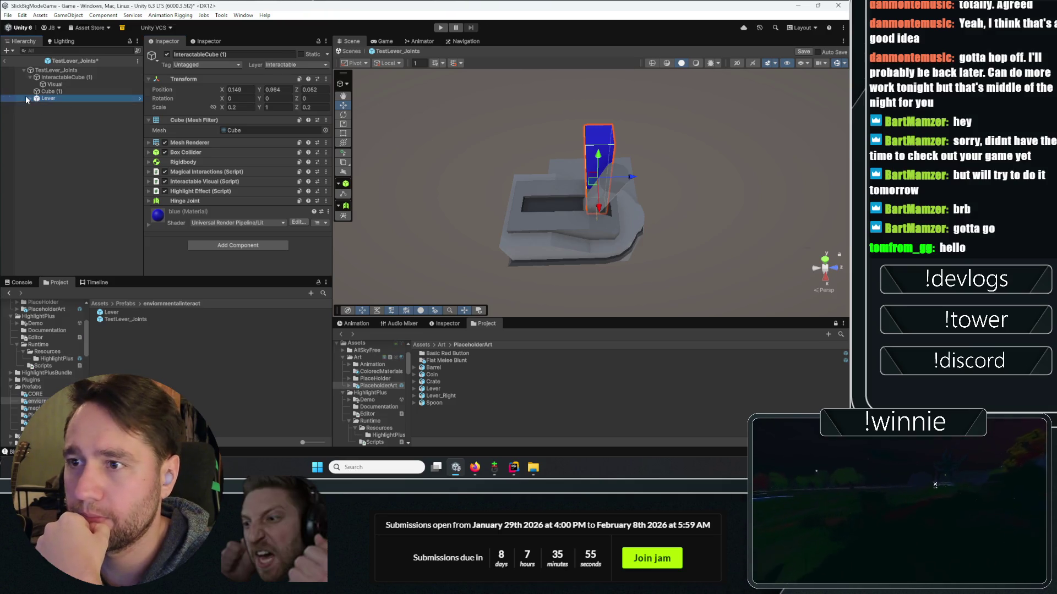
left_click(29, 98)
left_click(50, 110)
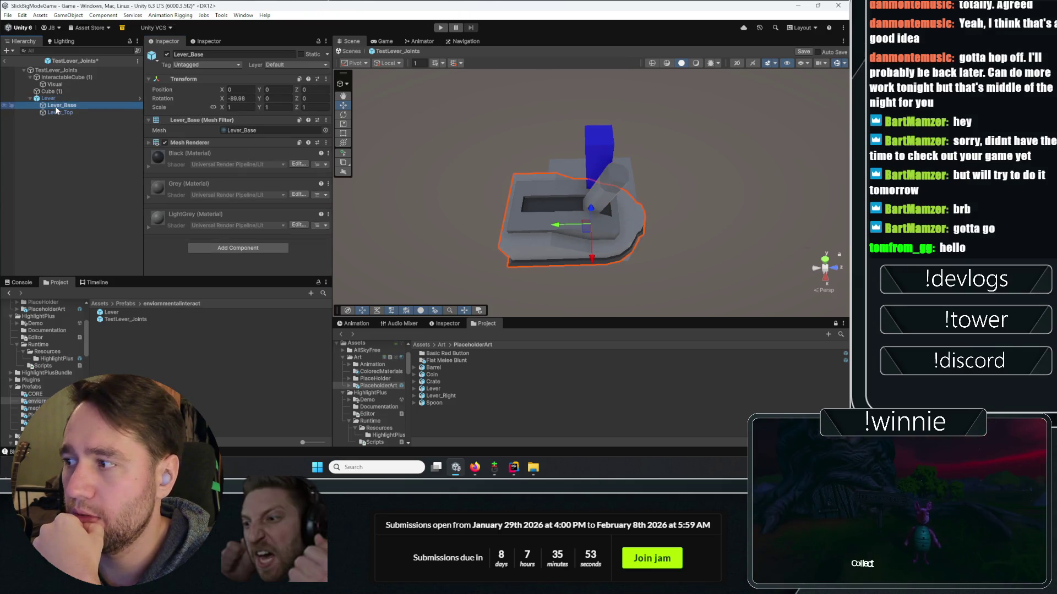
left_click(57, 112)
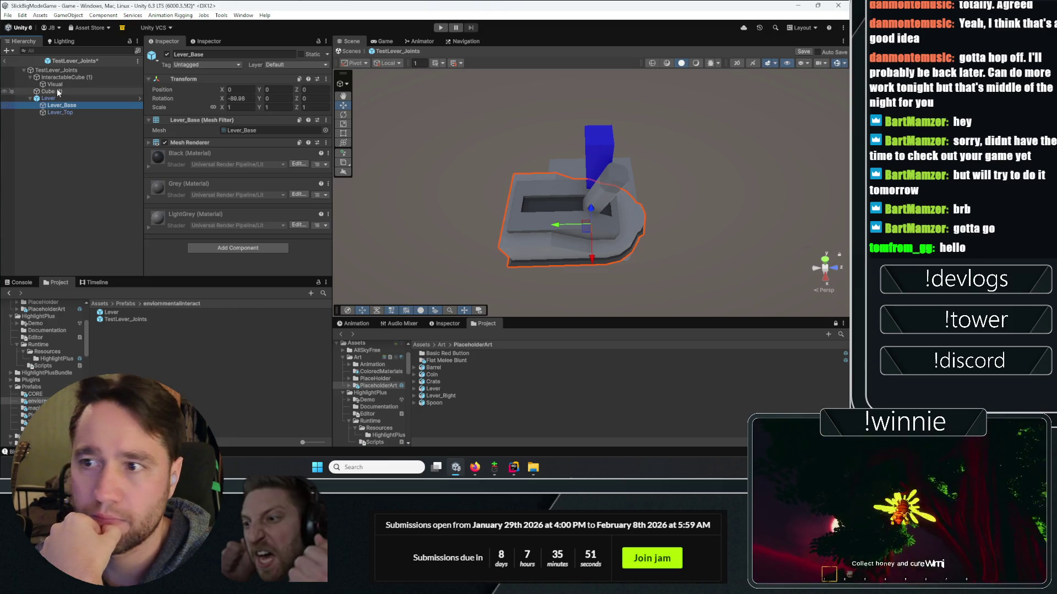
- Check Cube (1)'s Rigidbody settings and start adding a component to Lever_Base
left_click(55, 91)
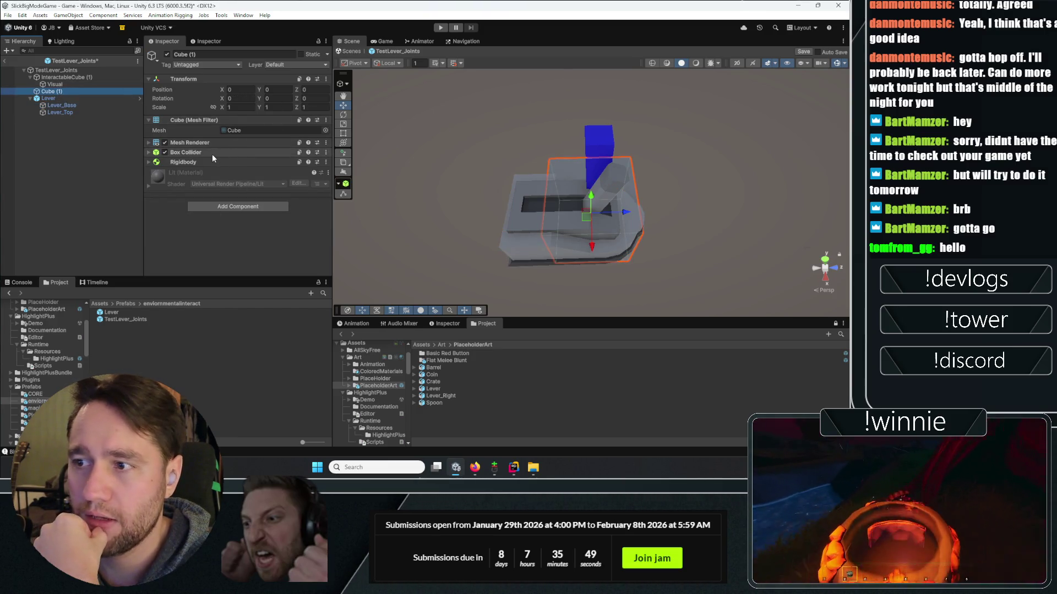
left_click(191, 162)
left_click(191, 162)
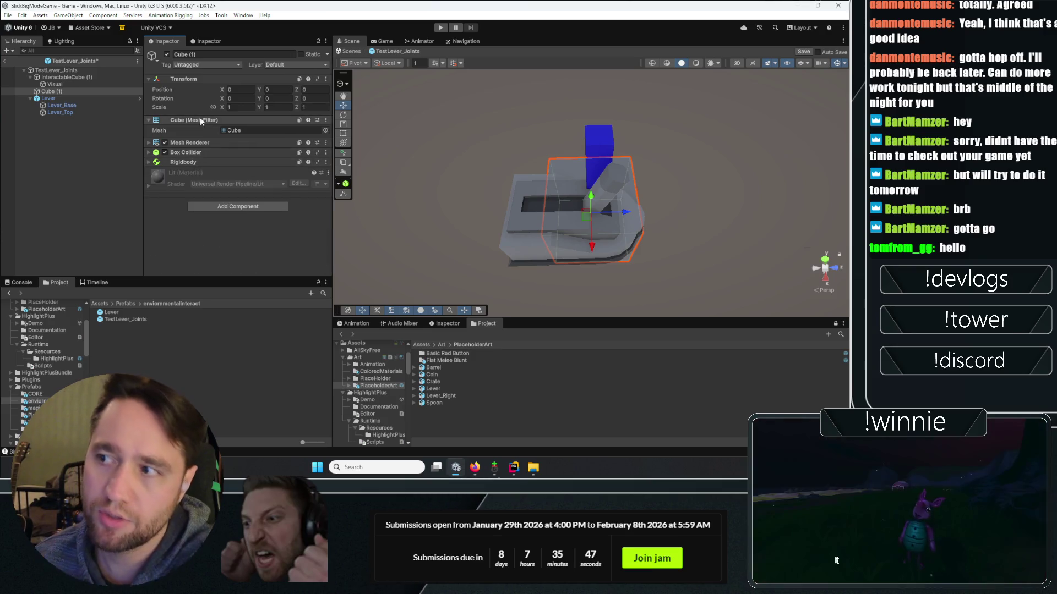
left_click(64, 104)
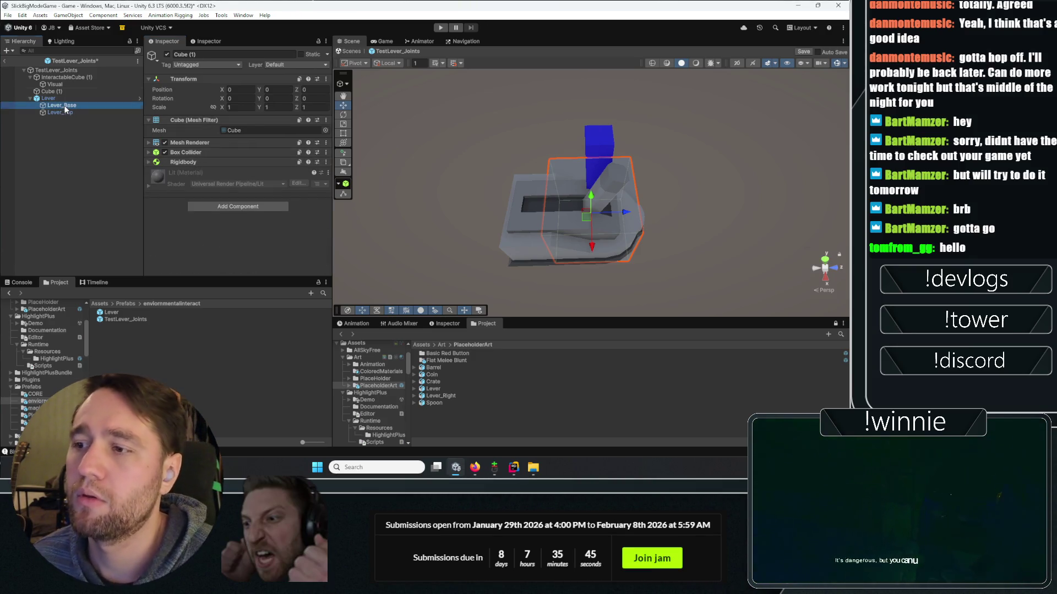
left_click(247, 248)
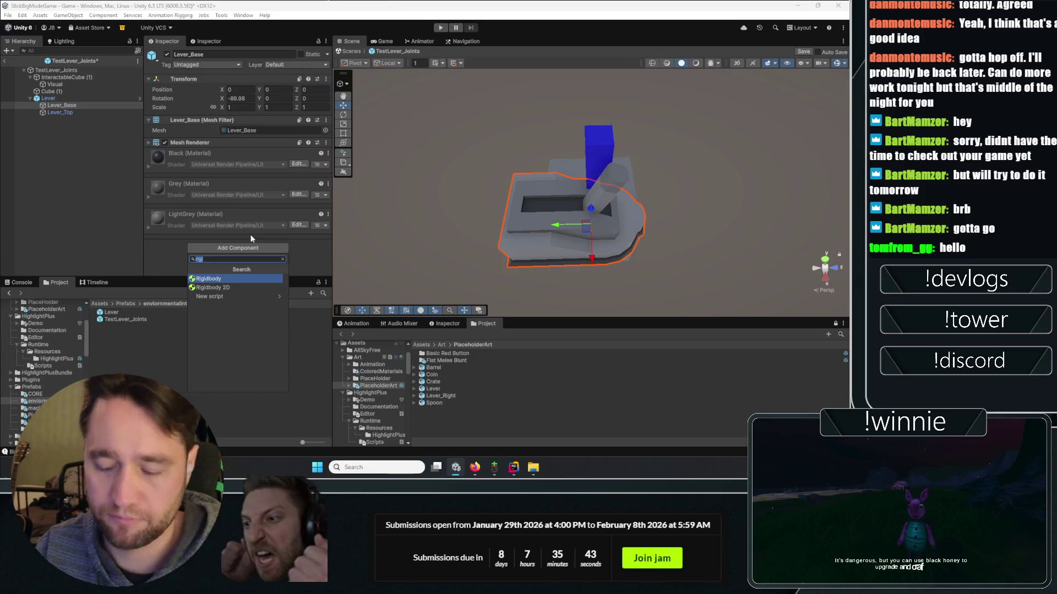
- Add a Mesh Collider to Lever_Base and make it Convex
type("coll")
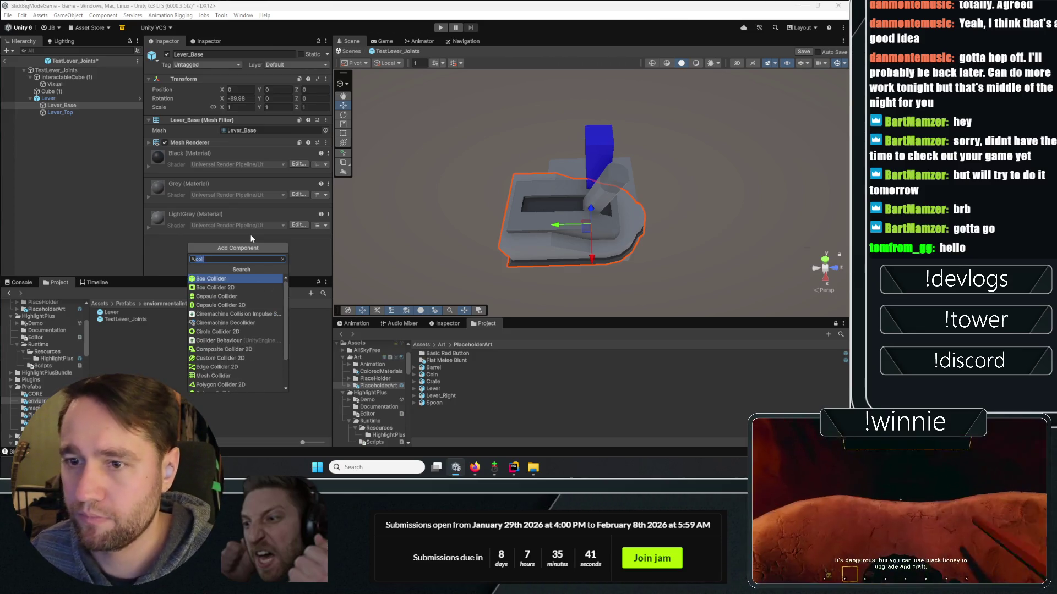
left_click(213, 376)
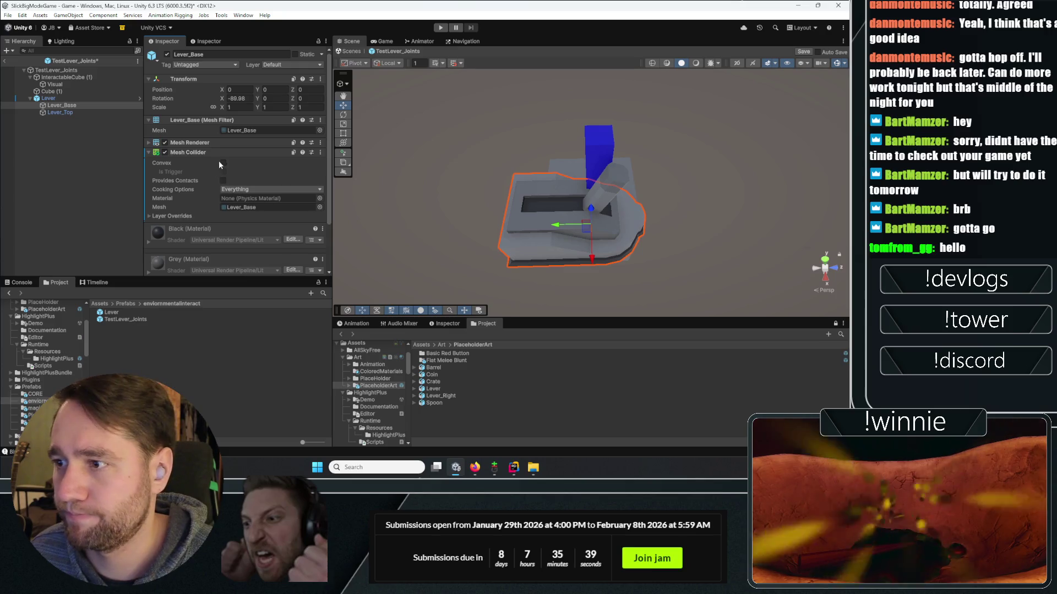
left_click(223, 162)
scroll(204, 223, "down", 2)
- Add a Rigidbody to Lever_Base and expand its settings
left_click(235, 265)
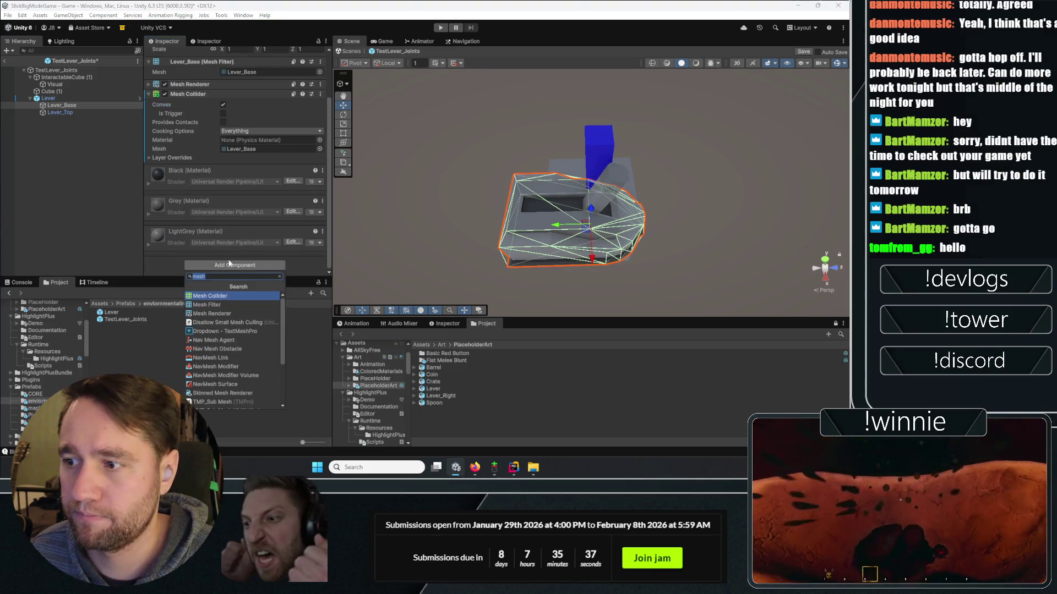
type("rigi")
left_click(246, 232)
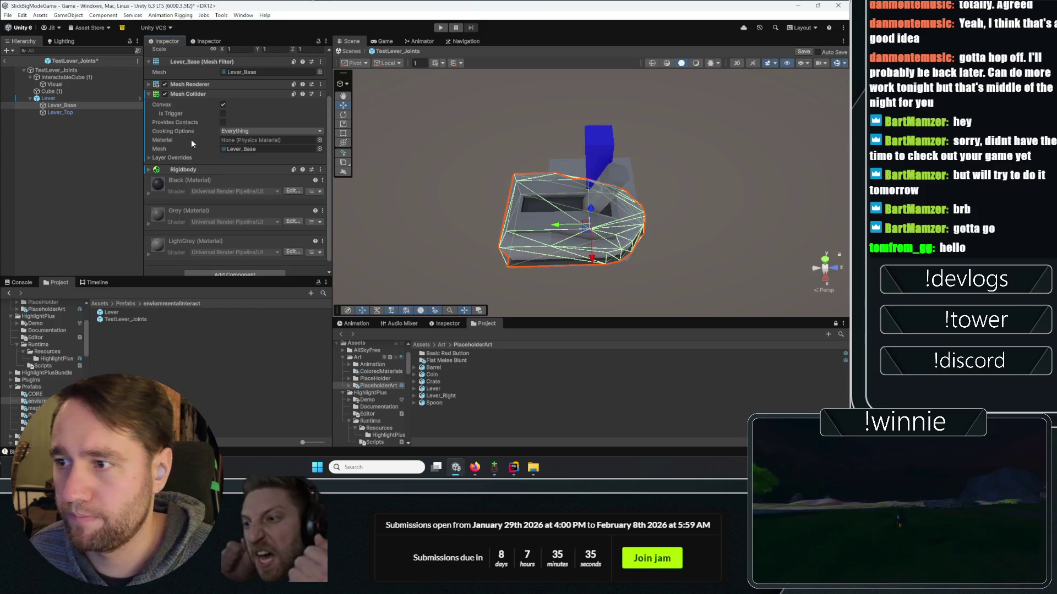
left_click(204, 169)
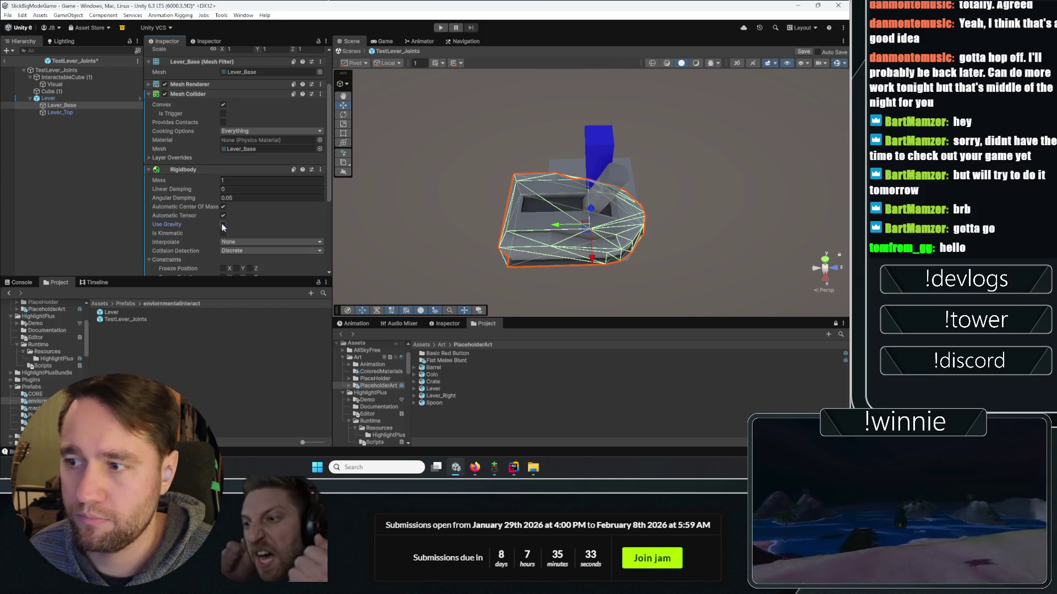
left_click(59, 112)
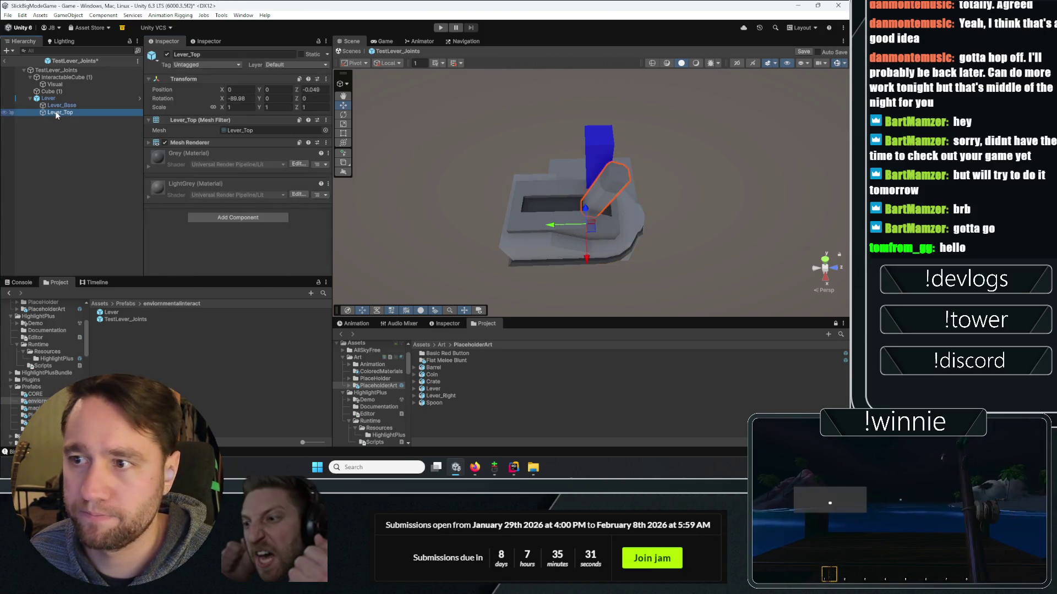
- Collapse InteractableCube (1)'s Rigidbody, Mesh Filter and Transform, and check its Hinge Joint options
left_click(66, 77)
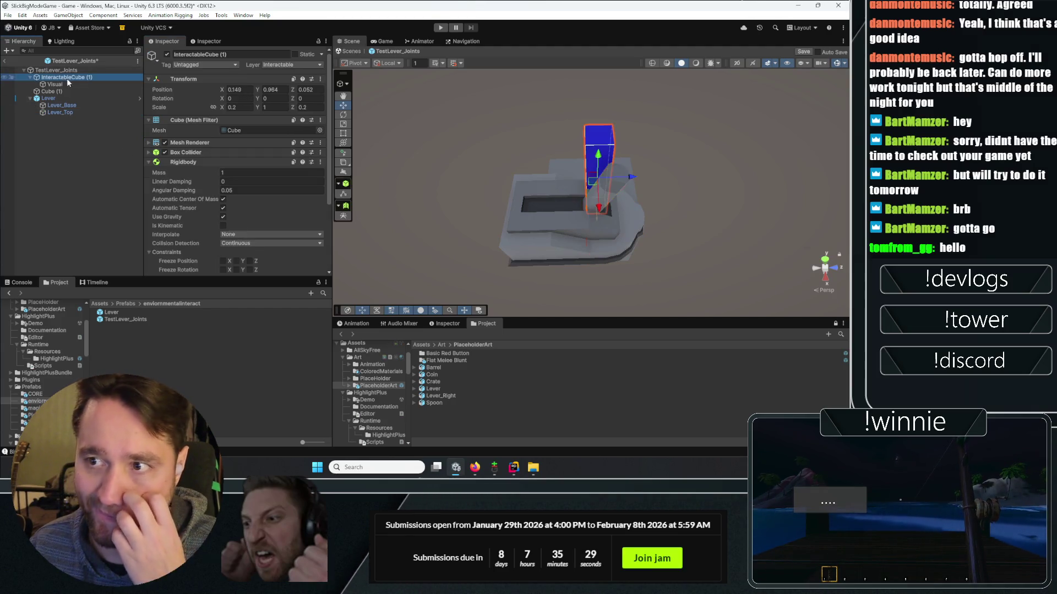
left_click(220, 162)
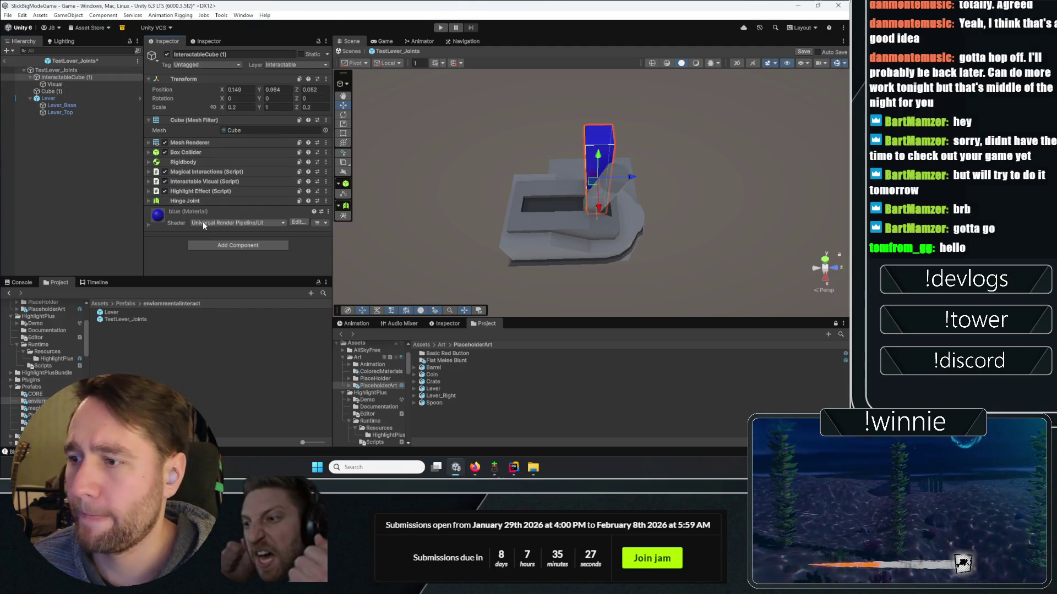
left_click(326, 143)
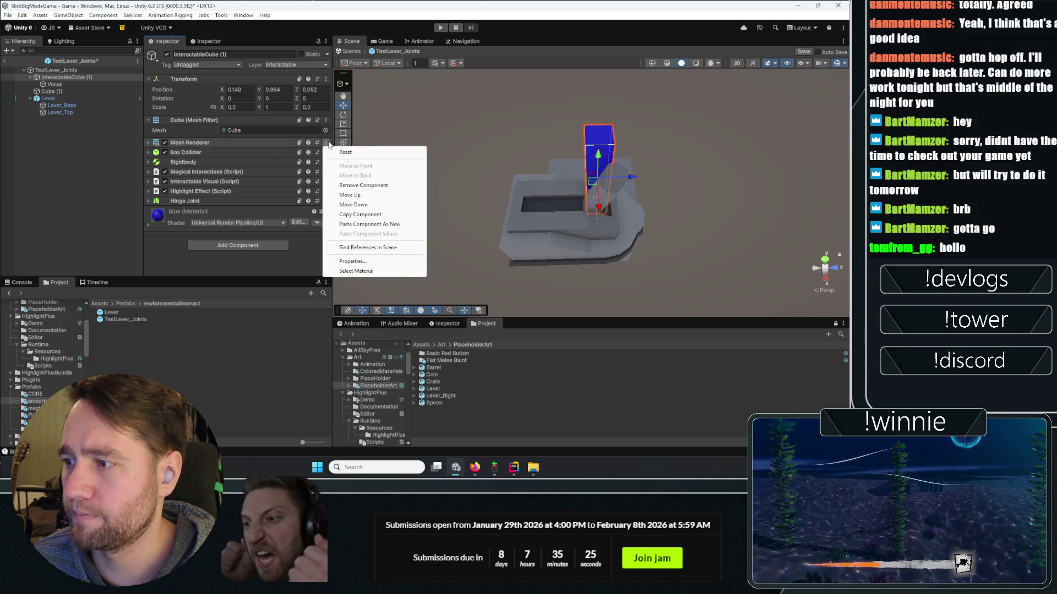
left_click(187, 246)
left_click(176, 121)
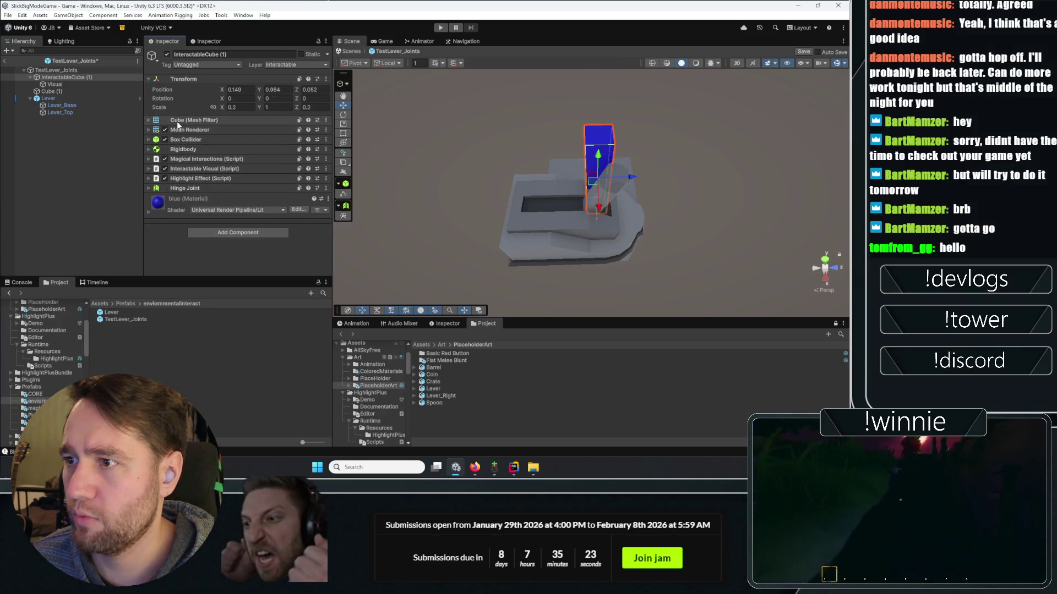
left_click(173, 81)
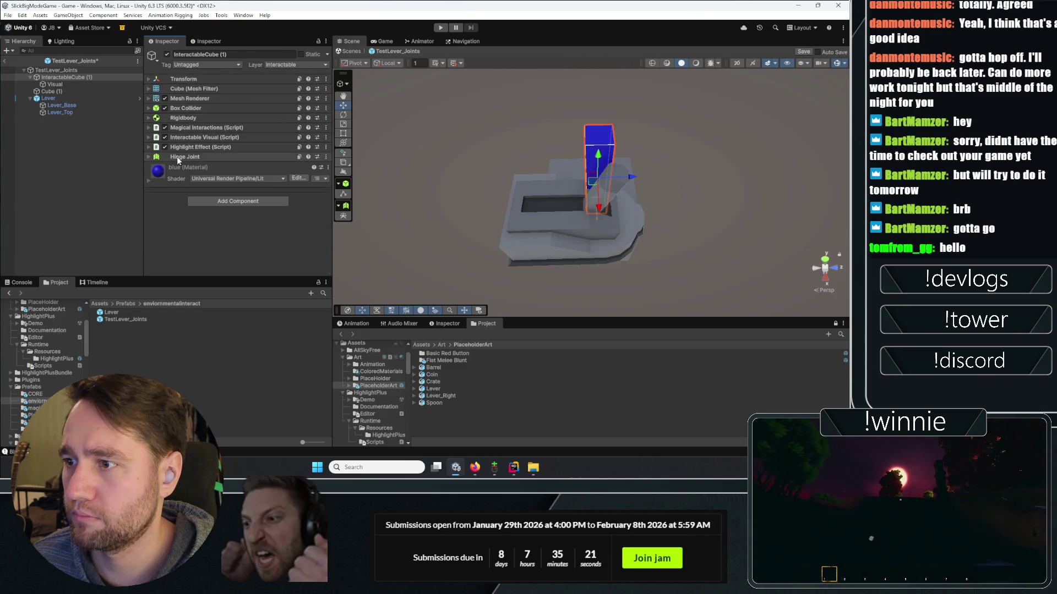
right_click(199, 156)
left_click(163, 225)
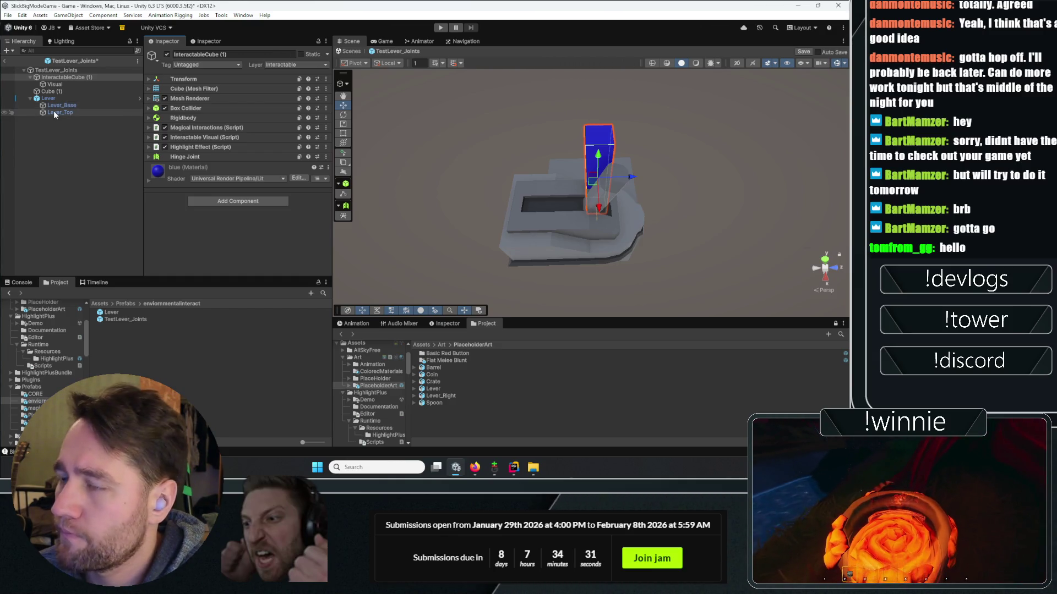
- Unpack the Lever prefab instance inside TestLever_Joints
left_click(94, 112)
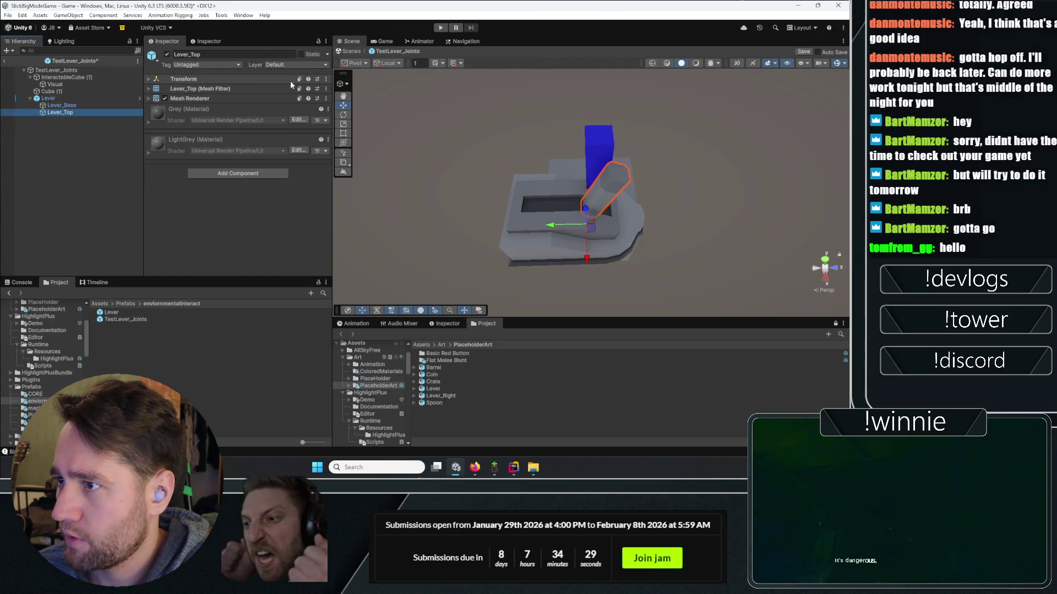
left_click(49, 98)
right_click(44, 98)
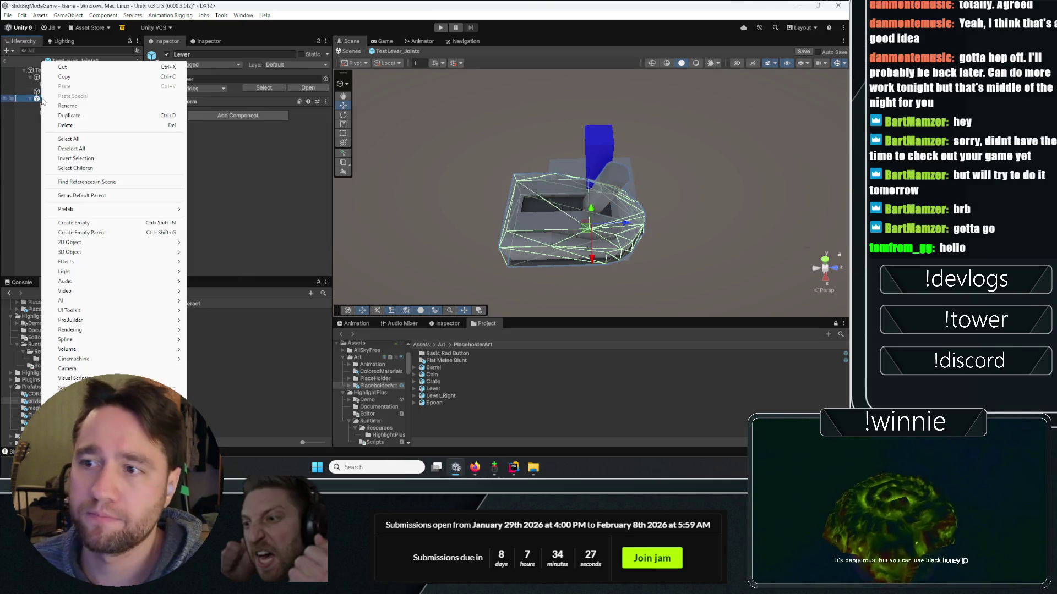
mouse_move(80, 212)
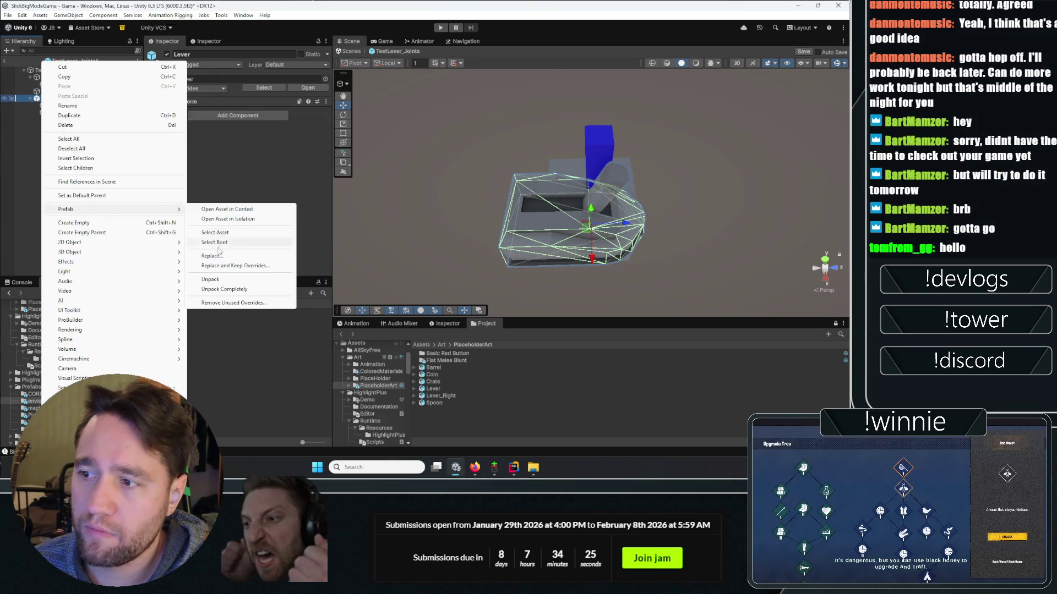
left_click(211, 280)
- Drag Lever_Base and Lever_Top directly under the TestLever_Joints root
left_click(59, 112)
left_click(60, 106, "shift")
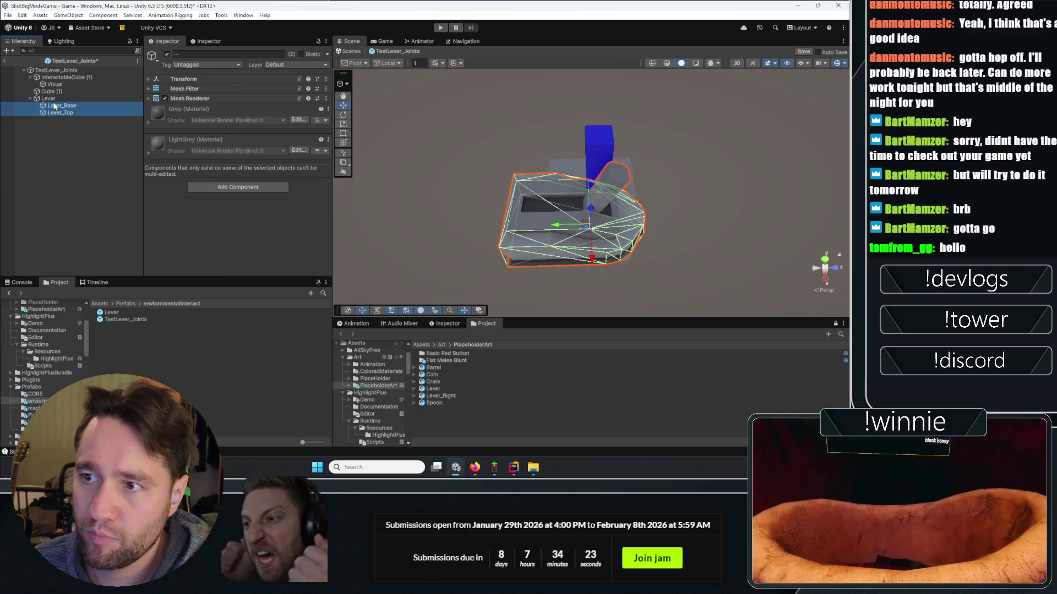
left_click_drag(59, 73, 61, 77)
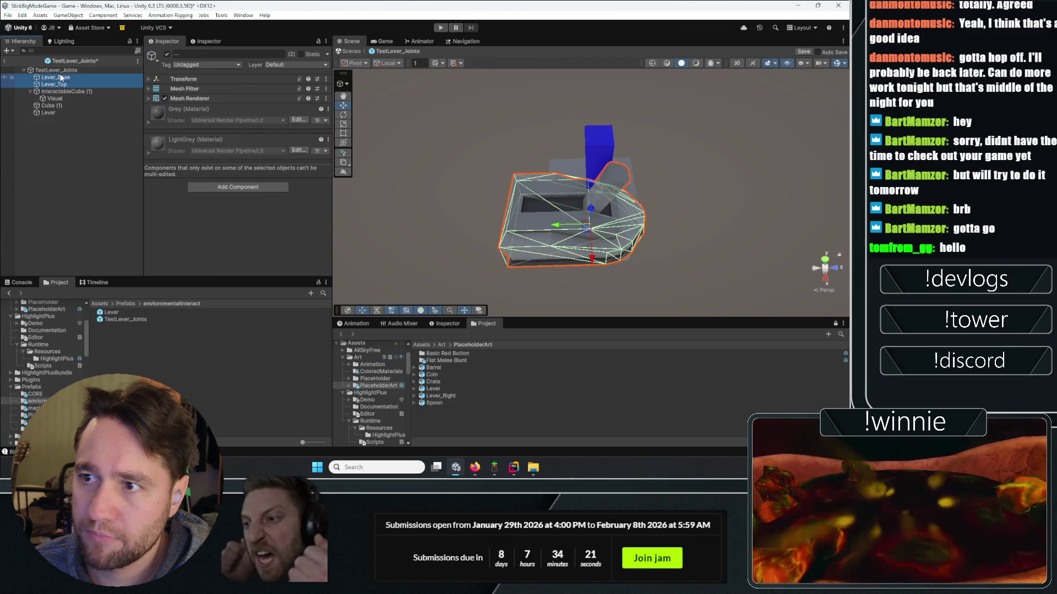
left_click(57, 137)
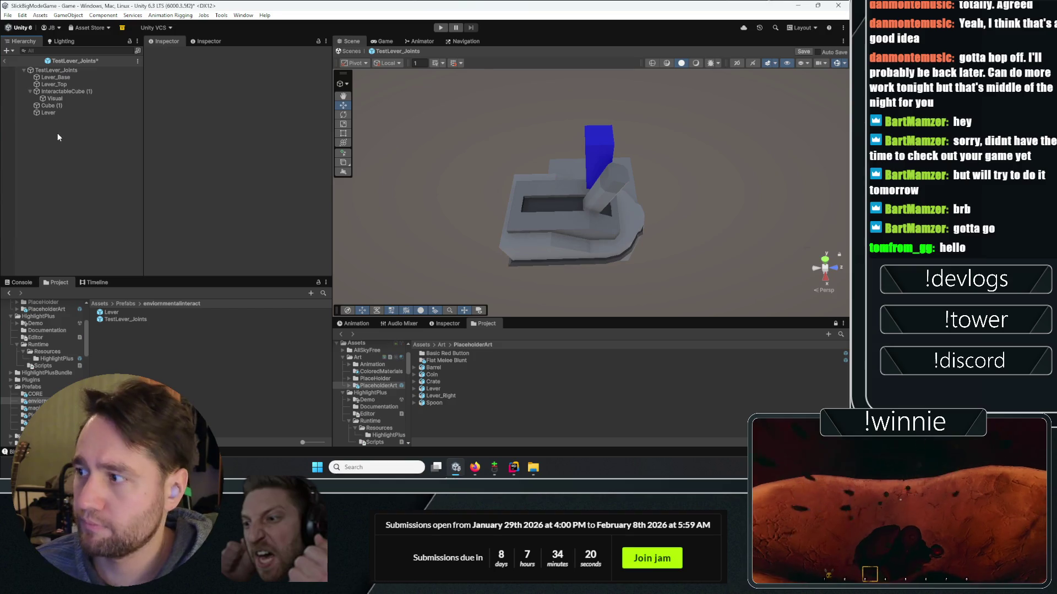
left_click(67, 92)
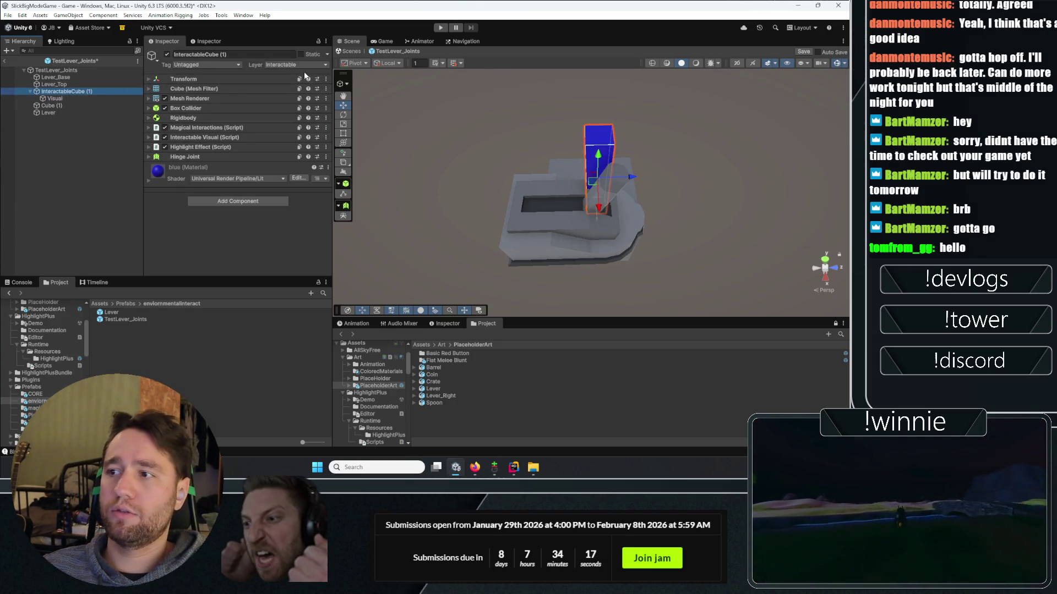
left_click(77, 85)
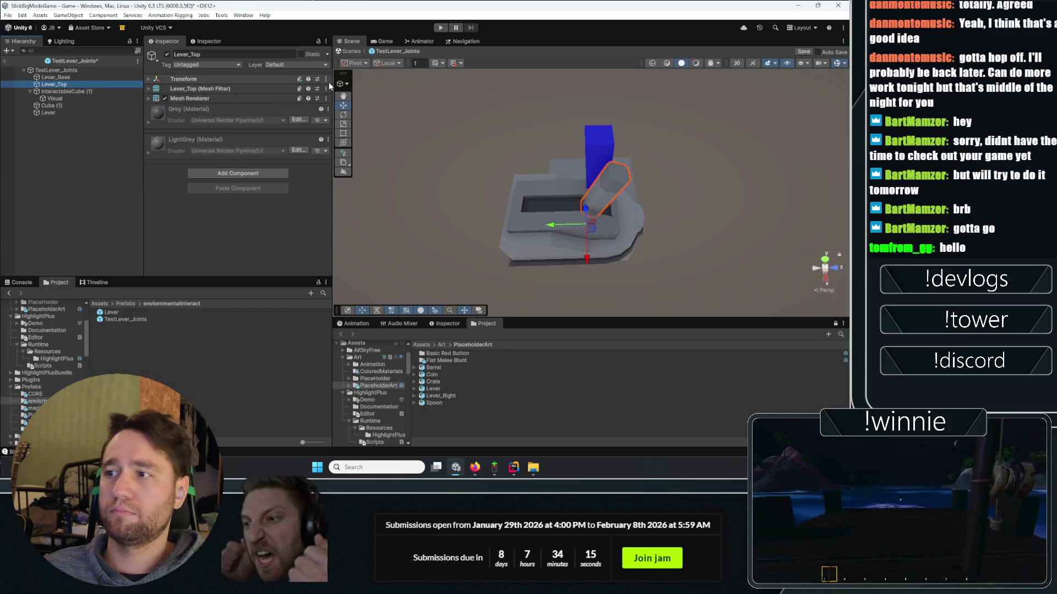
- Expand Lever_Top's Transform and mesh components, then dock a second Inspector showing InteractableCube (1)
mouse_move(442, 93)
left_mouse_down()
mouse_move(548, 64)
mouse_move(705, 58)
left_mouse_up()
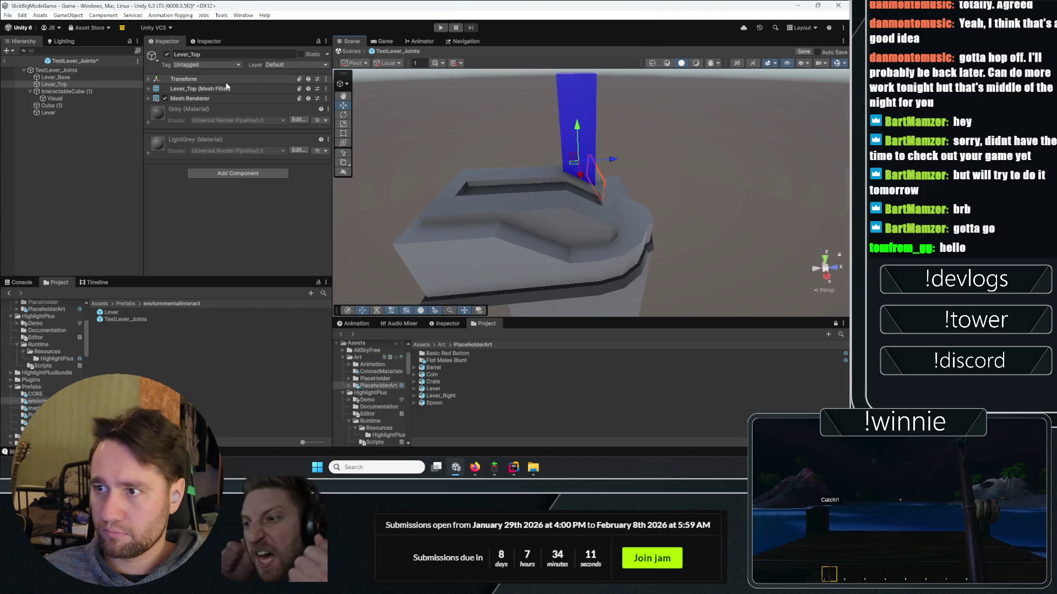
left_click(177, 81)
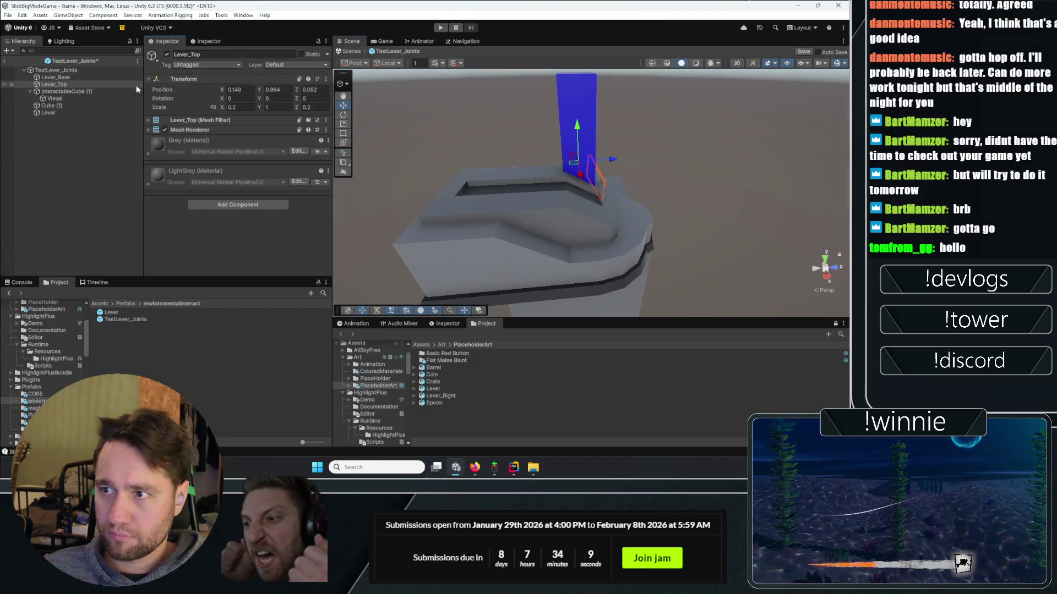
left_click(198, 131)
left_click(204, 120)
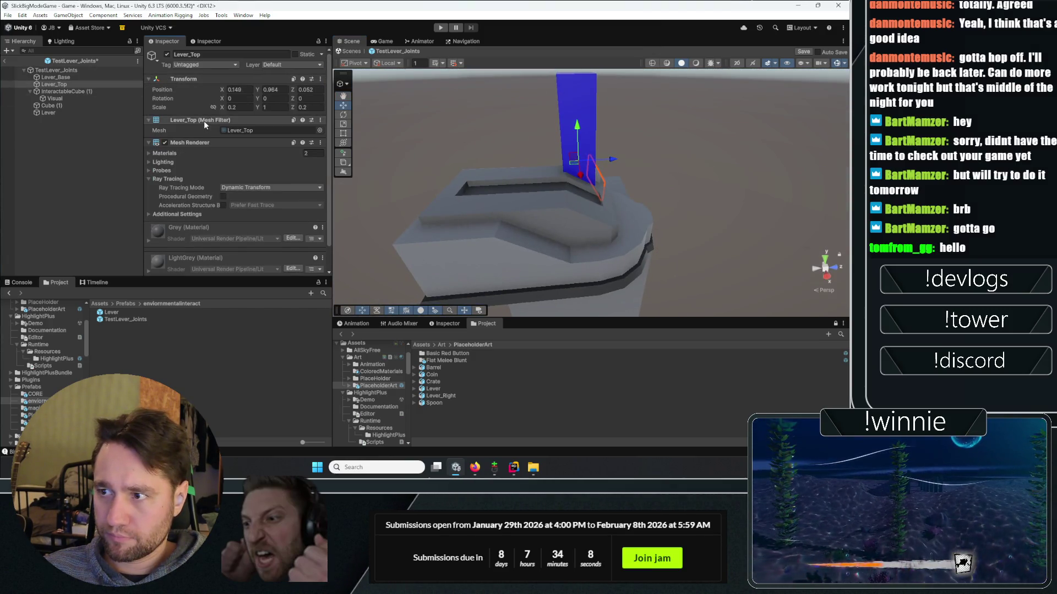
left_click(68, 91)
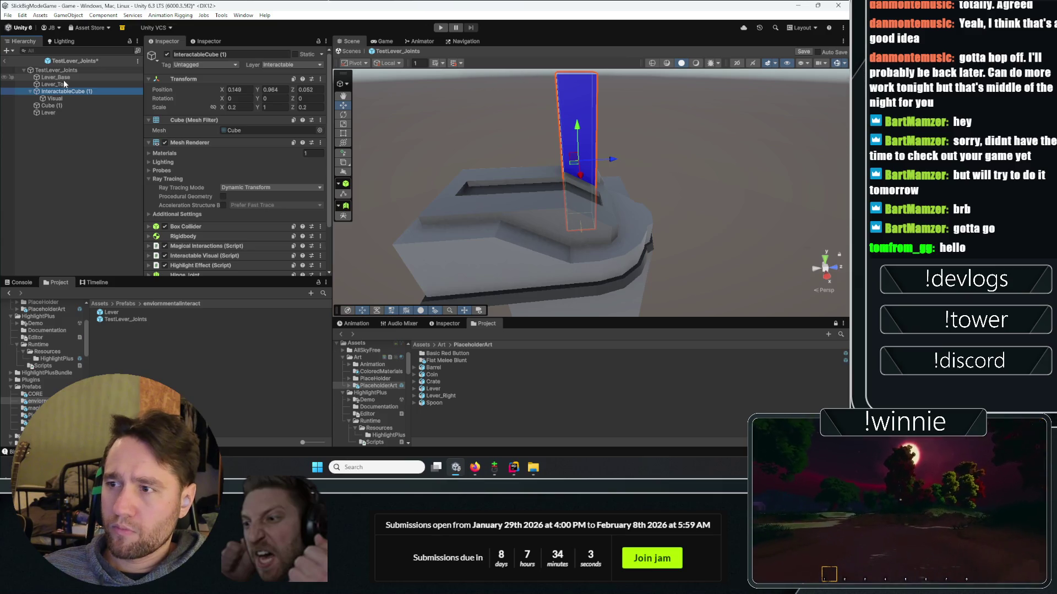
mouse_move(208, 41)
left_mouse_down()
mouse_move(295, 136)
mouse_move(220, 153)
mouse_move(105, 146)
left_mouse_up()
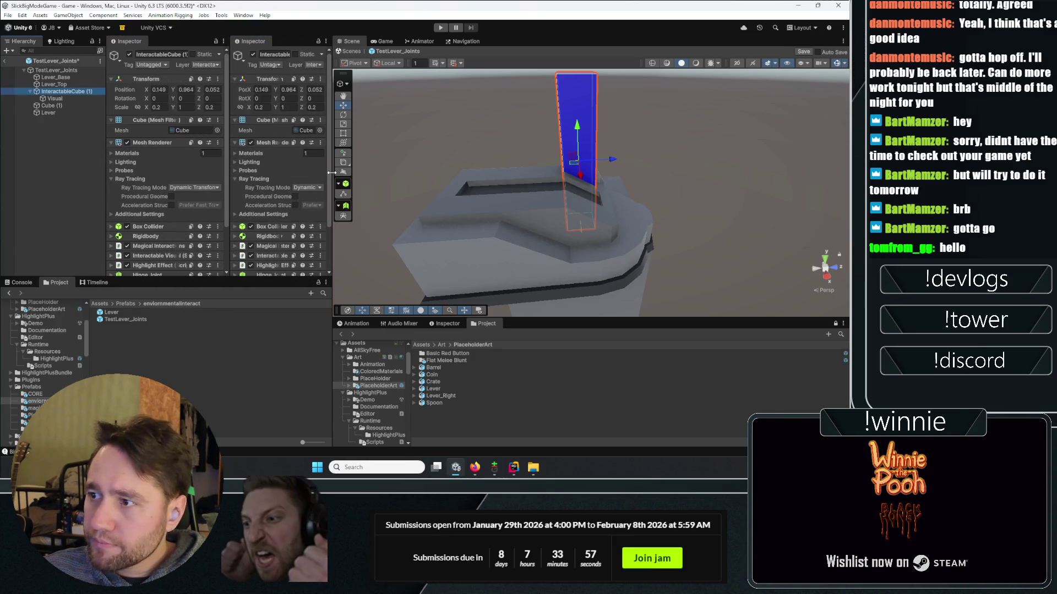
- Widen the inspector panels and give InteractableCube (1) the Lever_Top mesh
left_click_drag(332, 173, 410, 165)
left_click_drag(283, 165, 268, 162)
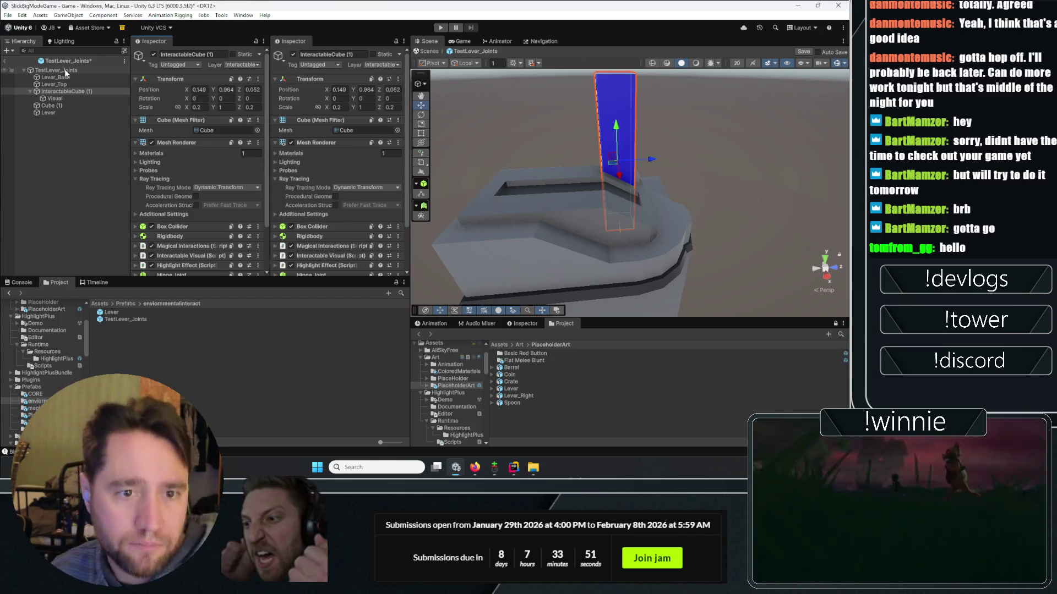
left_click(91, 85)
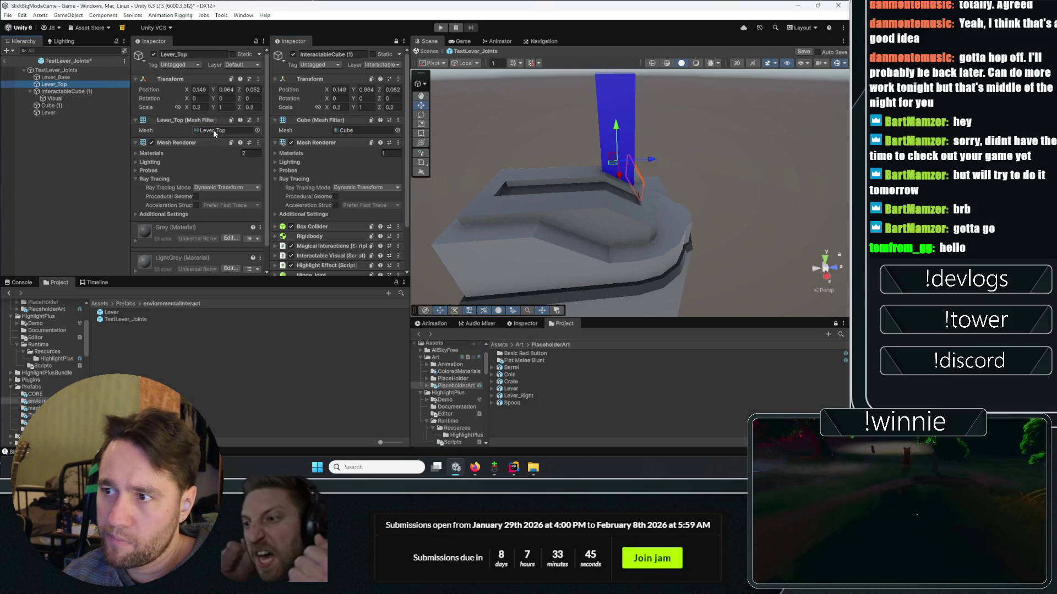
mouse_move(213, 130)
left_mouse_down()
mouse_move(193, 152)
mouse_move(344, 131)
left_mouse_up()
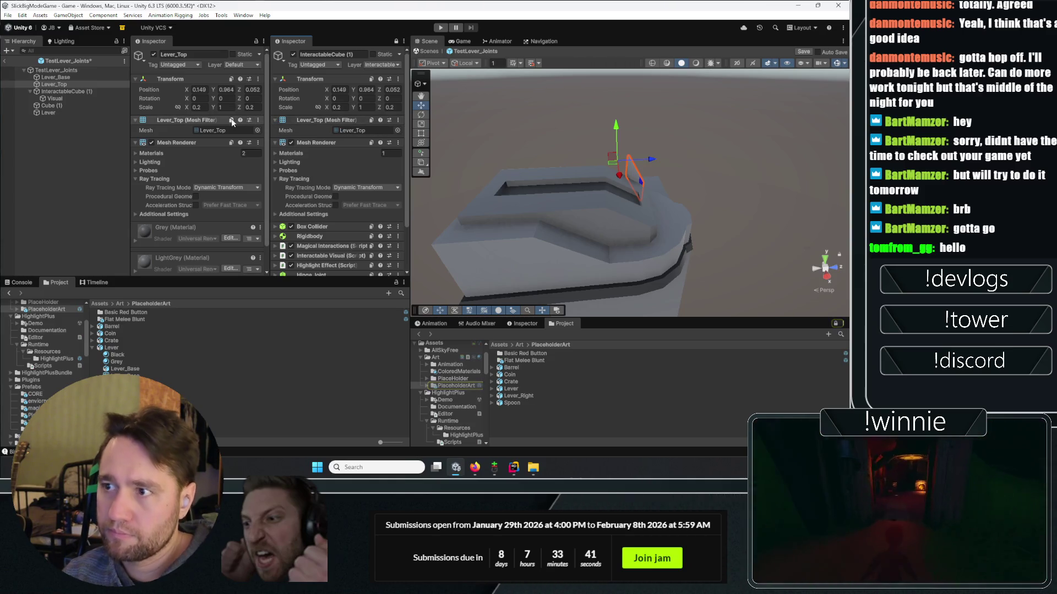
- Add a second material slot to the cube and fill it with LightGrey alongside blue
left_click(281, 154)
left_click(145, 154)
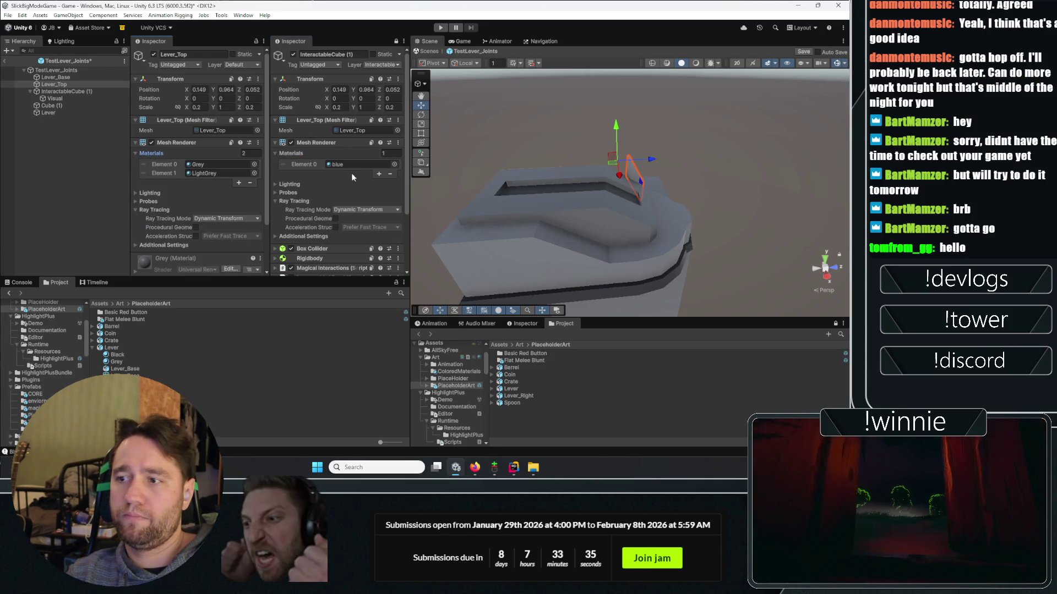
left_click(379, 174)
left_click_drag(204, 179, 352, 174)
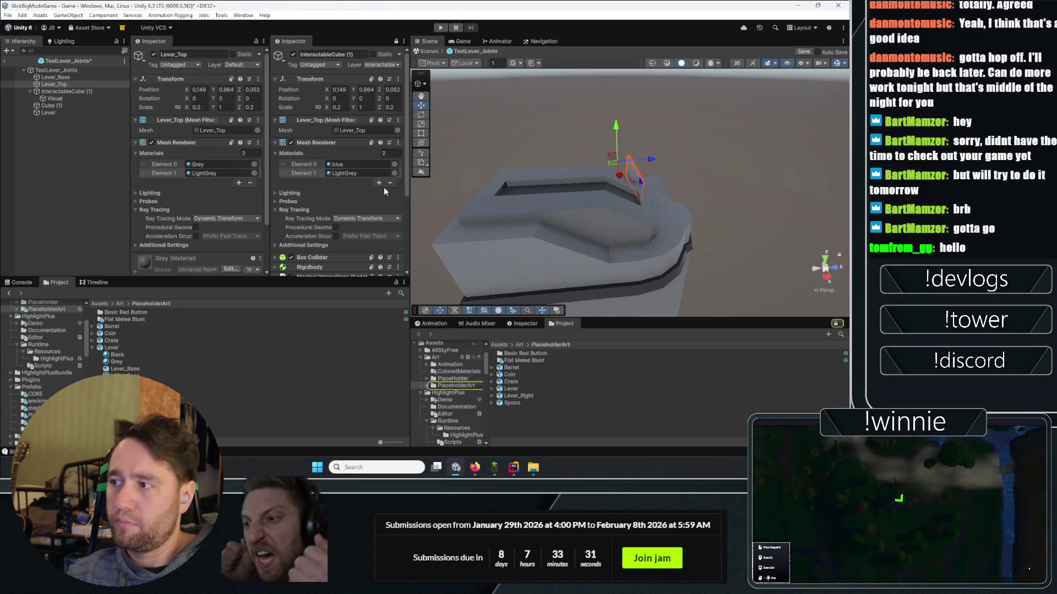
mouse_move(664, 153)
left_mouse_down()
mouse_move(491, 107)
mouse_move(645, 267)
mouse_move(688, 295)
left_mouse_up()
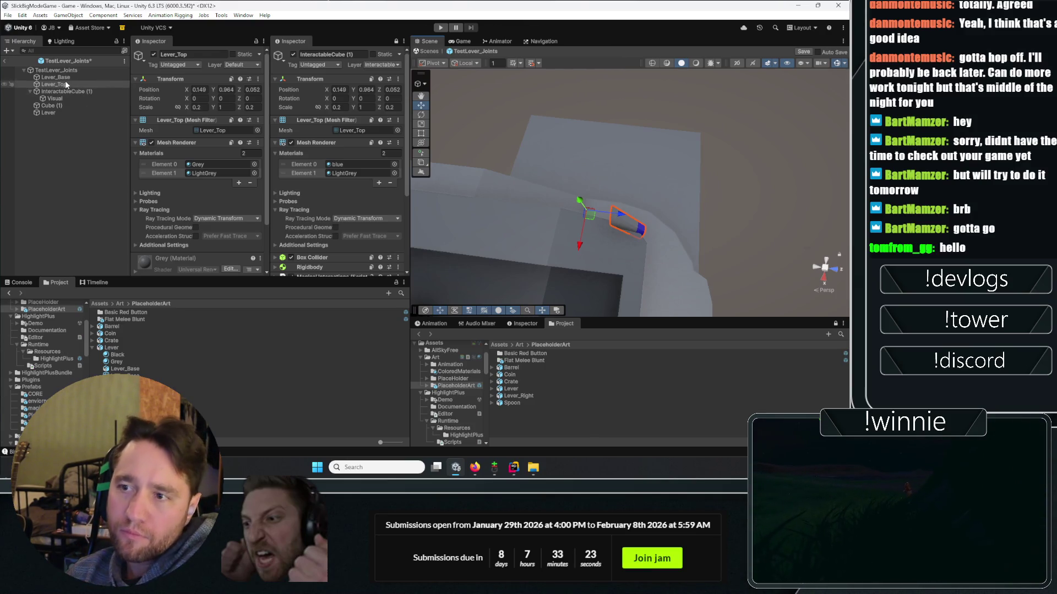
left_click(174, 143)
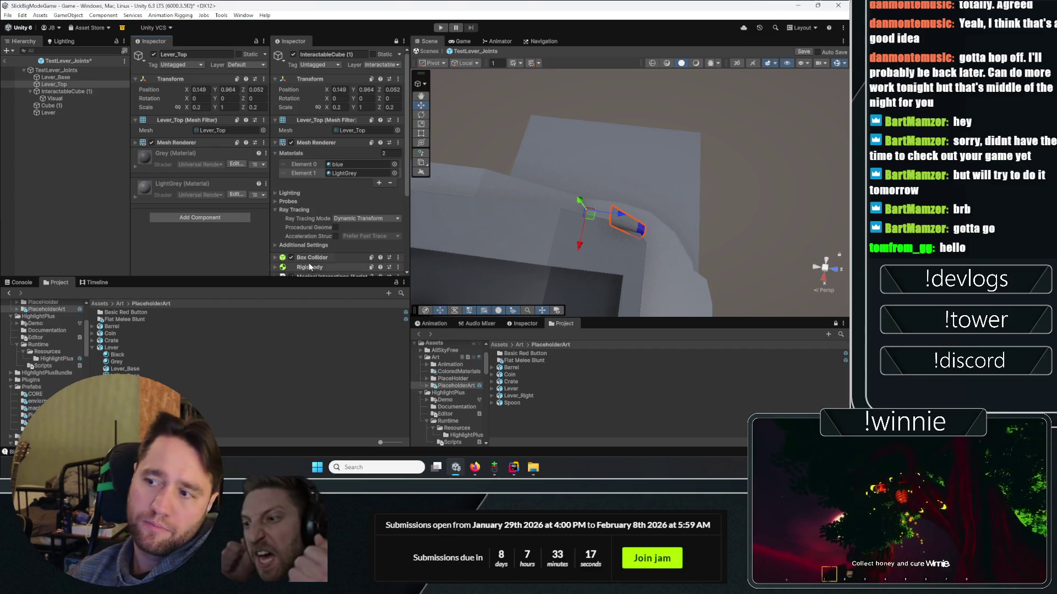
scroll(286, 197, "down", 1)
scroll(285, 197, "down", 2)
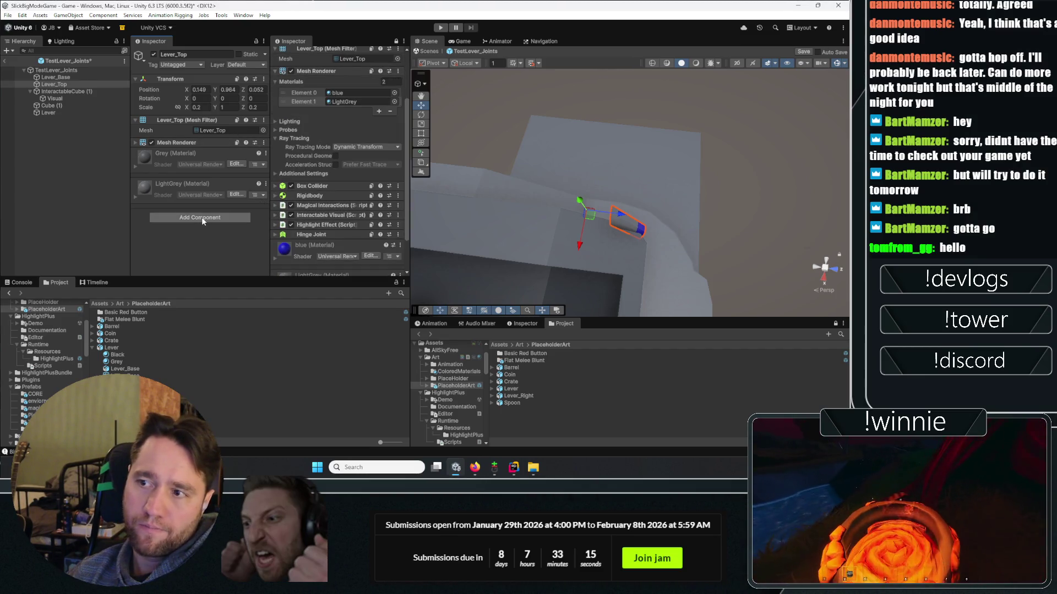
- Remove the cube's Box Collider and add a Mesh Collider with Convex ticked
left_click(398, 186)
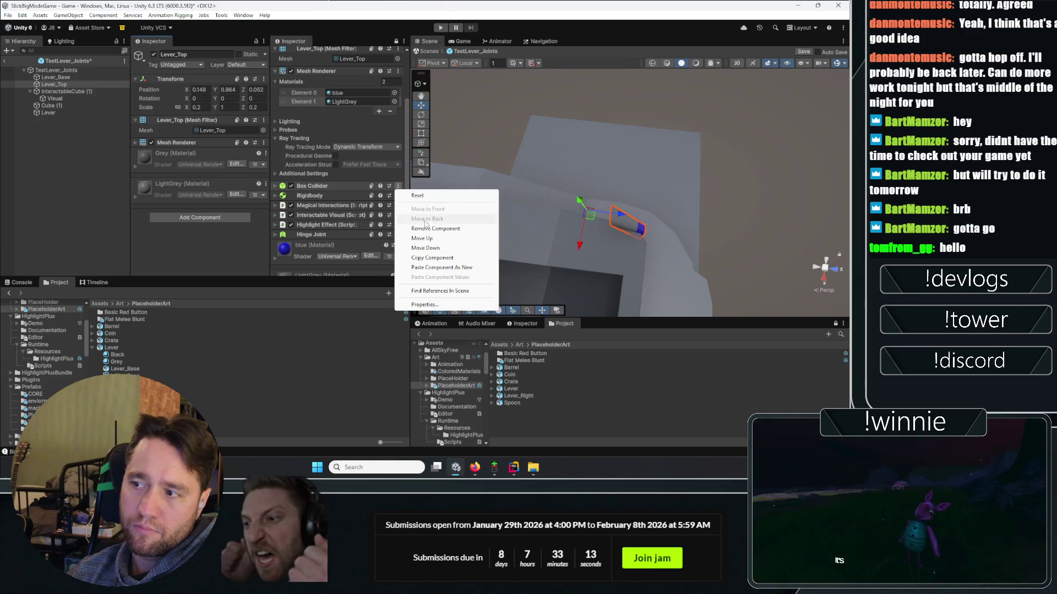
left_click(426, 227)
left_click(328, 263)
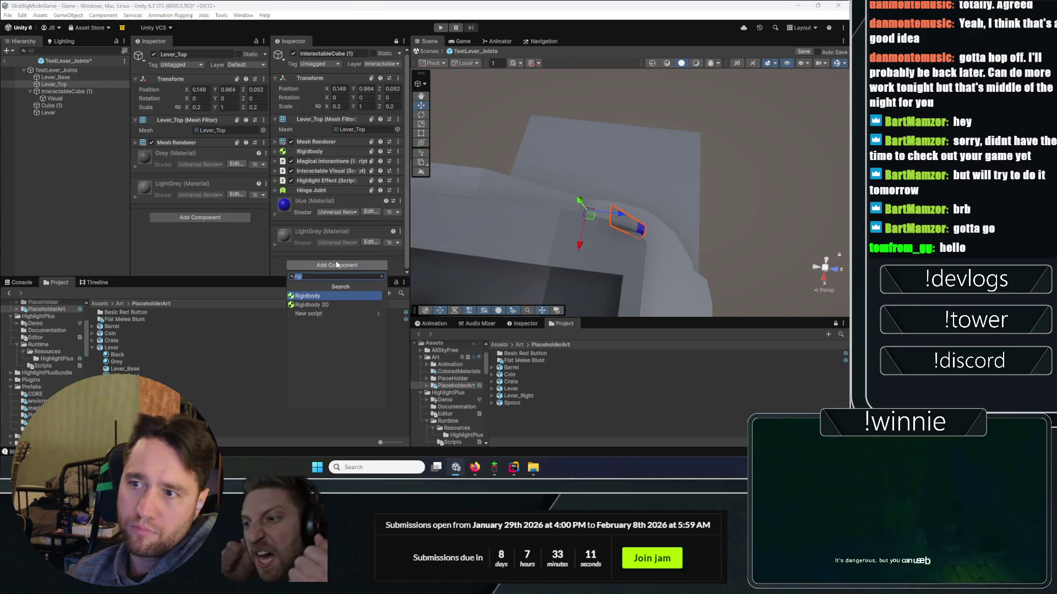
key("BackSpace")
key("BackSpace")
key("BackSpace")
type("mesh col")
key("Return")
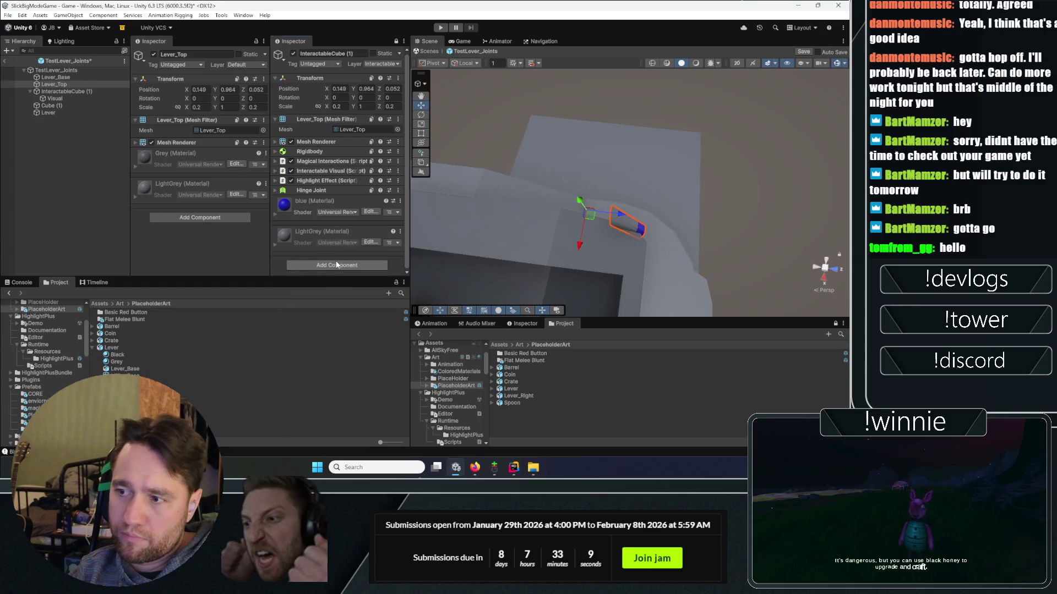
left_click(335, 210)
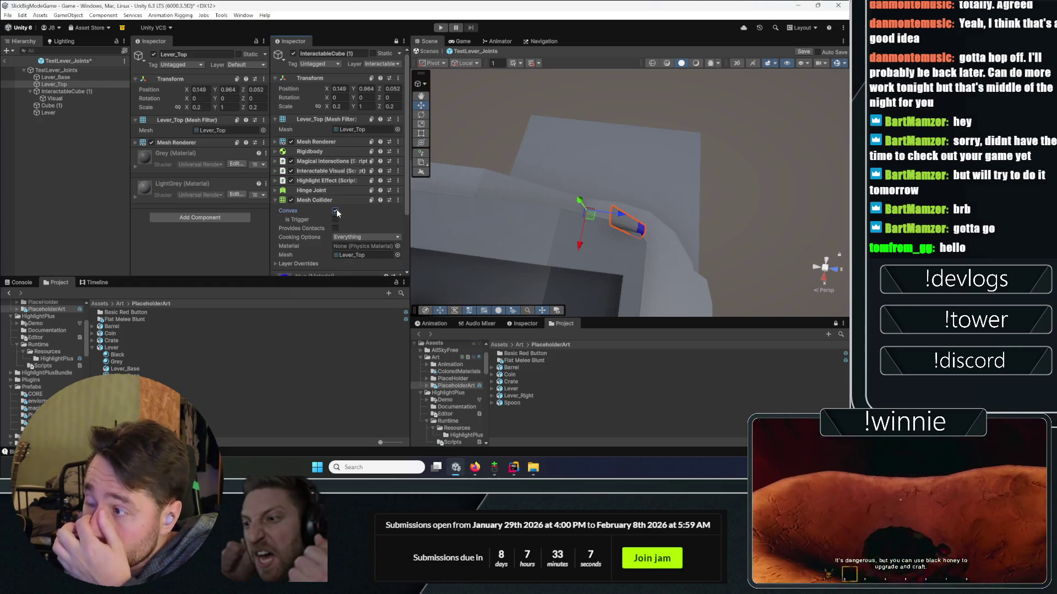
- Compare Lever_Base and Lever_Top colliders, then frame InteractableCube (1) in the Scene view
left_click(57, 77)
left_click(53, 85)
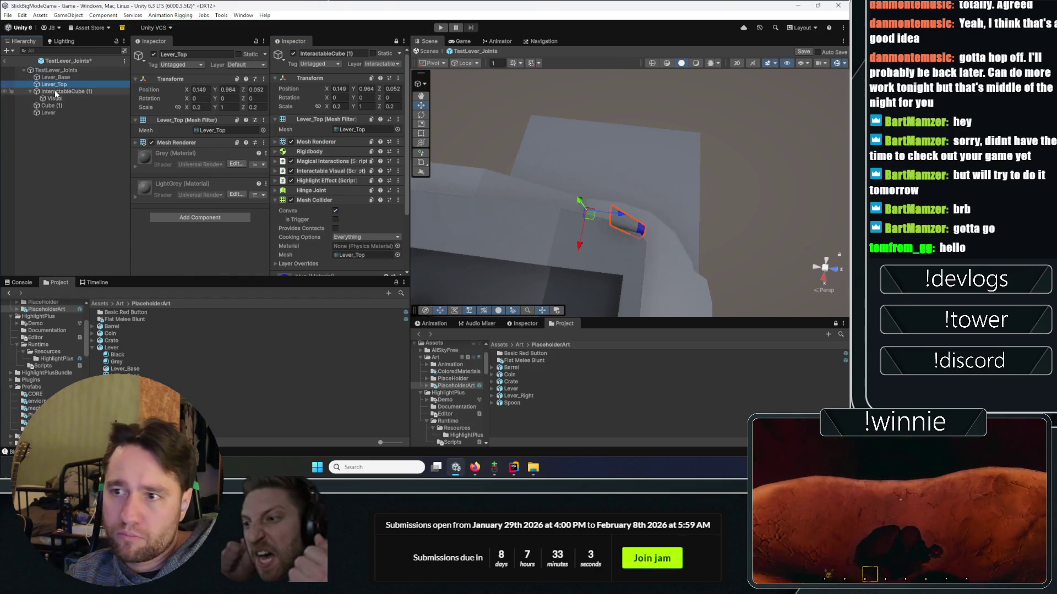
double_click(66, 91)
left_click_drag(496, 182, 443, 175)
key("f")
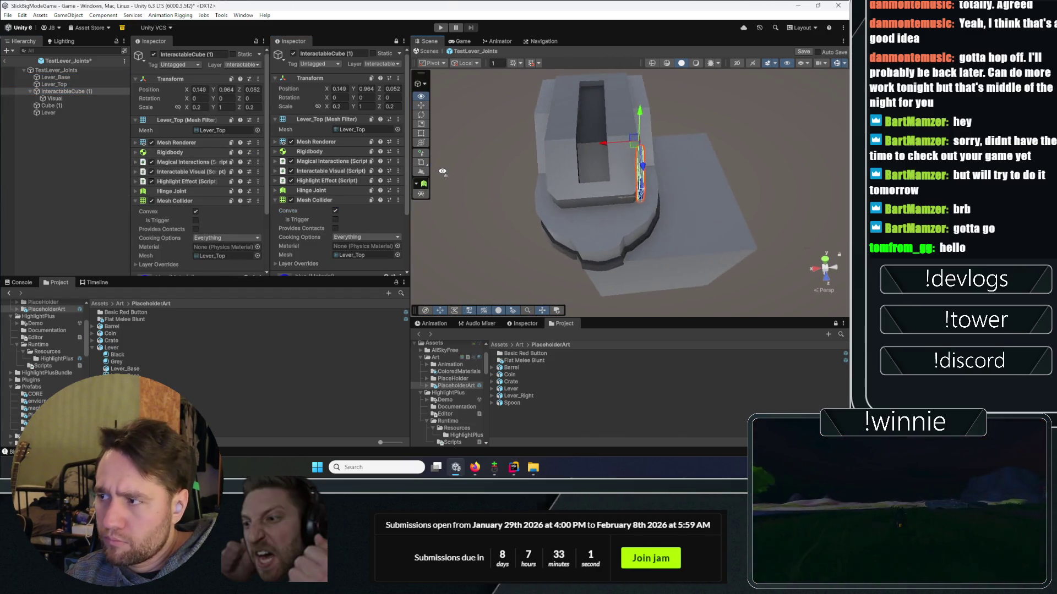
left_click(64, 83)
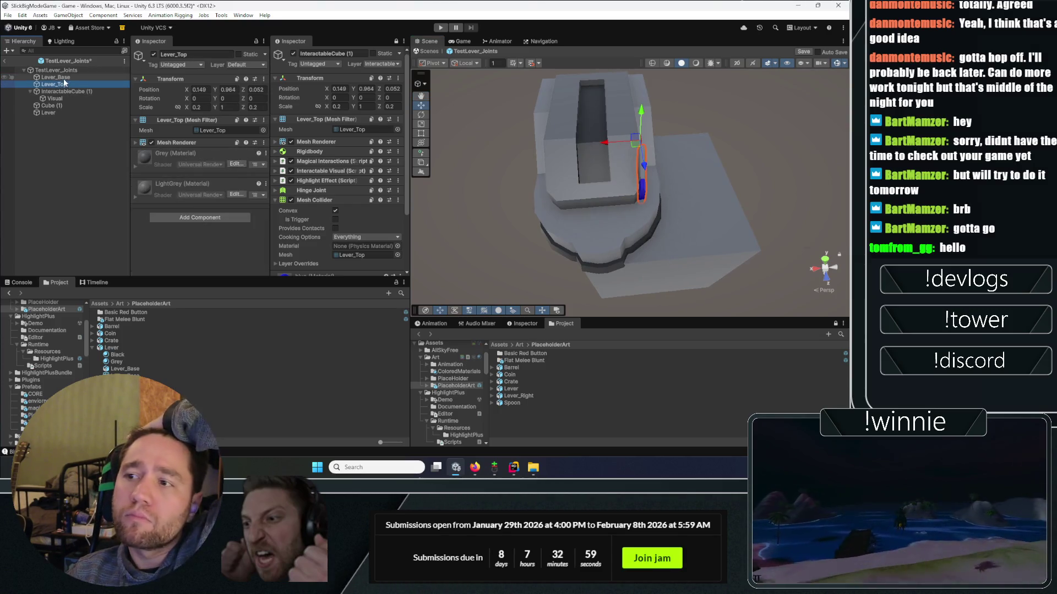
left_click(66, 78)
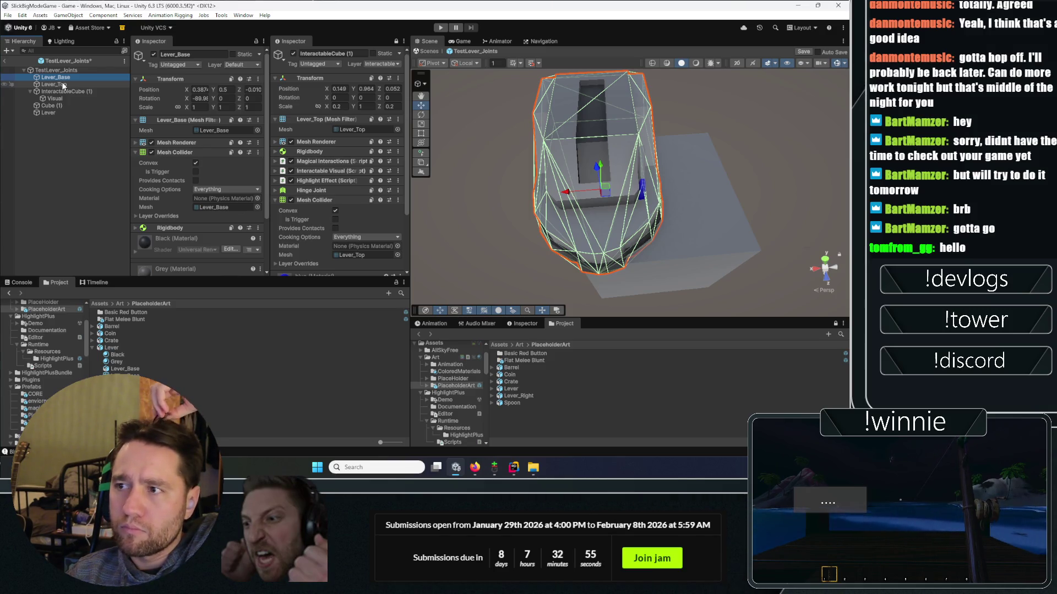
left_click(62, 84)
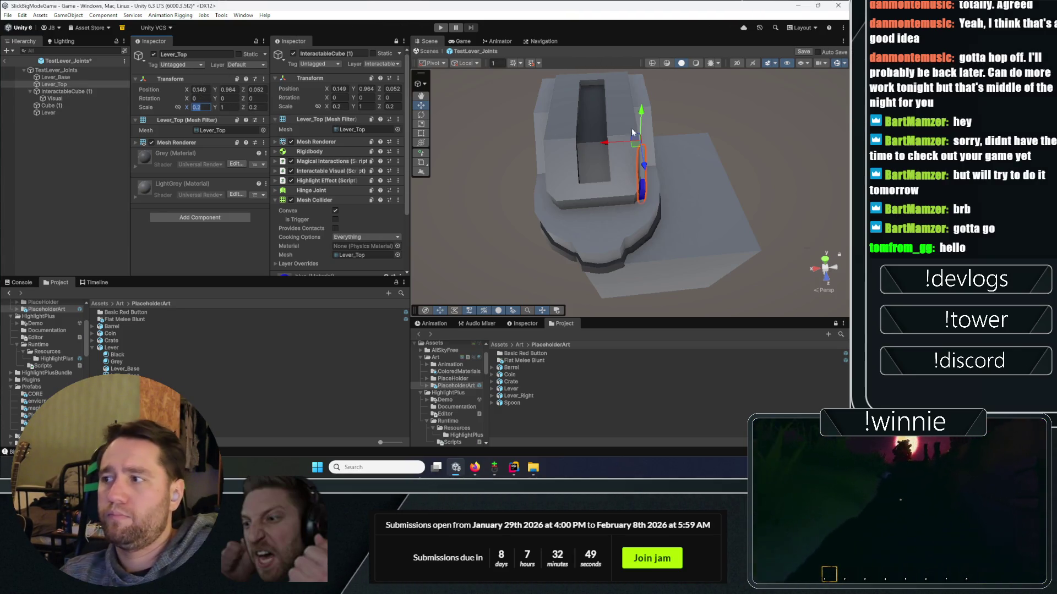
left_click_drag(637, 147, 596, 133)
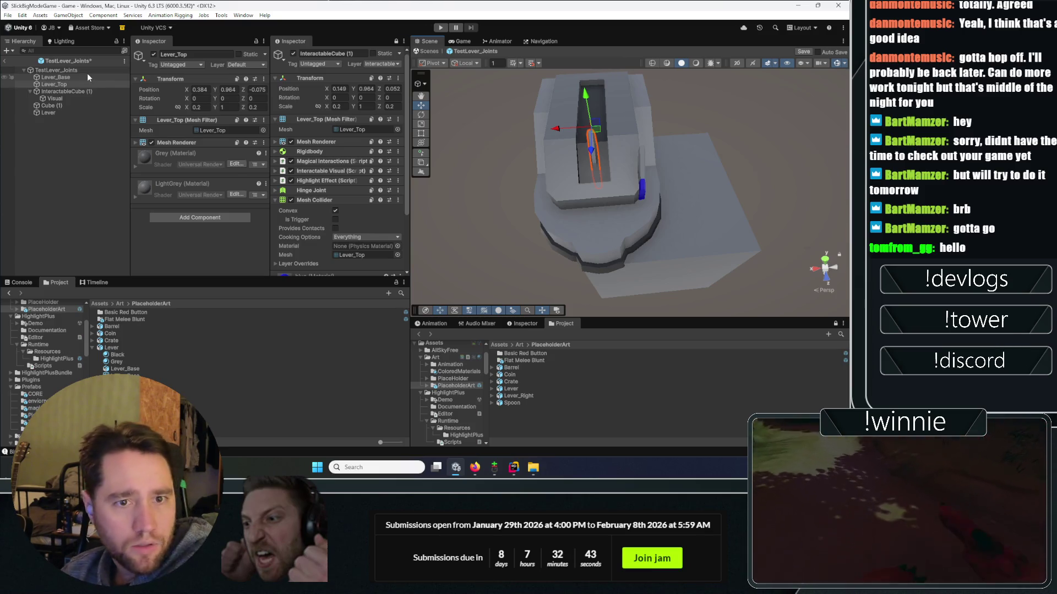
left_click(65, 71)
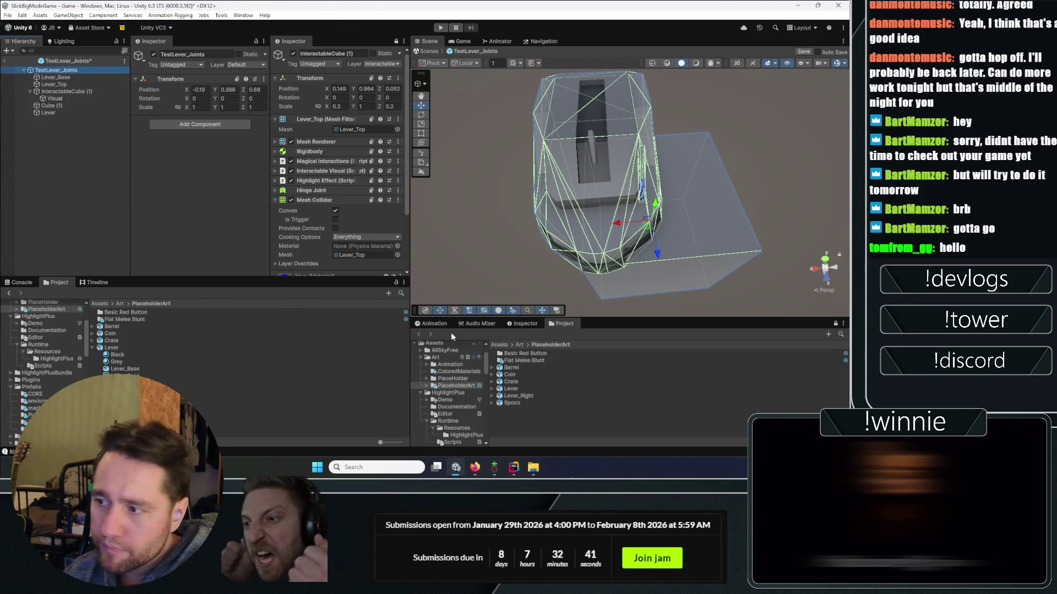
key("alt+Tab")
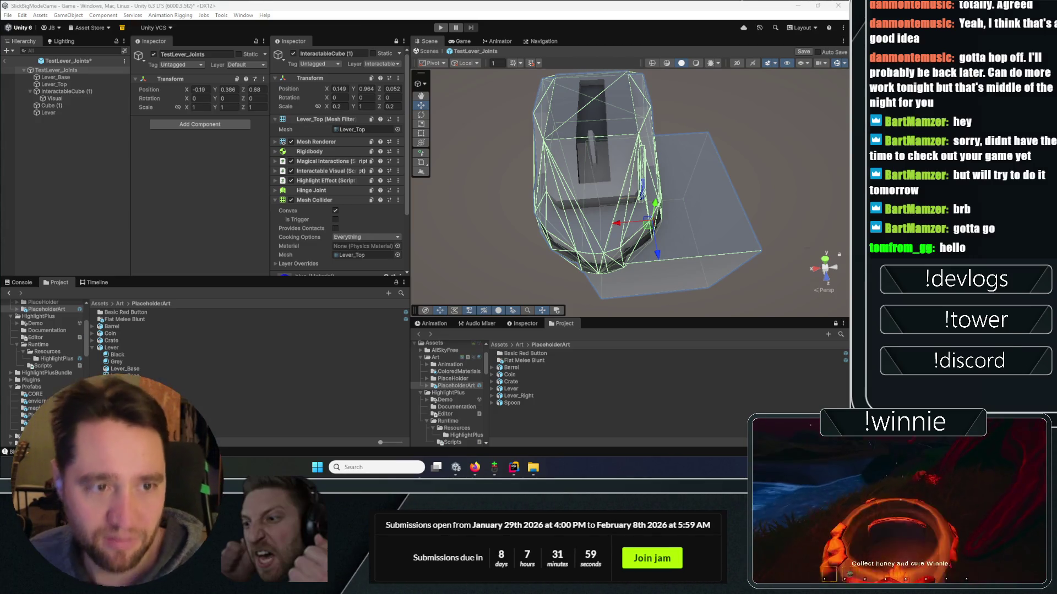
- Switch from Unity to Firefox showing DuckDuckGo's 'slick define' results
key("alt+Tab")
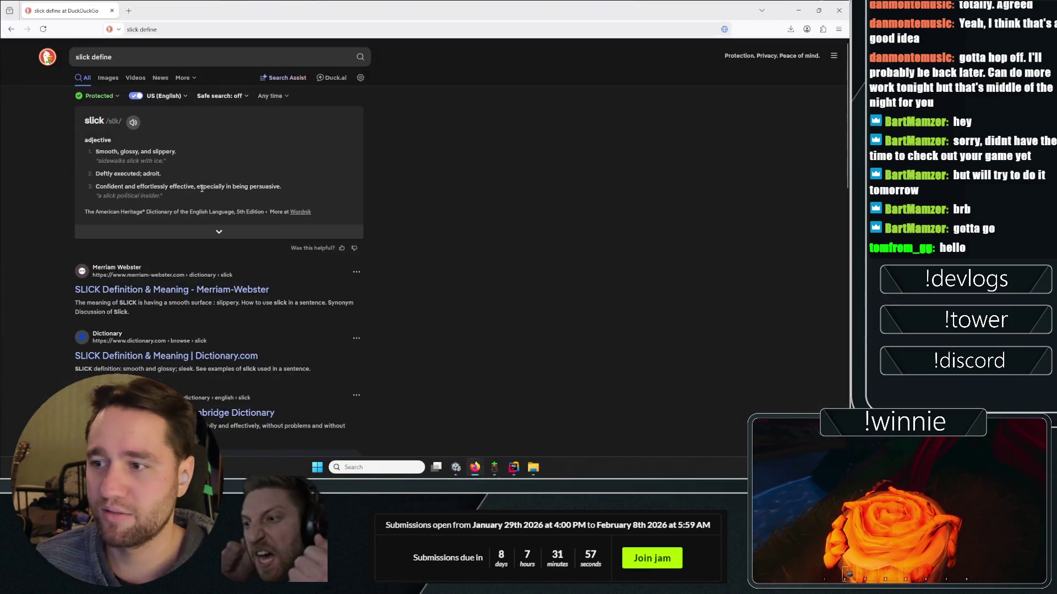
- Expand the 'slick' definition card to all its senses, read them, and return to Unity
triple_click(195, 157)
left_click(185, 156)
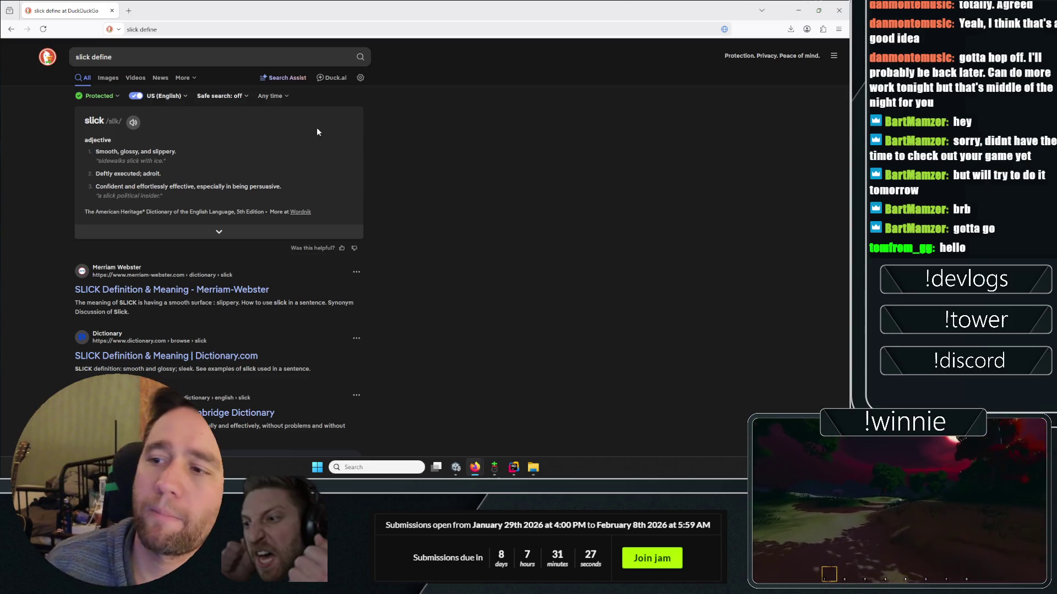
left_click(219, 231)
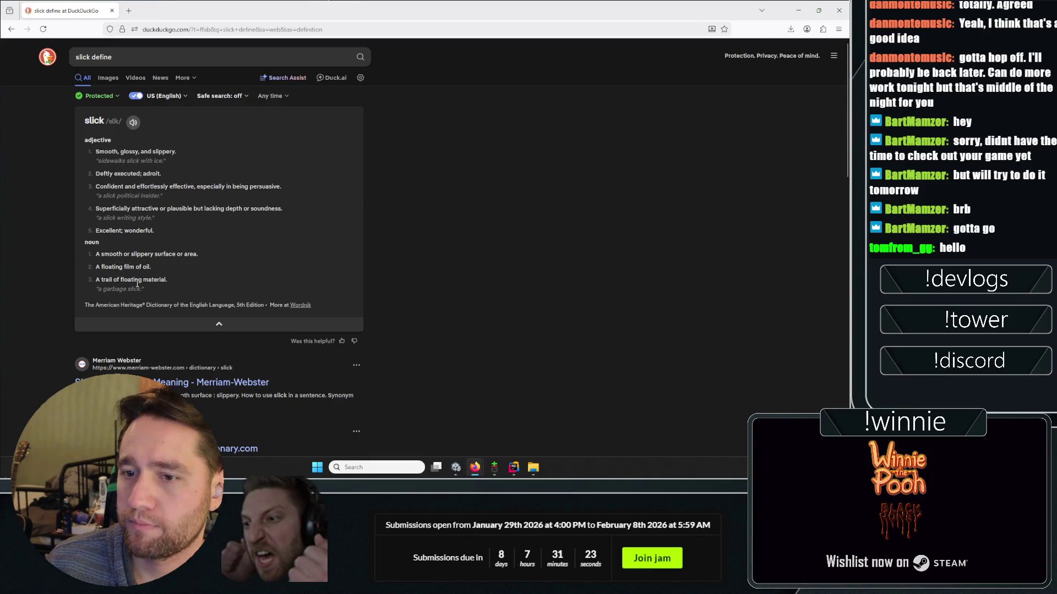
scroll(72, 298, "down", 3)
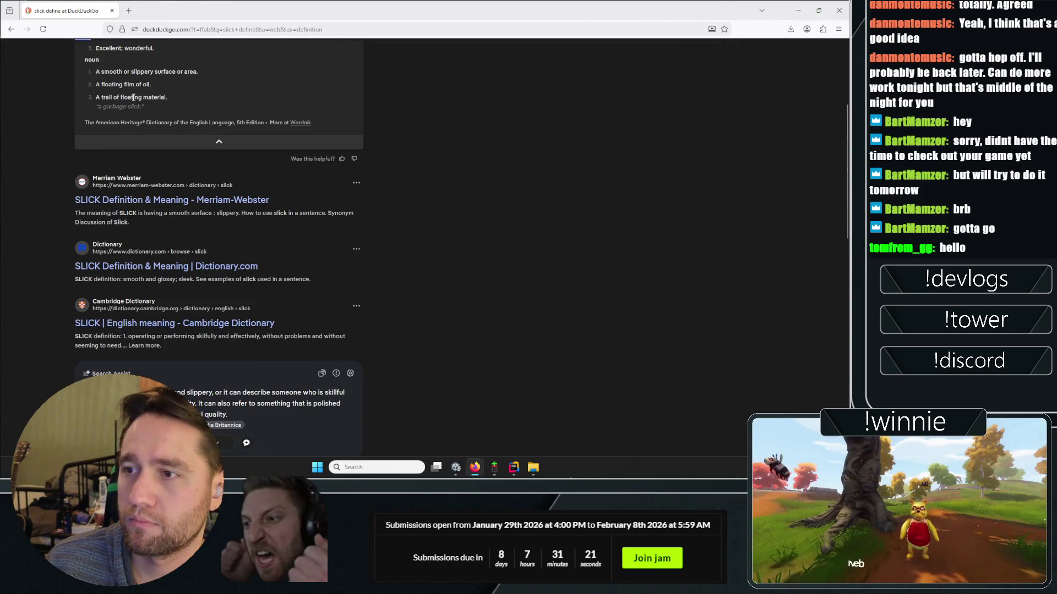
scroll(31, 228, "down", 2)
scroll(39, 138, "up", 5)
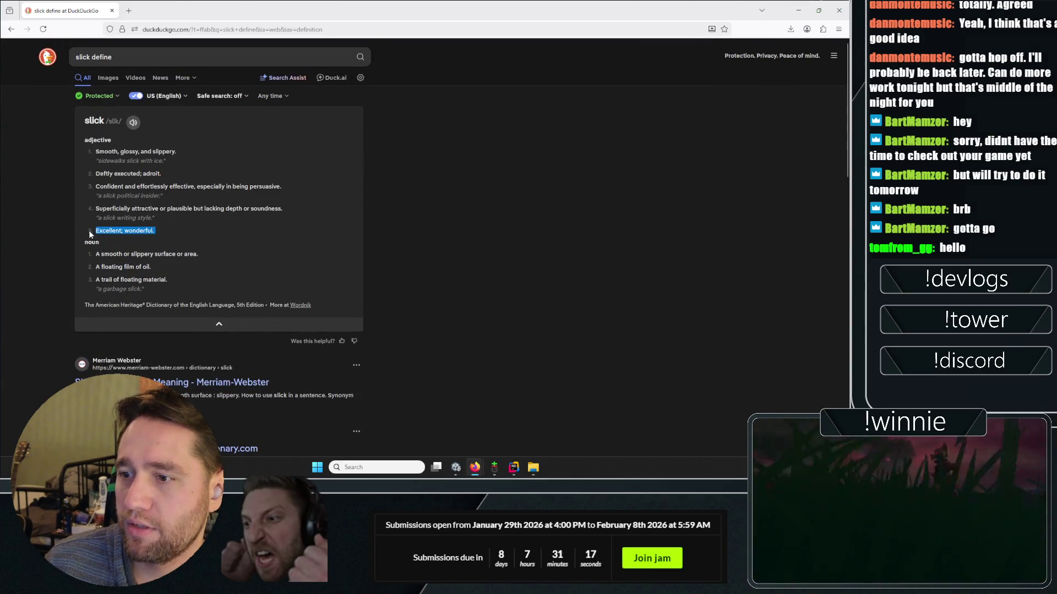
triple_click(129, 175)
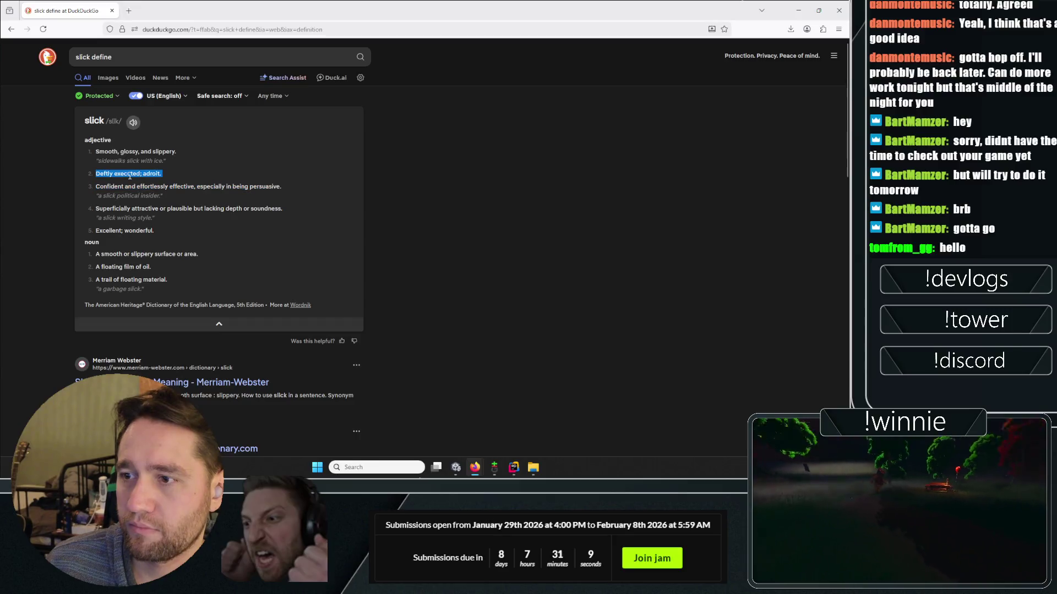
left_click(132, 162)
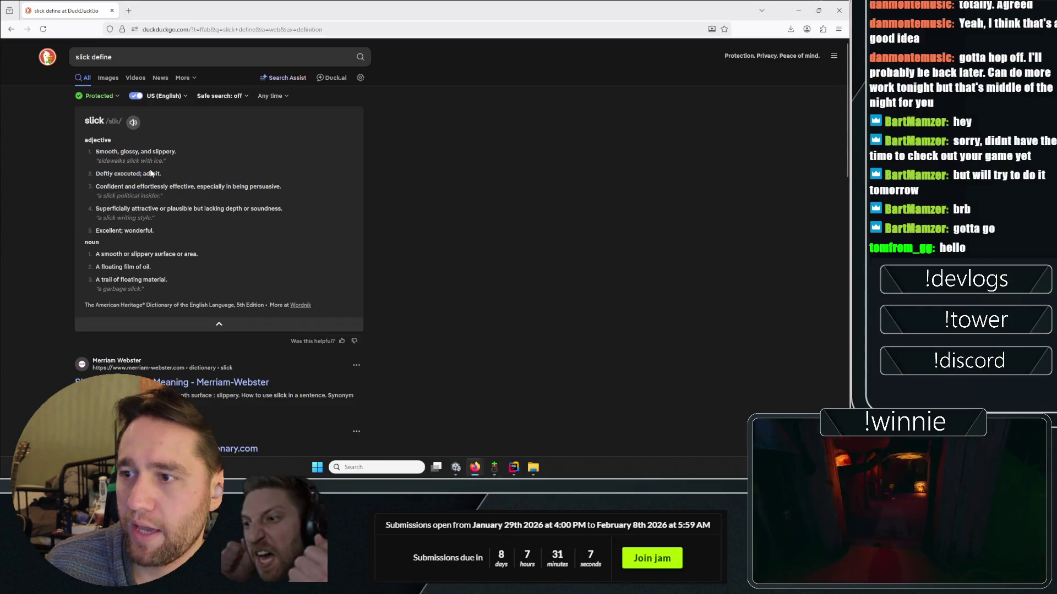
key("alt+Tab")
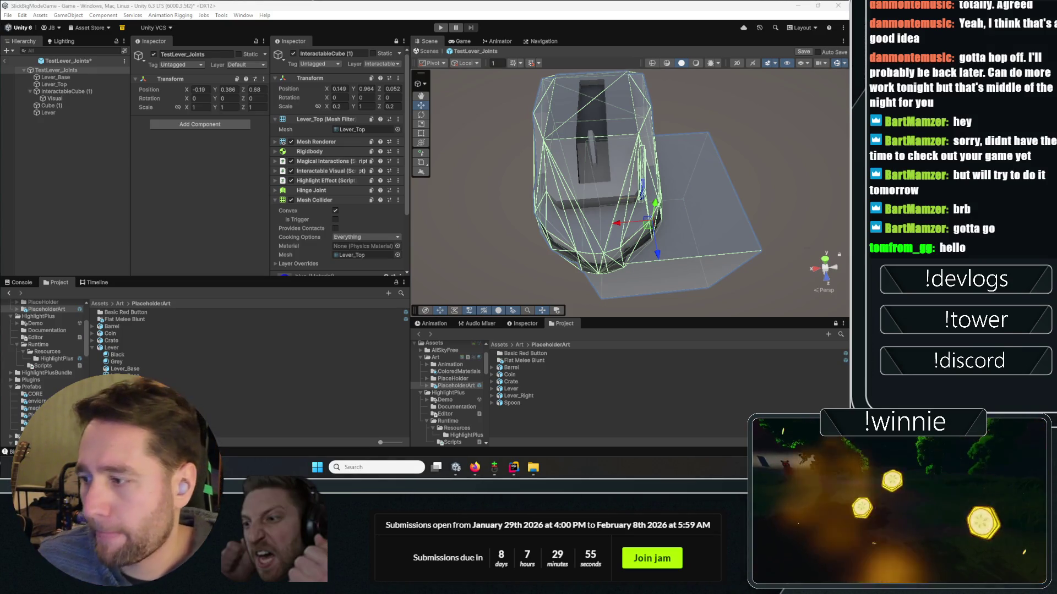
- Drop a Lever prefab instance under TestLever_Joints and expand Lever (1) to view its parts
mouse_move(196, 345)
left_mouse_down()
mouse_move(137, 345)
mouse_move(65, 180)
mouse_move(57, 129)
left_mouse_up()
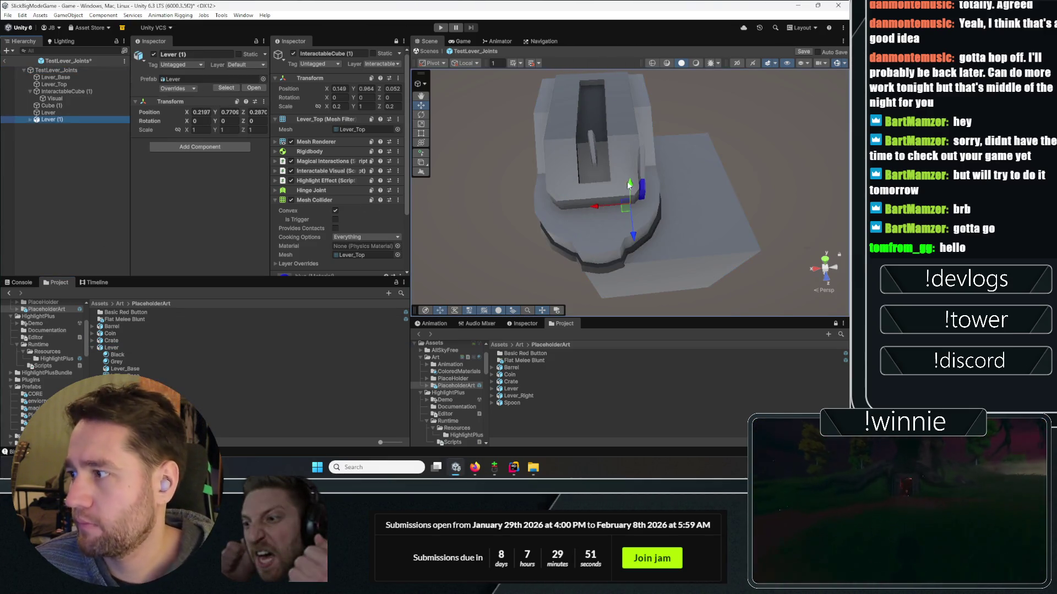
mouse_move(628, 184)
left_mouse_down()
mouse_move(629, 122)
mouse_move(500, 139)
left_mouse_up()
scroll(638, 111, "down", 5)
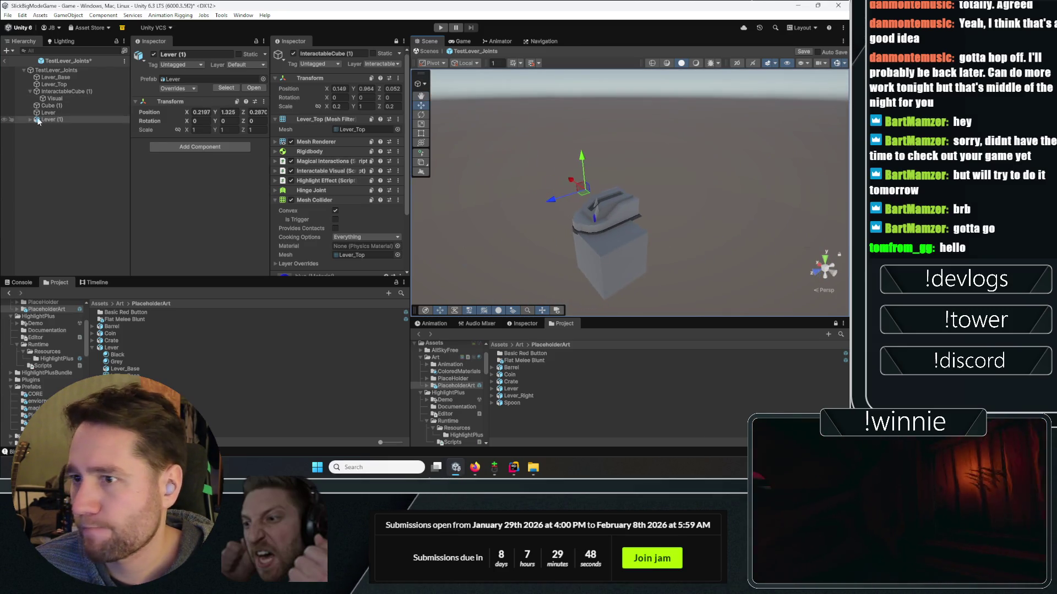
left_click(30, 119)
double_click(50, 126)
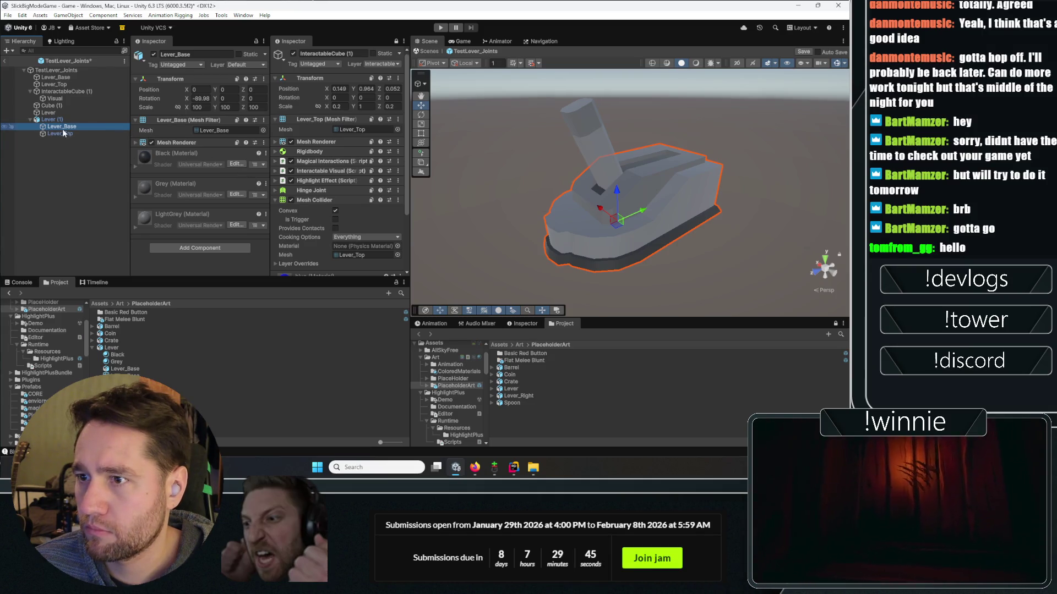
left_click(57, 135, "ctrl")
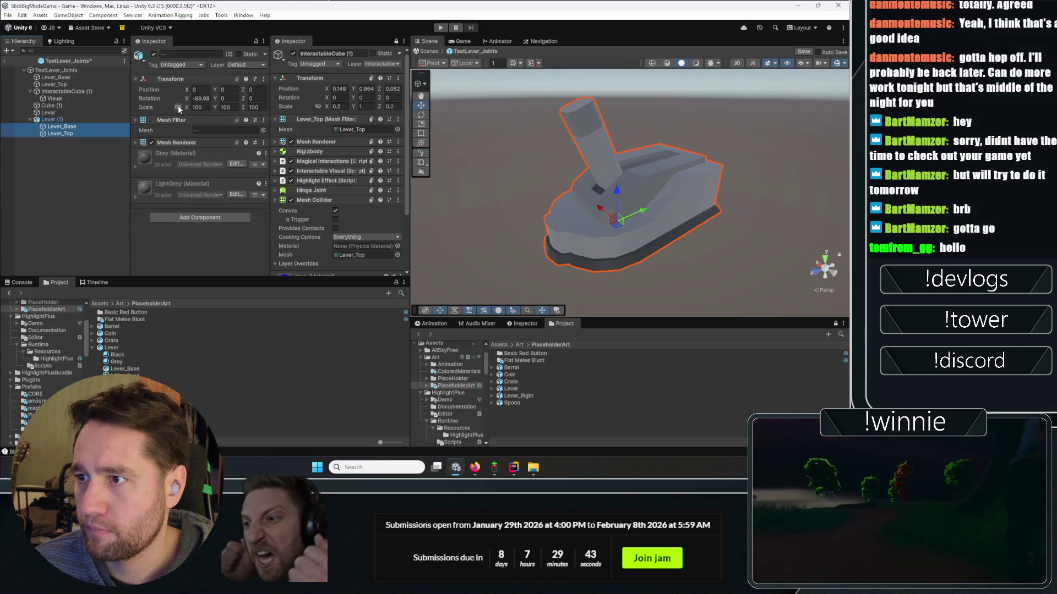
- Move Lever (1) beside the original lever, to X 1.228, Y 0.392, Z -0.155
left_click(177, 108)
left_click(49, 120)
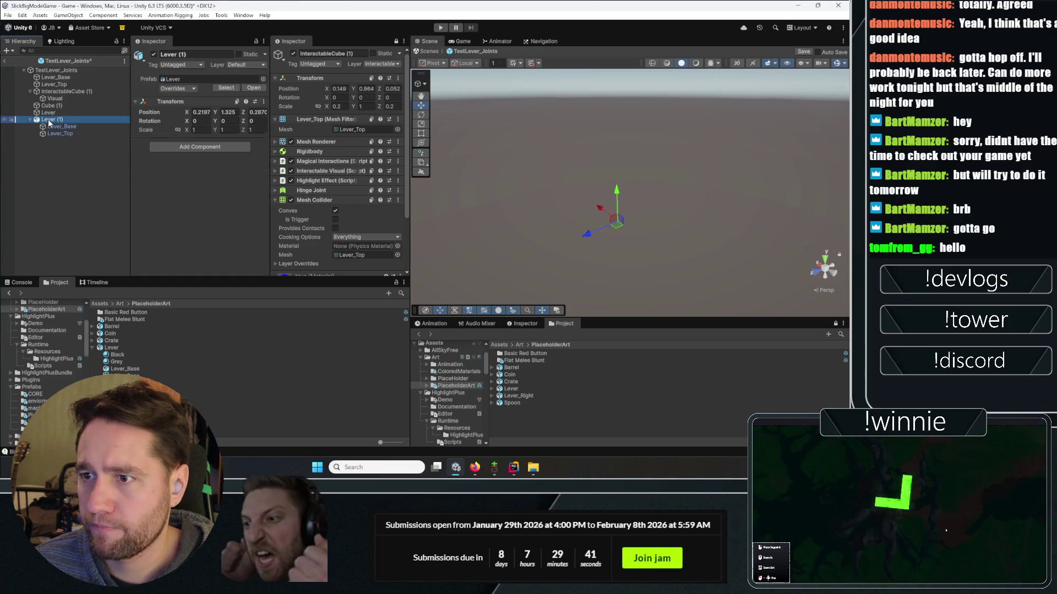
double_click(50, 120)
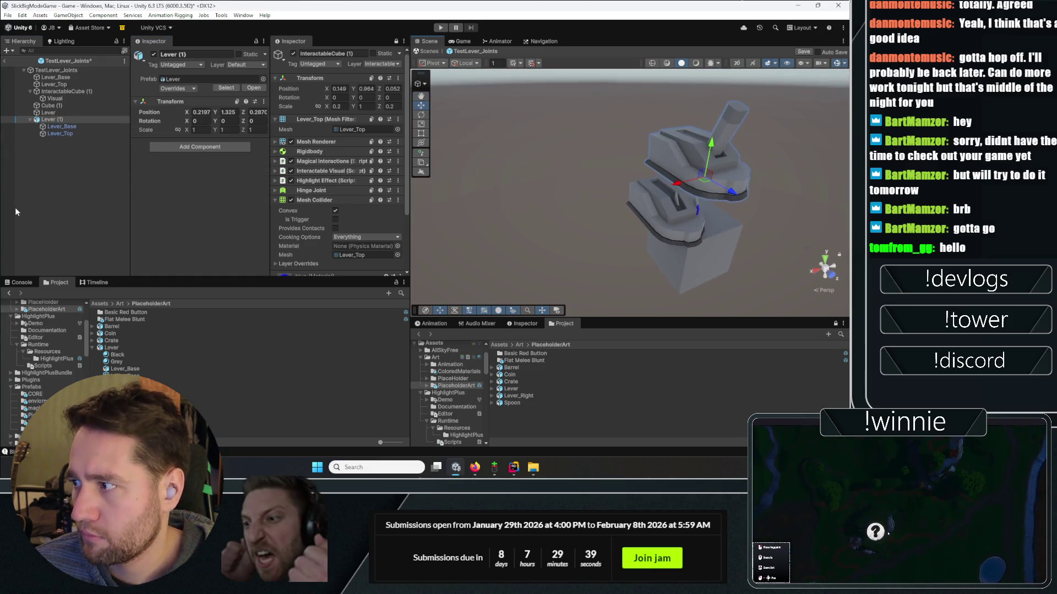
left_click_drag(674, 188, 692, 160)
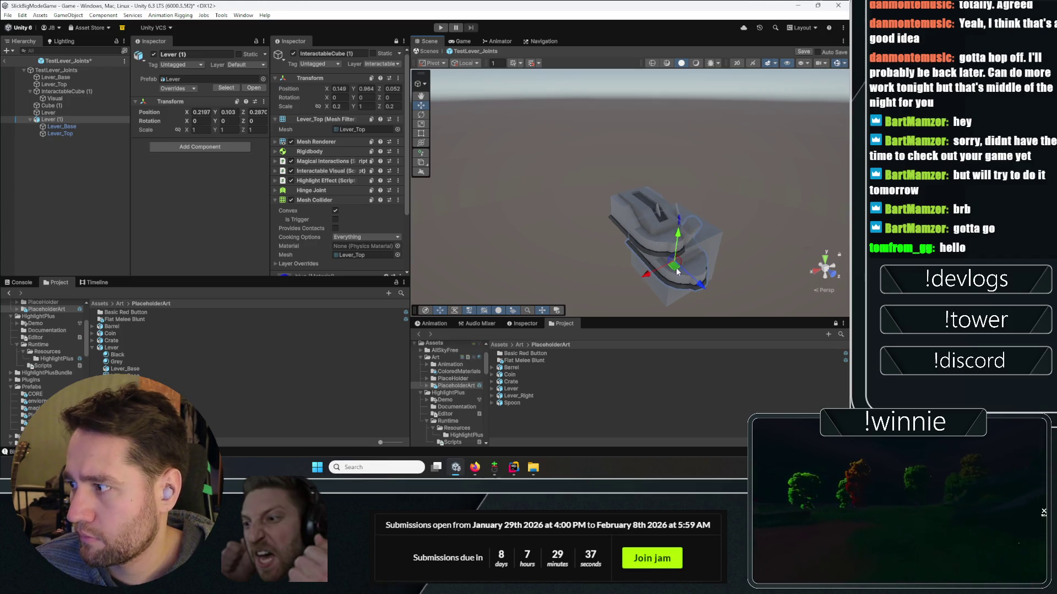
left_click_drag(677, 271, 598, 255)
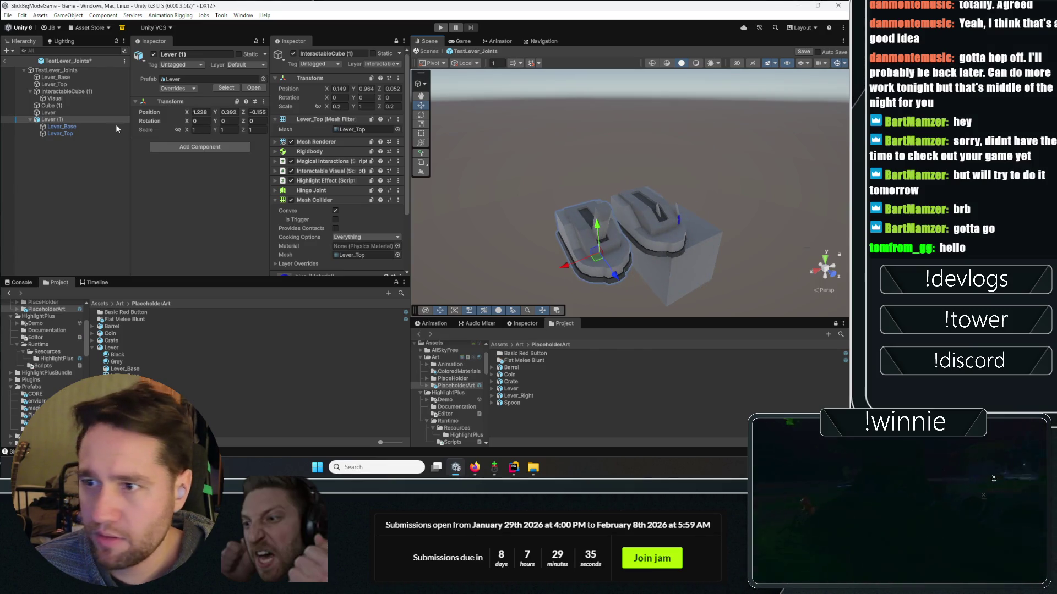
left_click(53, 119)
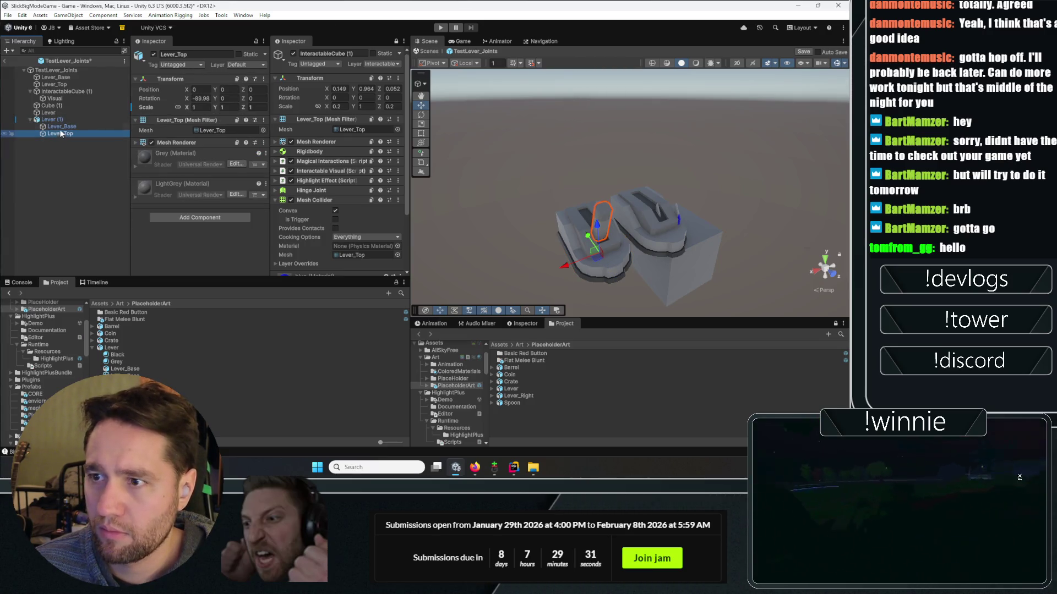
left_click(57, 84)
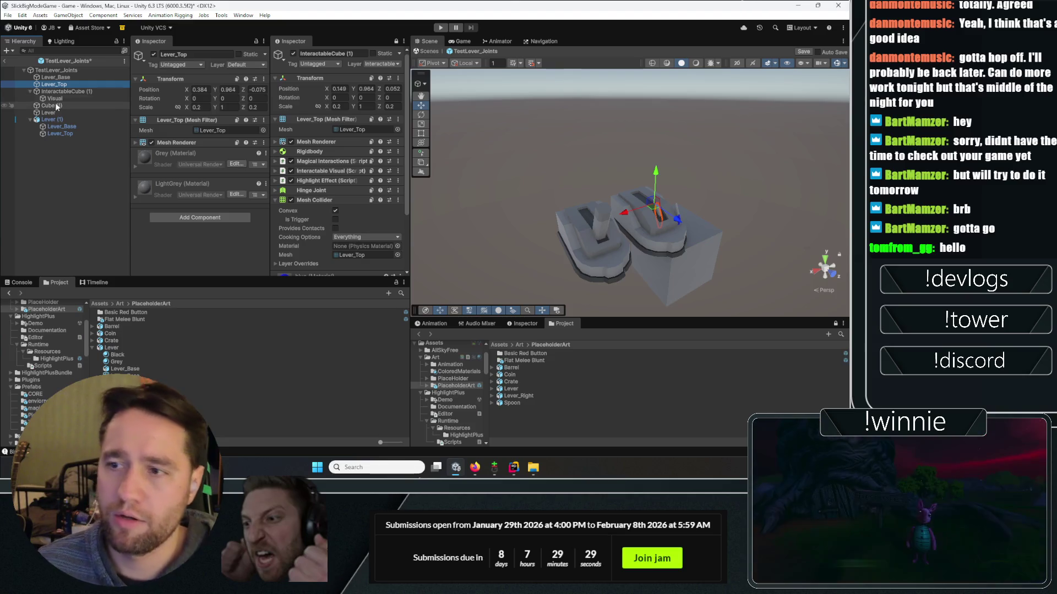
- Set Lever_Top's X scale to 1 and inspect InteractableCube (1)'s rotation
left_click(197, 108)
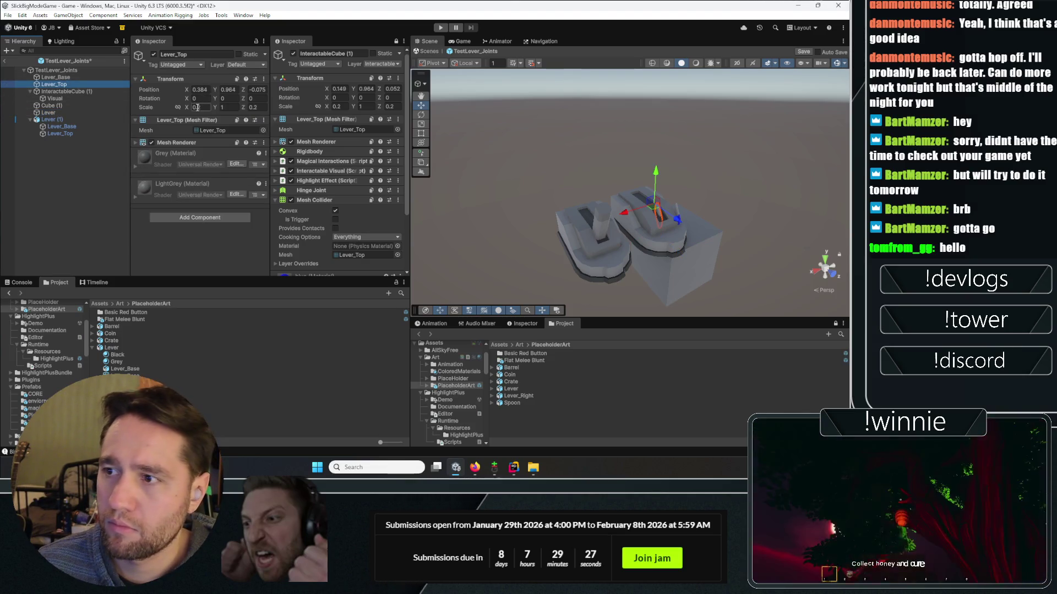
type("1")
left_click(252, 107)
key("Tab")
type("1")
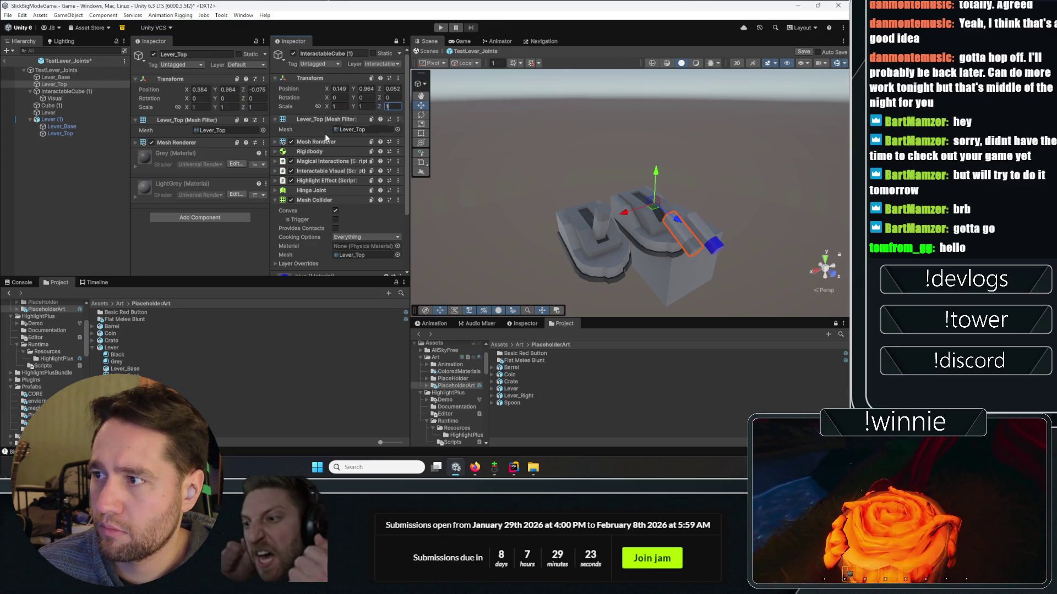
left_click(67, 133)
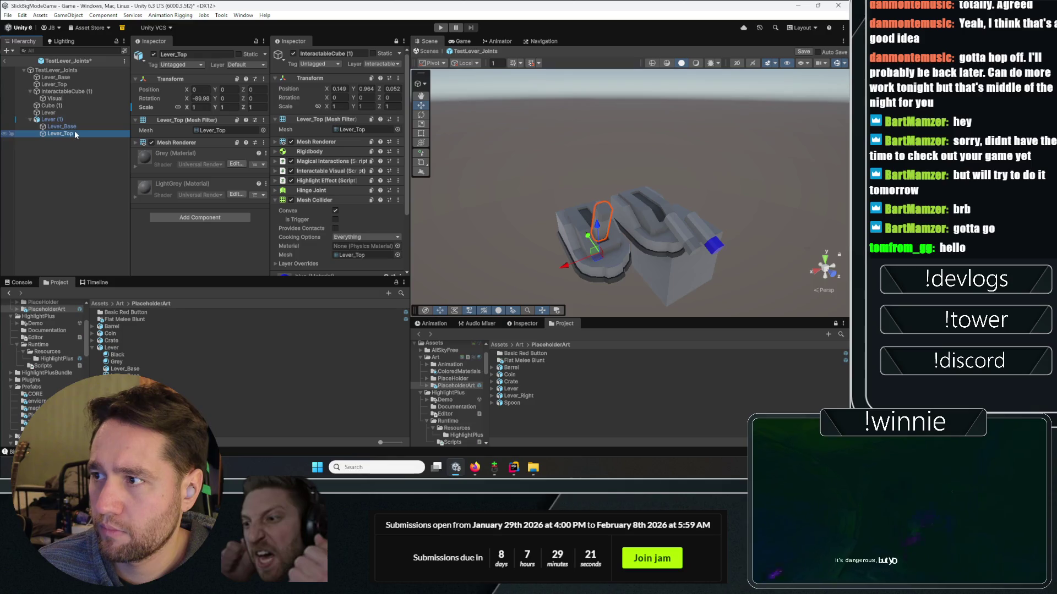
left_click(74, 90)
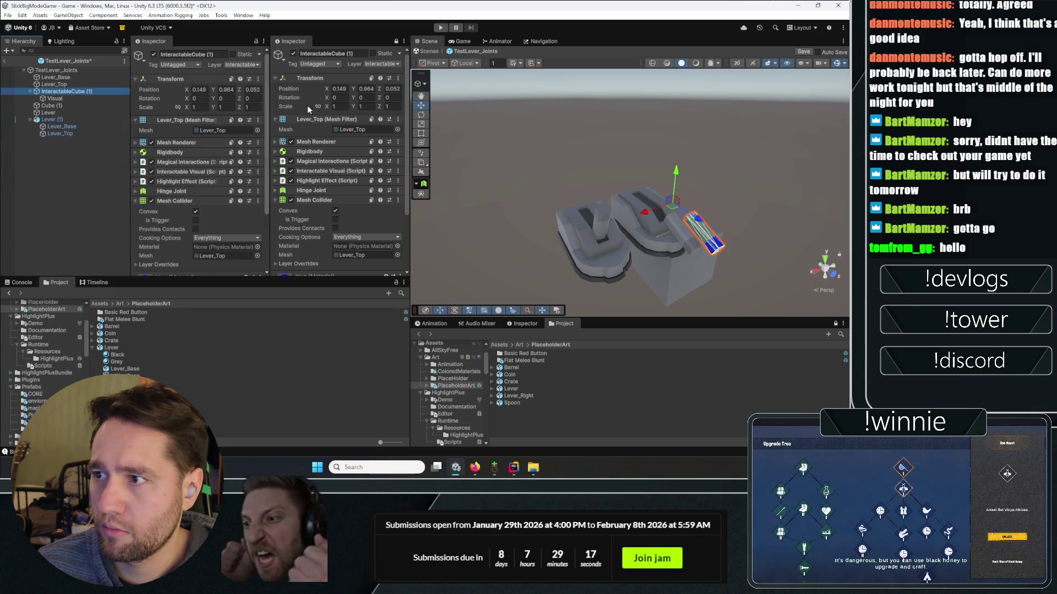
left_click(344, 97)
type("-89")
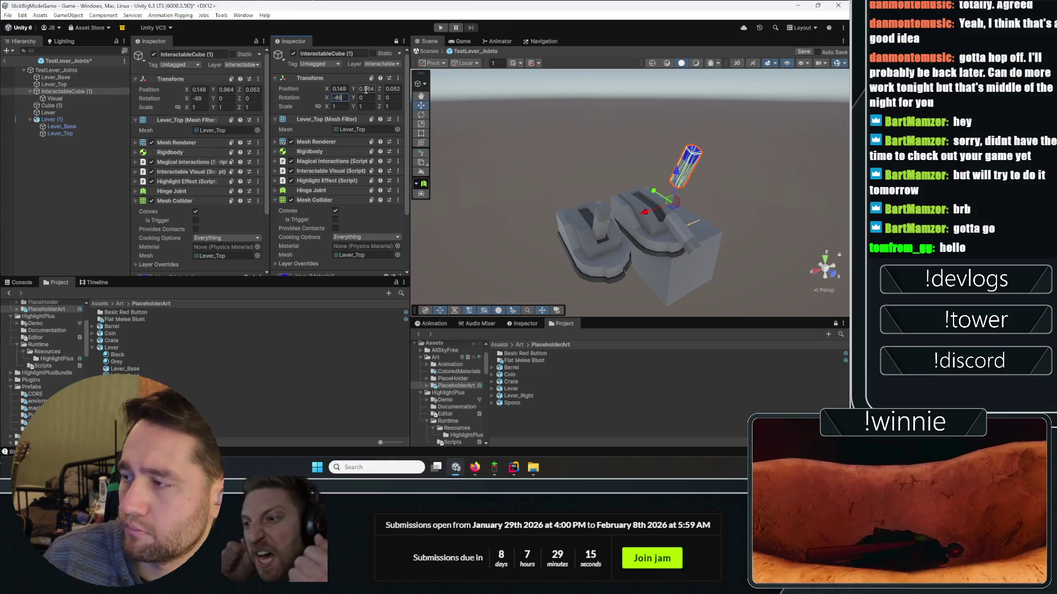
- Lower and slide InteractableCube (1) onto the lever base, then remove the loose Lever_Top
mouse_move(708, 174)
left_mouse_down()
mouse_move(397, 163)
mouse_move(247, 143)
left_mouse_up()
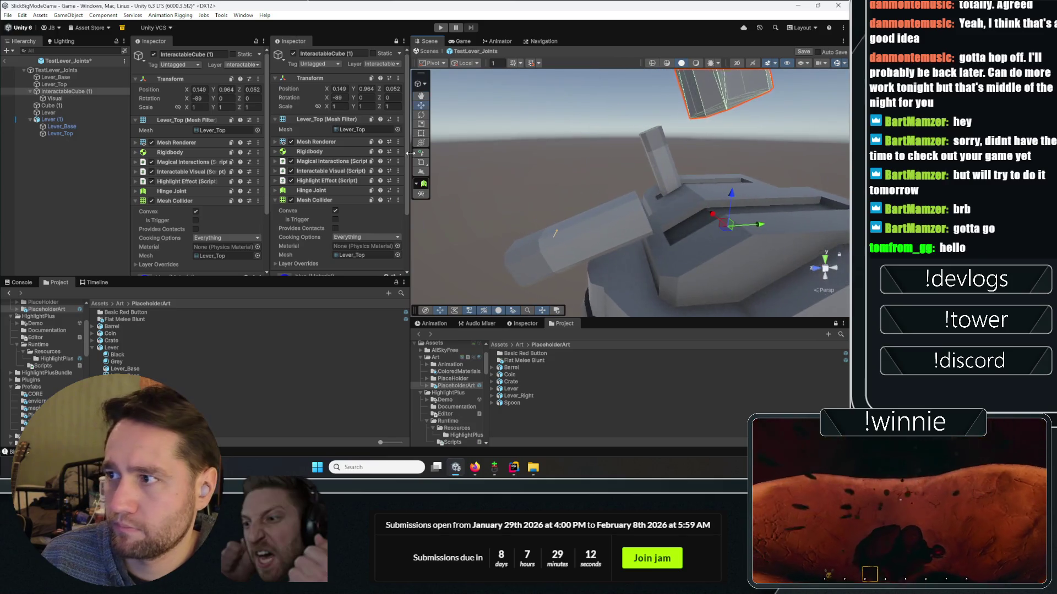
left_click(61, 93)
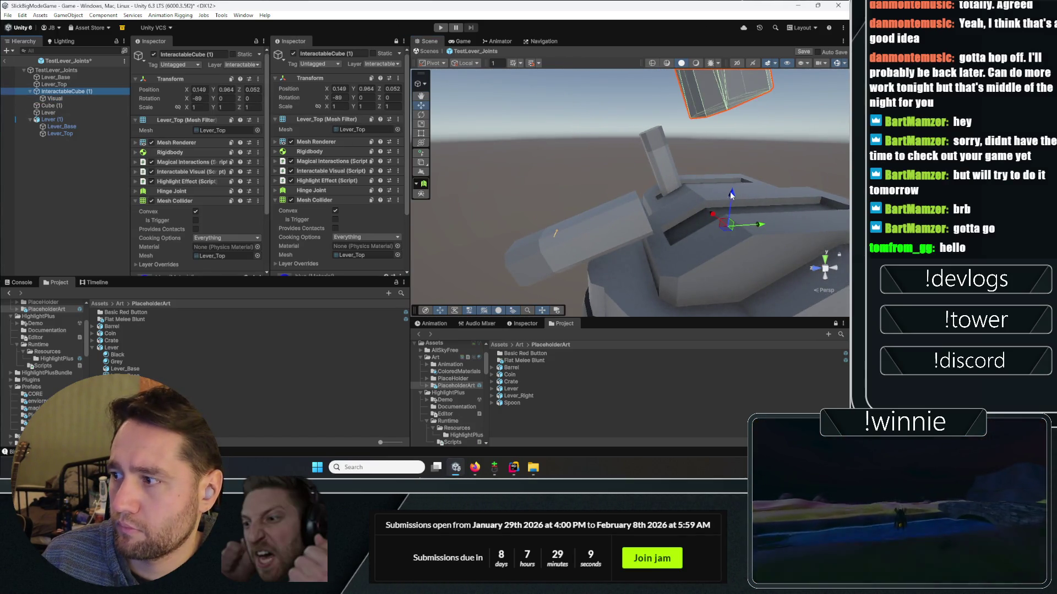
mouse_move(731, 196)
left_mouse_down()
mouse_move(718, 295)
mouse_move(722, 274)
mouse_move(57, 339)
mouse_move(410, 313)
left_mouse_up()
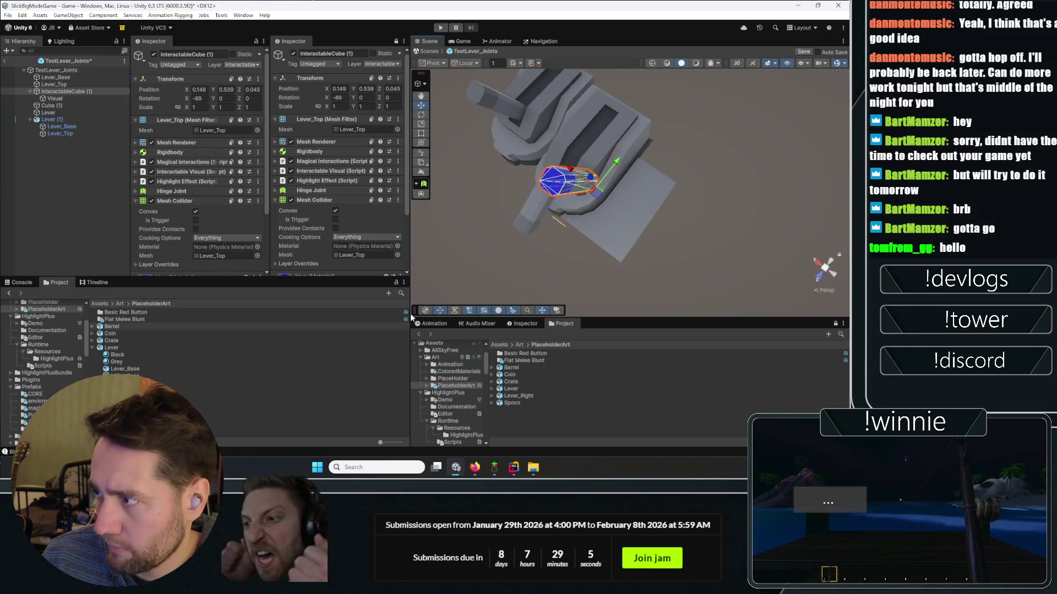
left_click_drag(598, 194, 543, 245)
key("f")
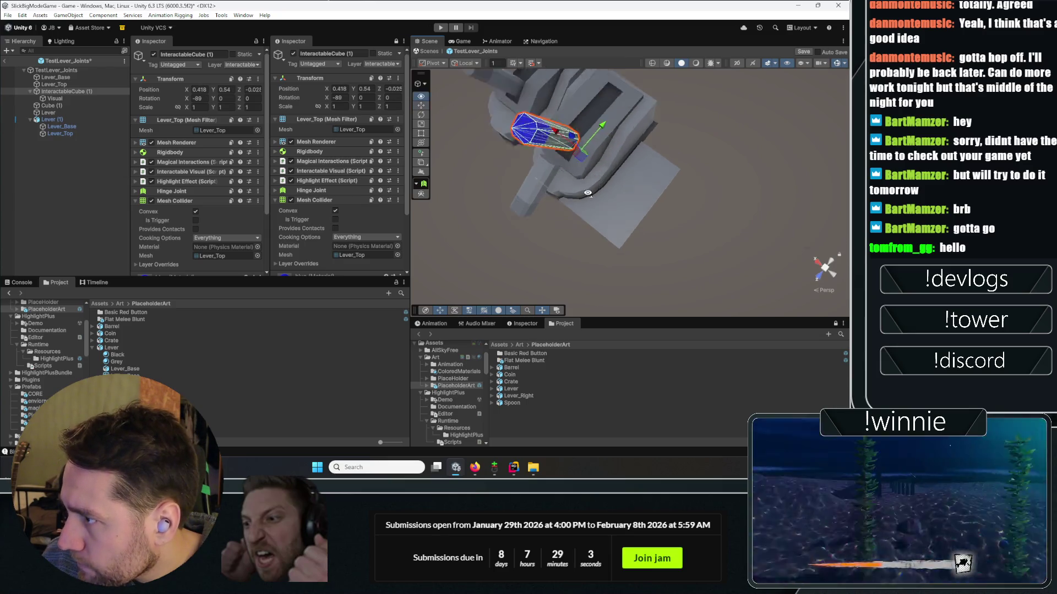
mouse_move(607, 197)
left_mouse_down()
mouse_move(607, 226)
mouse_move(580, 225)
mouse_move(474, 278)
left_mouse_up()
scroll(146, 196, "down", 2)
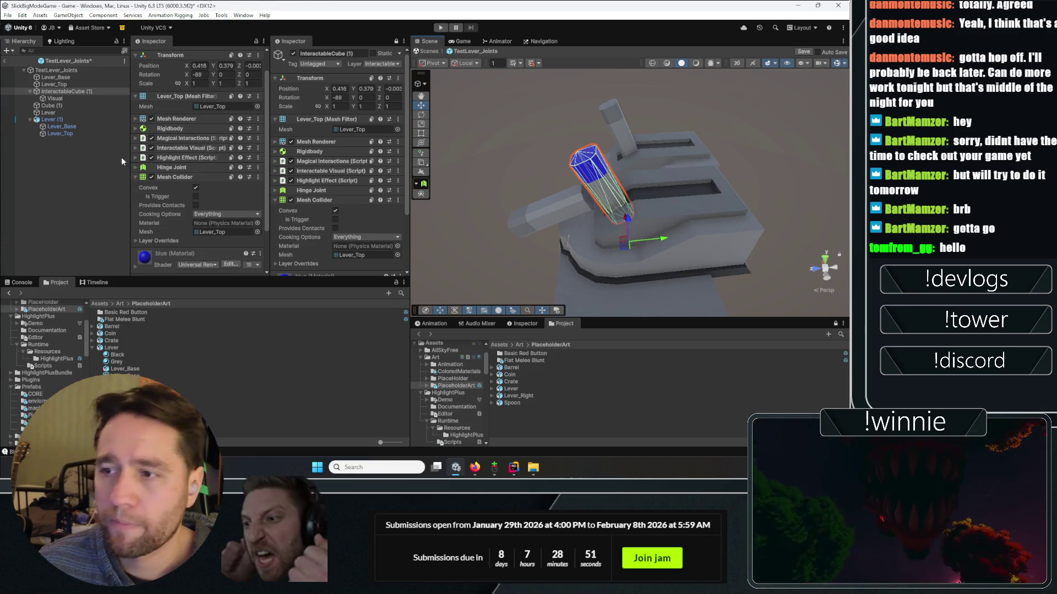
scroll(171, 118, "down", 3)
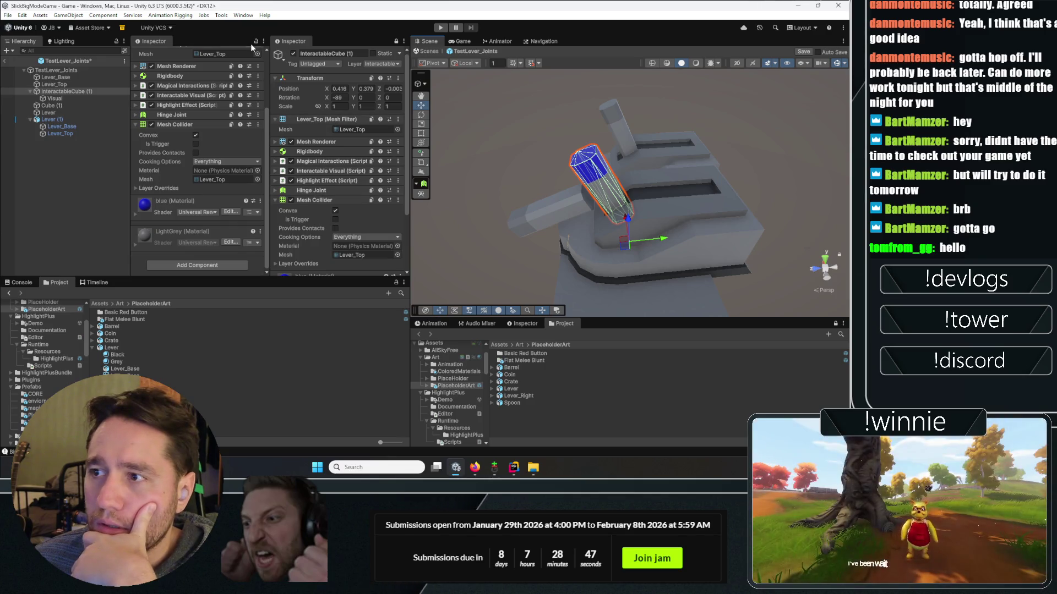
scroll(249, 123, "up", 3)
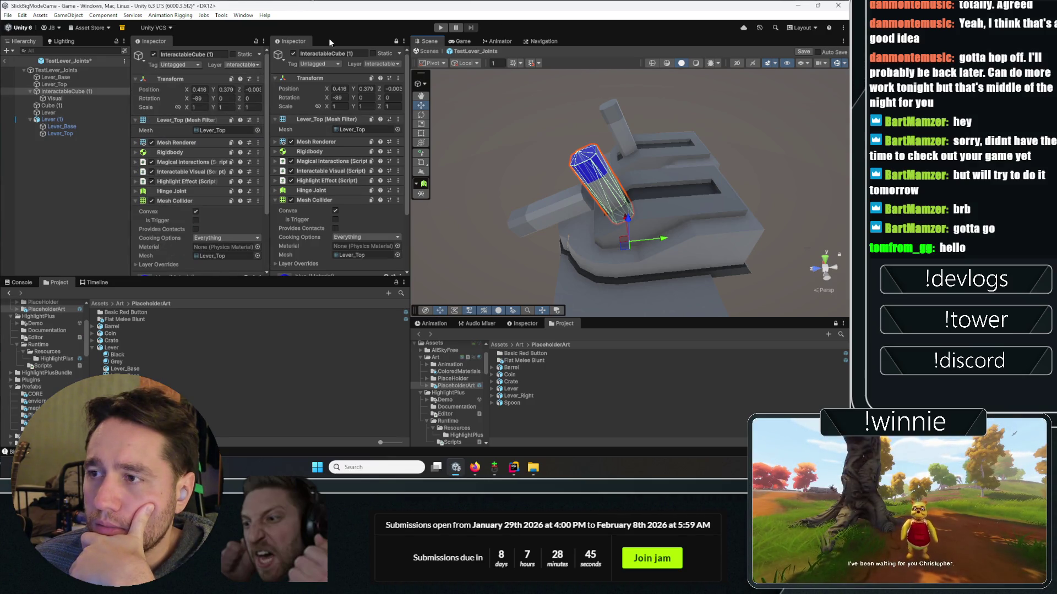
key("ctrl+z")
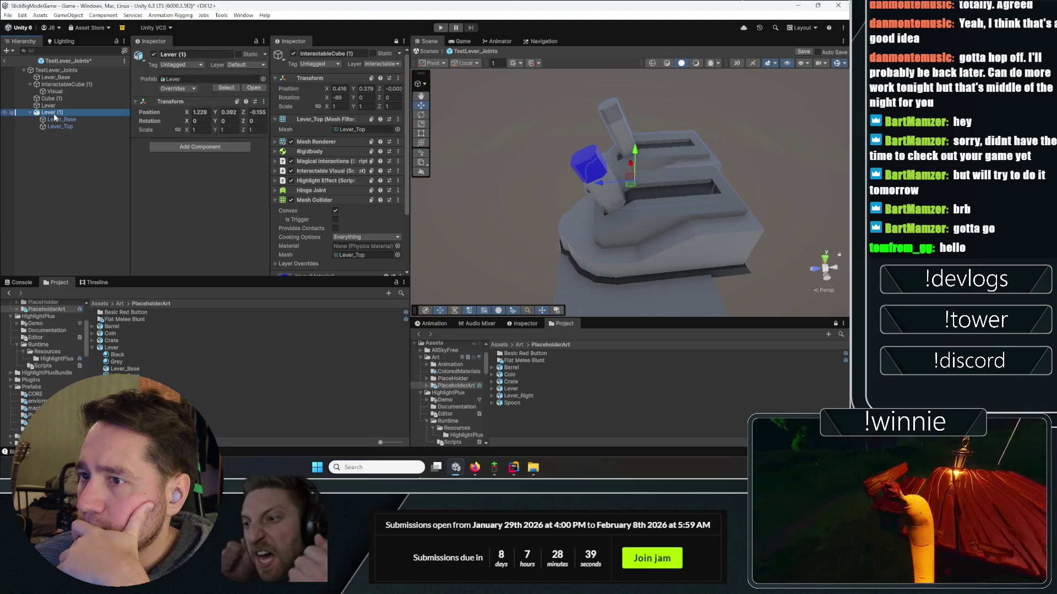
- Restore the duplicate Lever (1) and nudge the blue handle cube along X
key("ctrl+z")
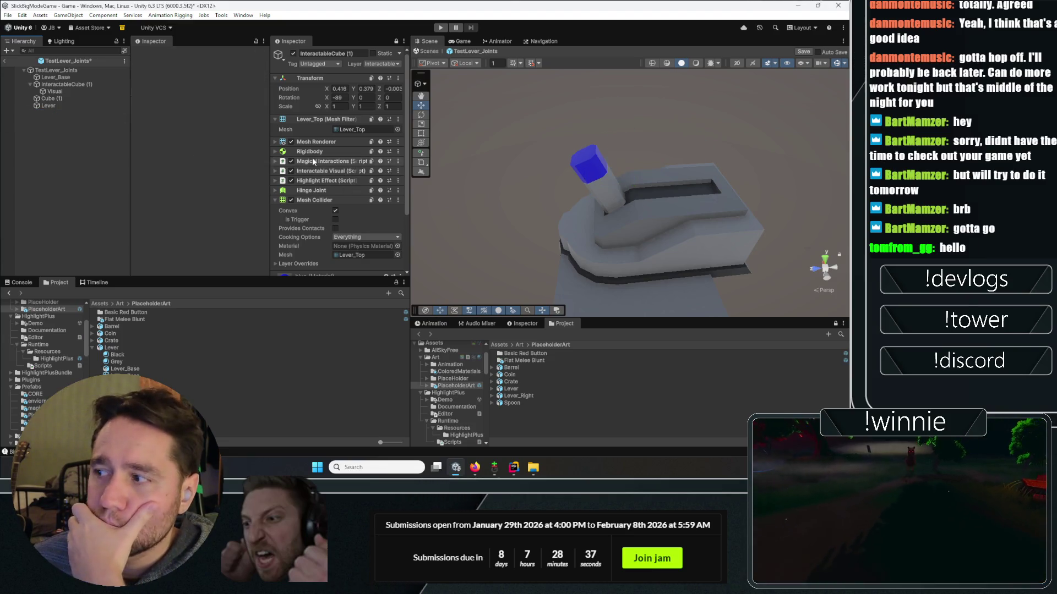
key("ctrl+y")
mouse_move(688, 165)
left_mouse_down()
mouse_move(748, 132)
mouse_move(715, 137)
left_mouse_up()
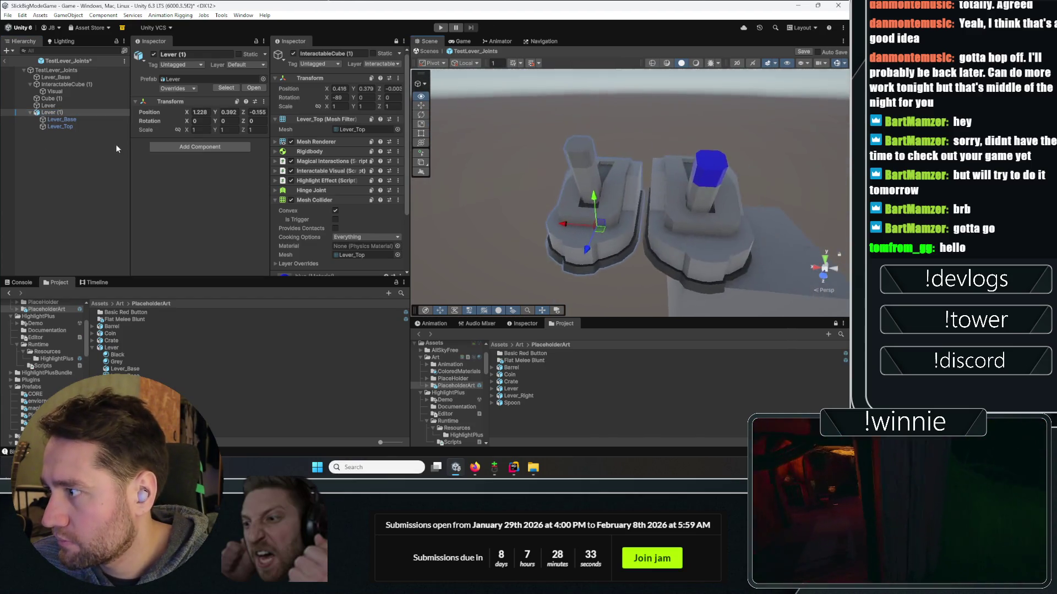
left_click(680, 201)
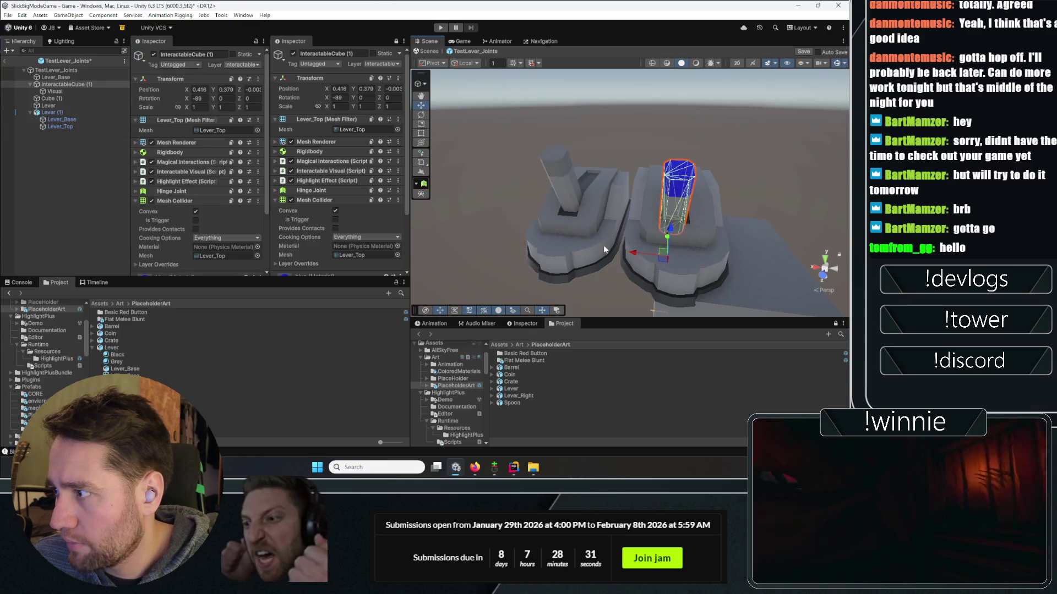
left_click_drag(642, 254, 645, 255)
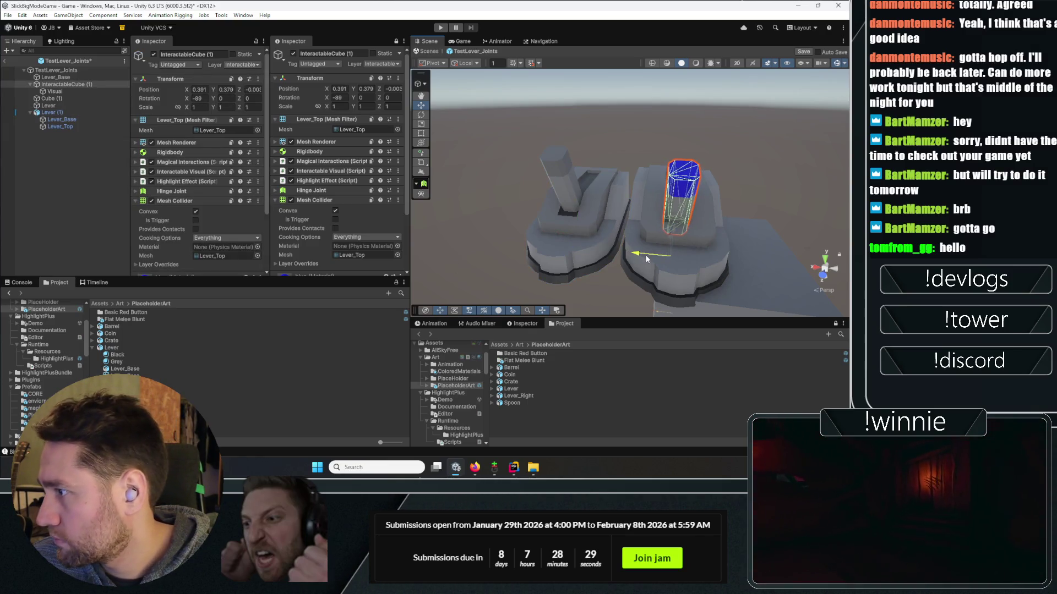
mouse_move(718, 222)
left_mouse_down()
mouse_move(731, 210)
mouse_move(715, 339)
mouse_move(771, 326)
mouse_move(743, 317)
left_mouse_up()
- Slide the blue handle cube along the lever slot until Position X reads about 0.391
left_click(100, 176)
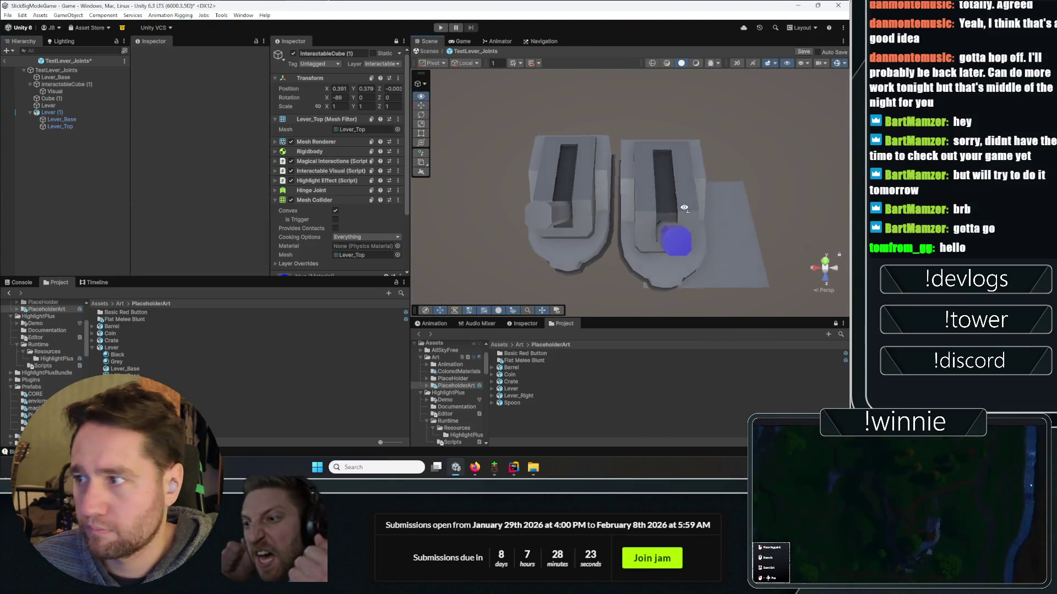
mouse_move(605, 192)
left_mouse_down()
mouse_move(542, 71)
mouse_move(601, 163)
left_mouse_up()
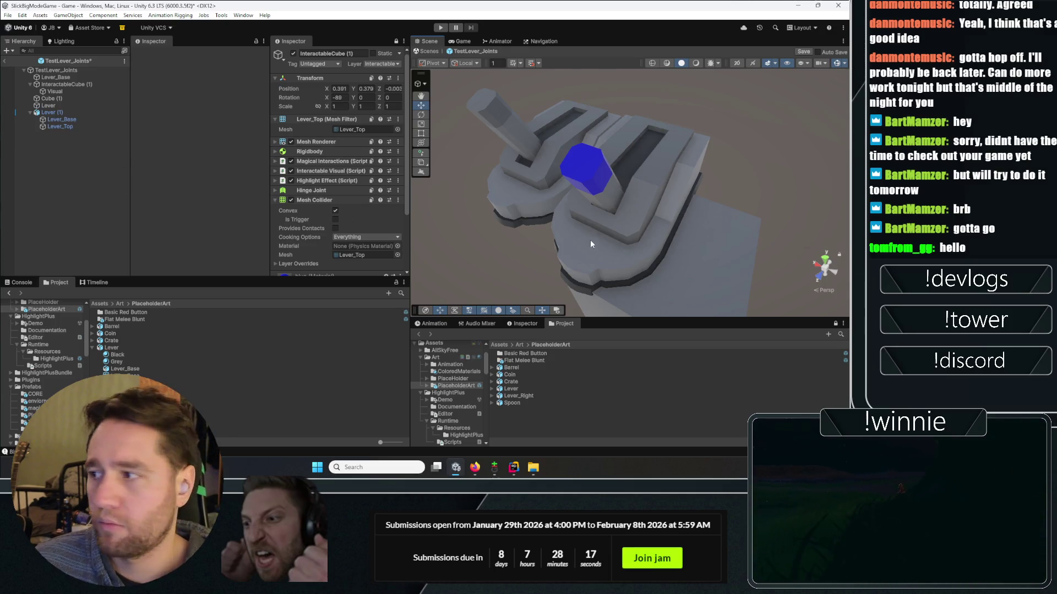
left_click(594, 203)
mouse_move(636, 213)
left_mouse_down()
mouse_move(673, 172)
mouse_move(634, 210)
left_mouse_up()
- Select the duplicate Lever (1) and remove it from the prefab
left_click(68, 156)
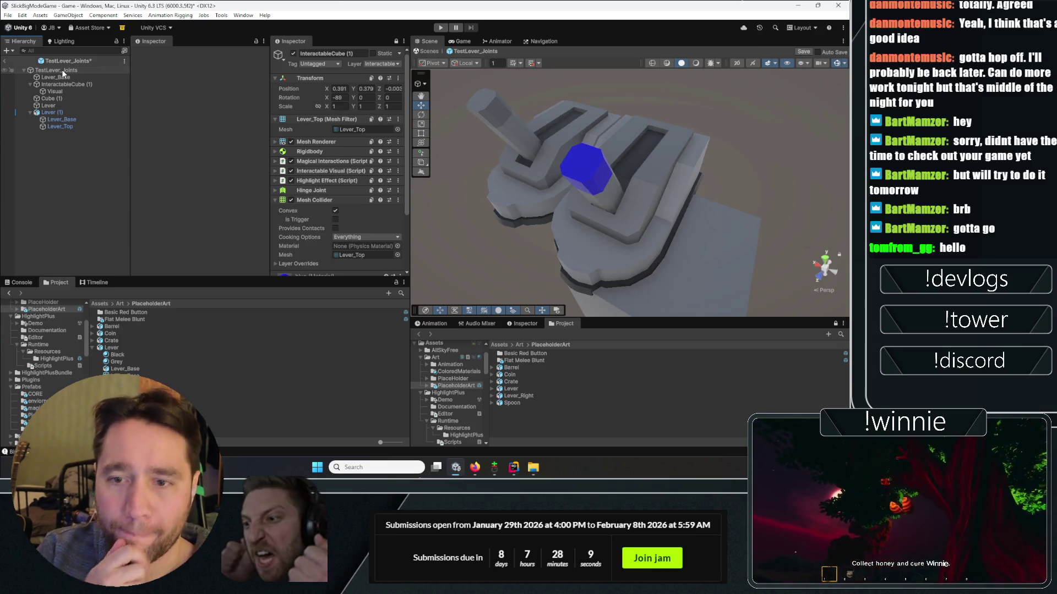
left_click(54, 114)
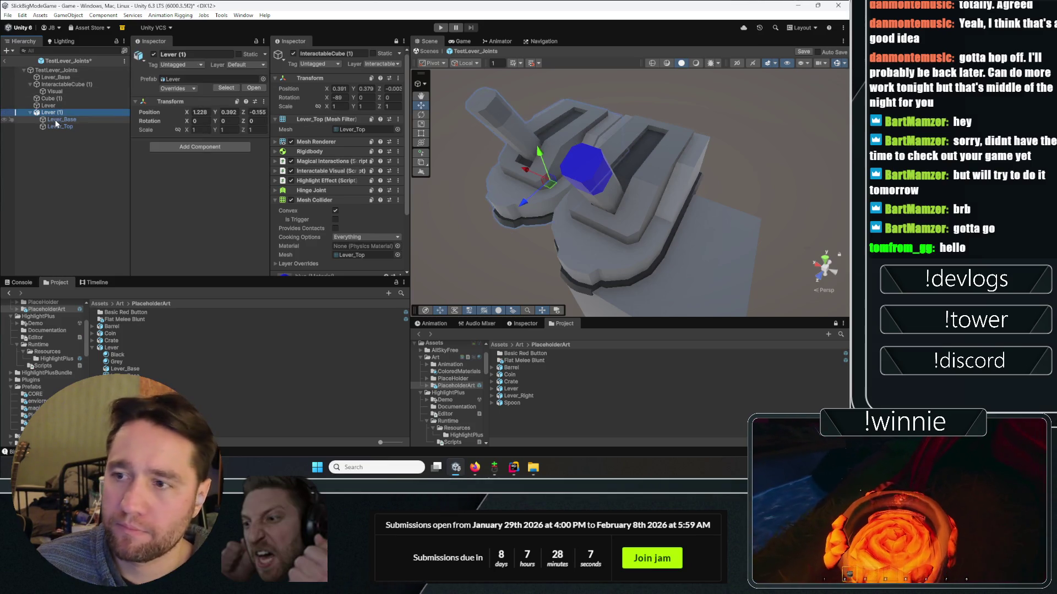
scroll(306, 206, "down", 3)
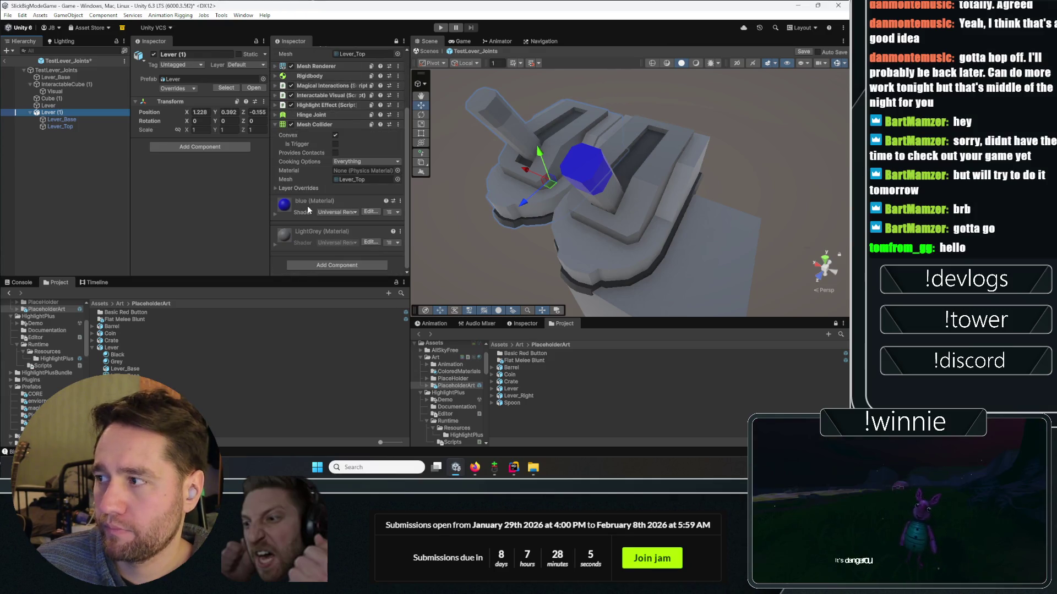
scroll(279, 179, "up", 3)
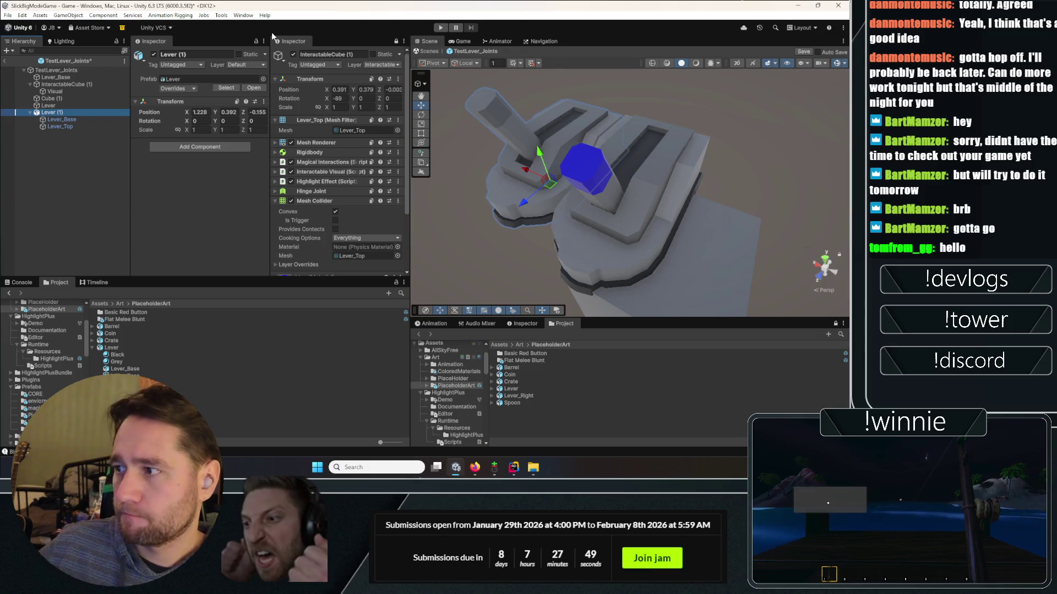
left_click(61, 114, "ctrl")
key("ctrl+z")
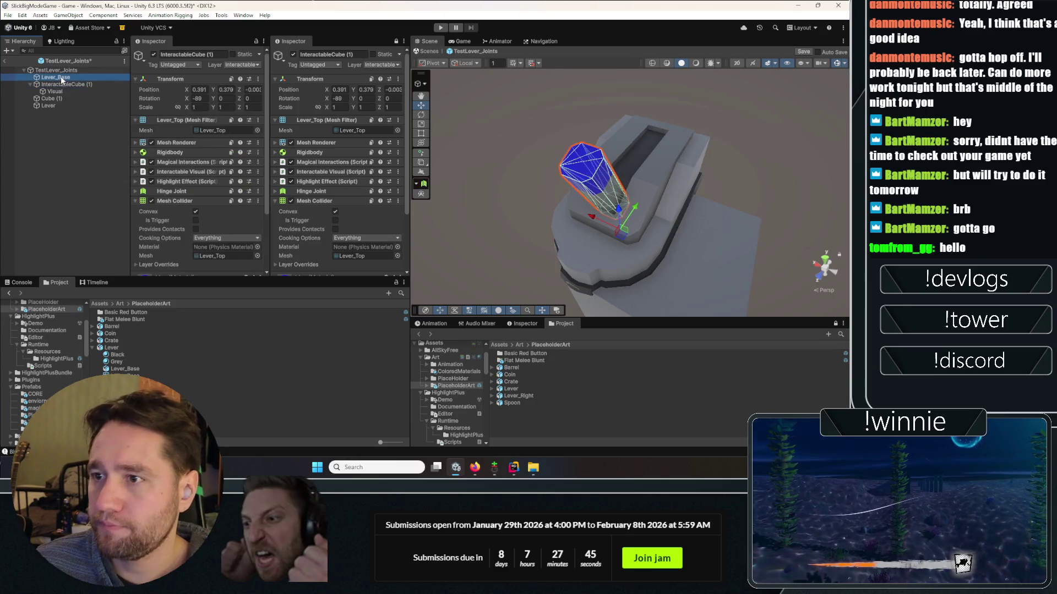
- Show the base and handle material slots and test blue and purple on the base
left_click(171, 143)
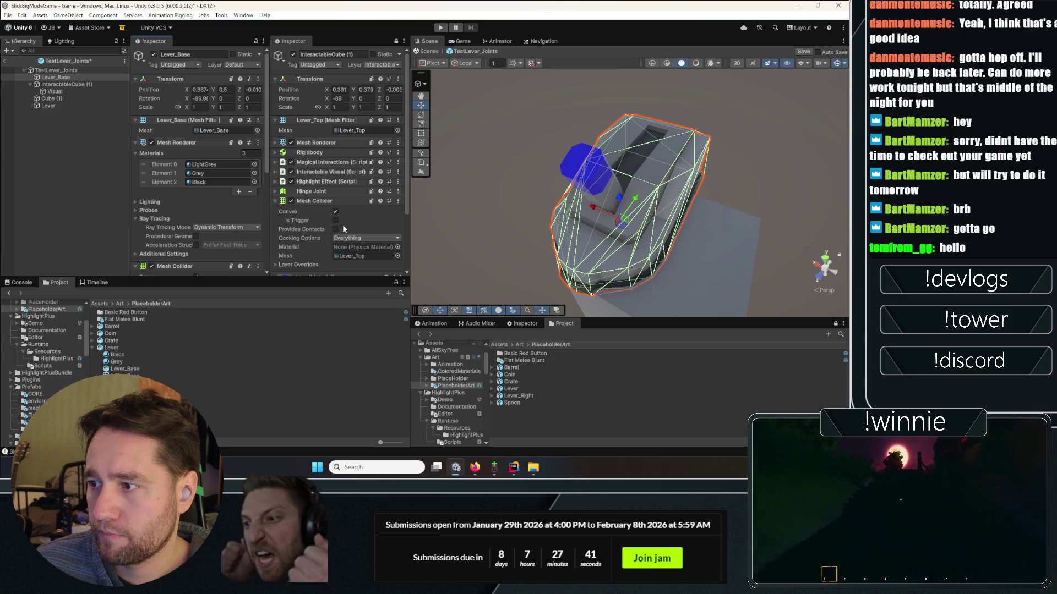
scroll(343, 225, "down", 3)
left_click(323, 73)
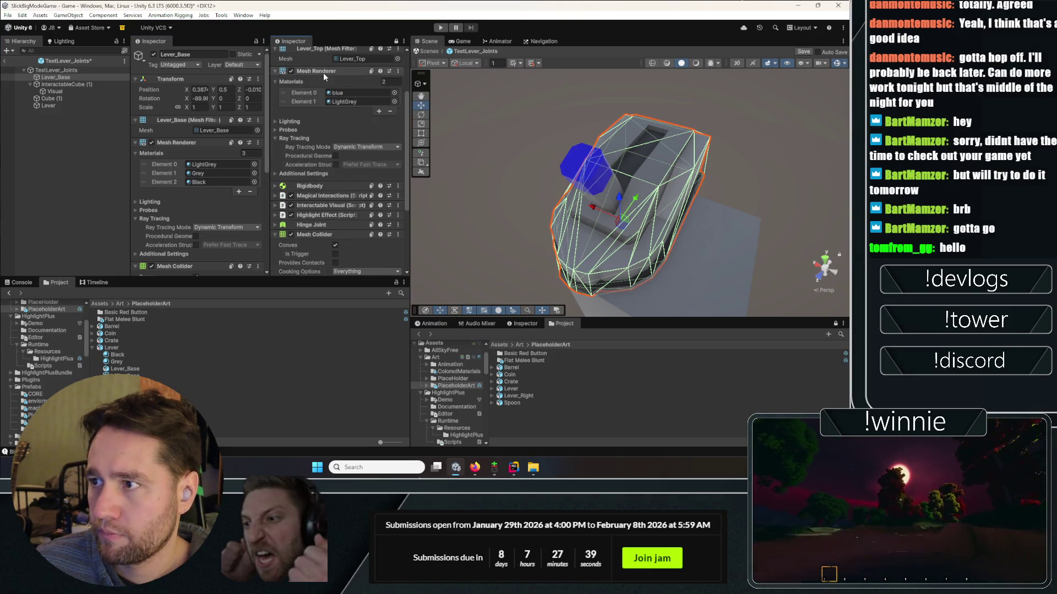
left_click(355, 92)
left_click_drag(113, 322, 212, 169)
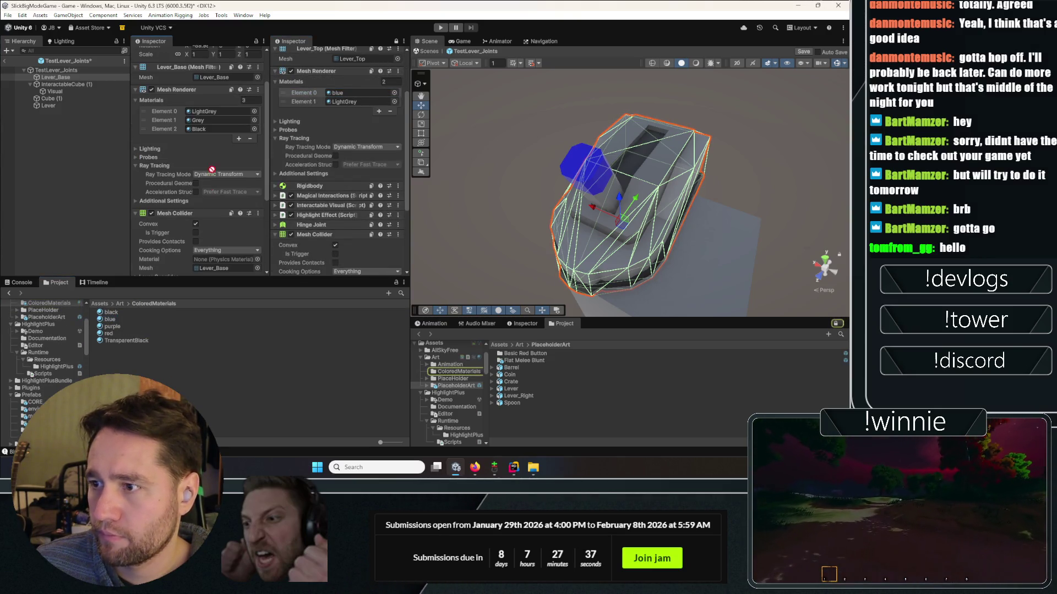
left_click_drag(203, 122, 203, 121)
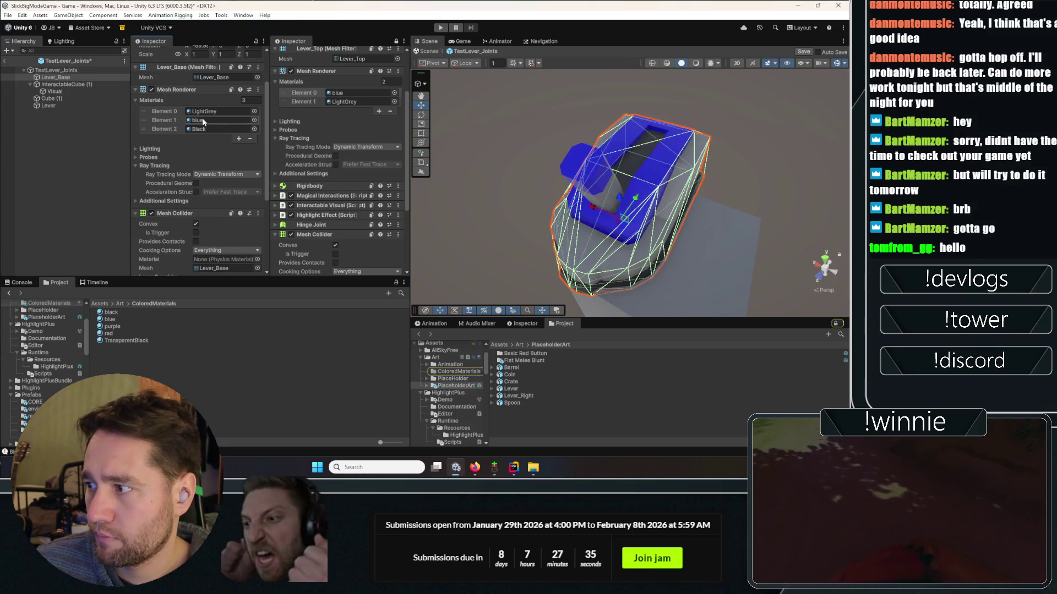
key("ctrl+z")
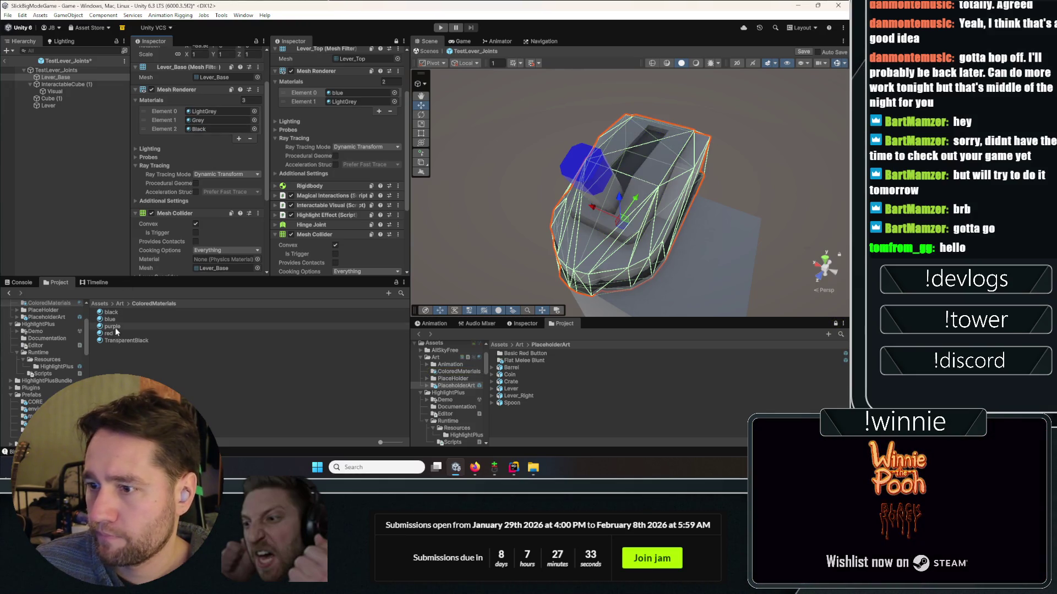
left_click_drag(115, 328, 175, 205)
left_click_drag(215, 95, 215, 95)
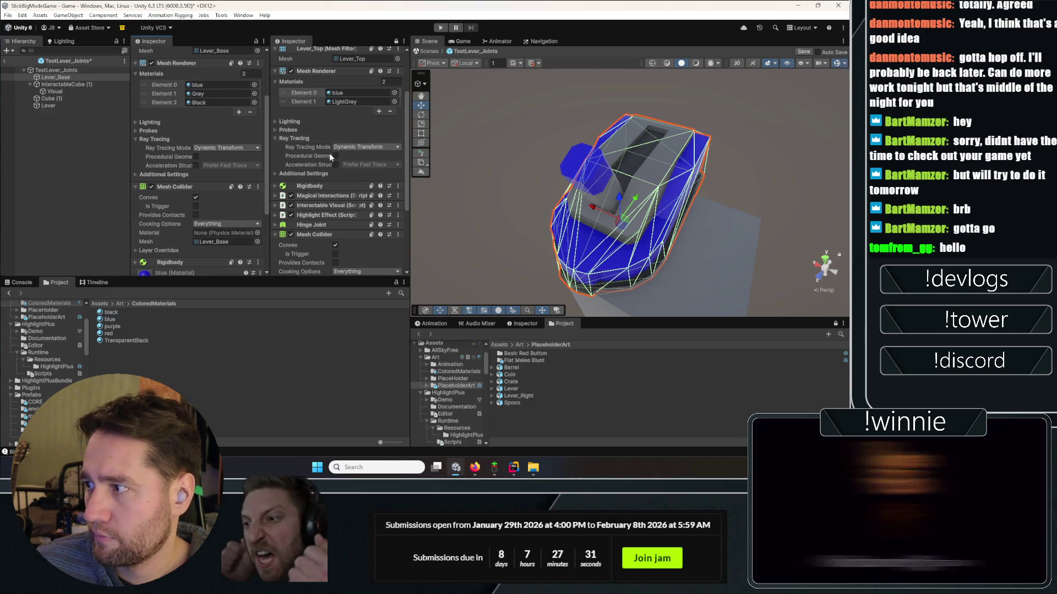
left_click(471, 184)
- Try purple, red and black on the lever base and black on the handle
mouse_move(130, 326)
left_mouse_down()
mouse_move(765, 259)
mouse_move(643, 256)
left_mouse_up()
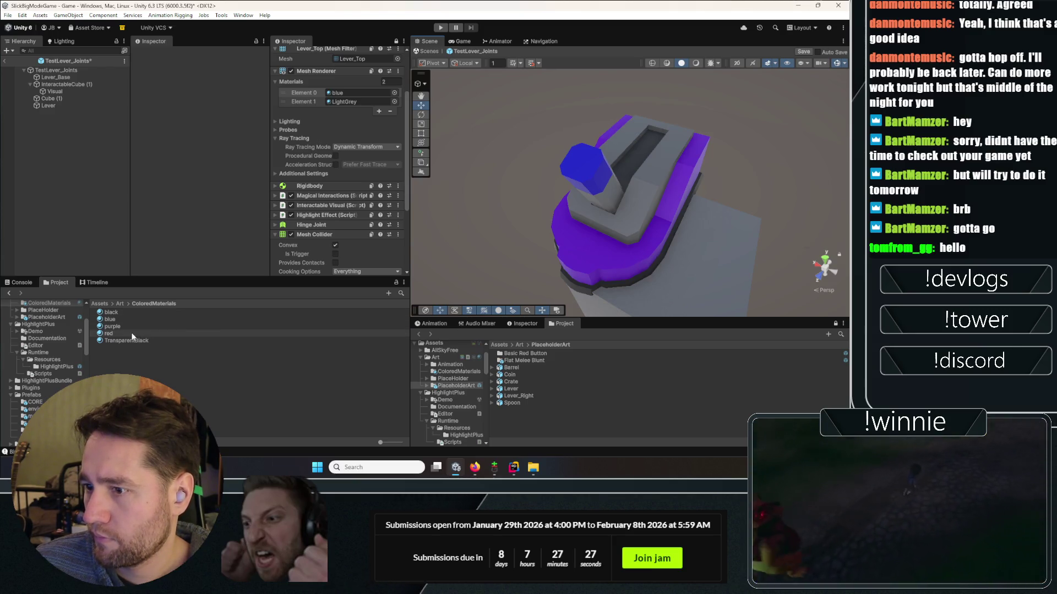
left_click_drag(132, 335, 609, 259)
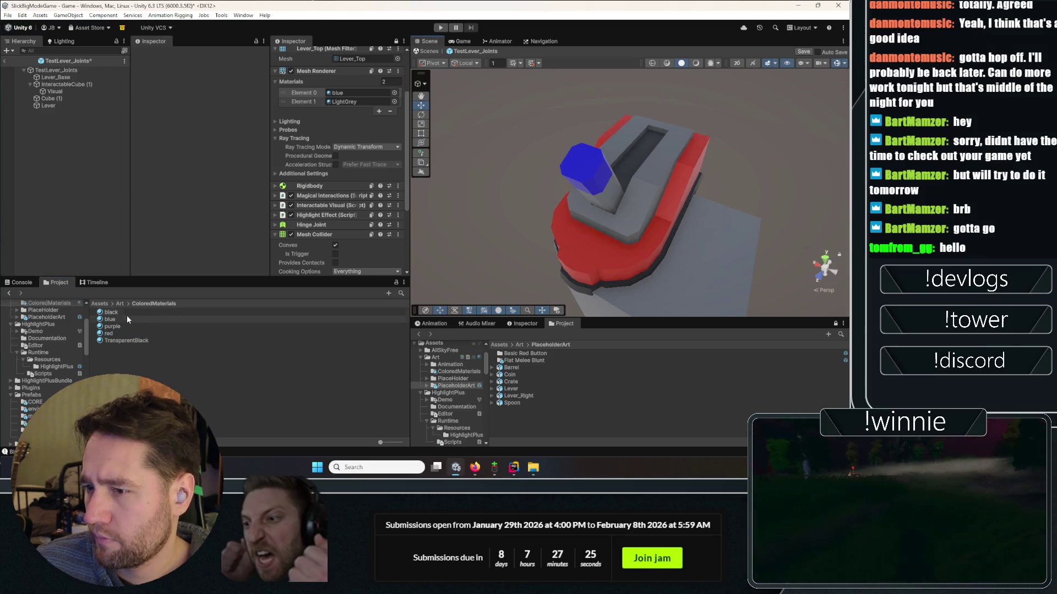
left_click_drag(126, 312, 567, 255)
left_click_drag(611, 228, 637, 215)
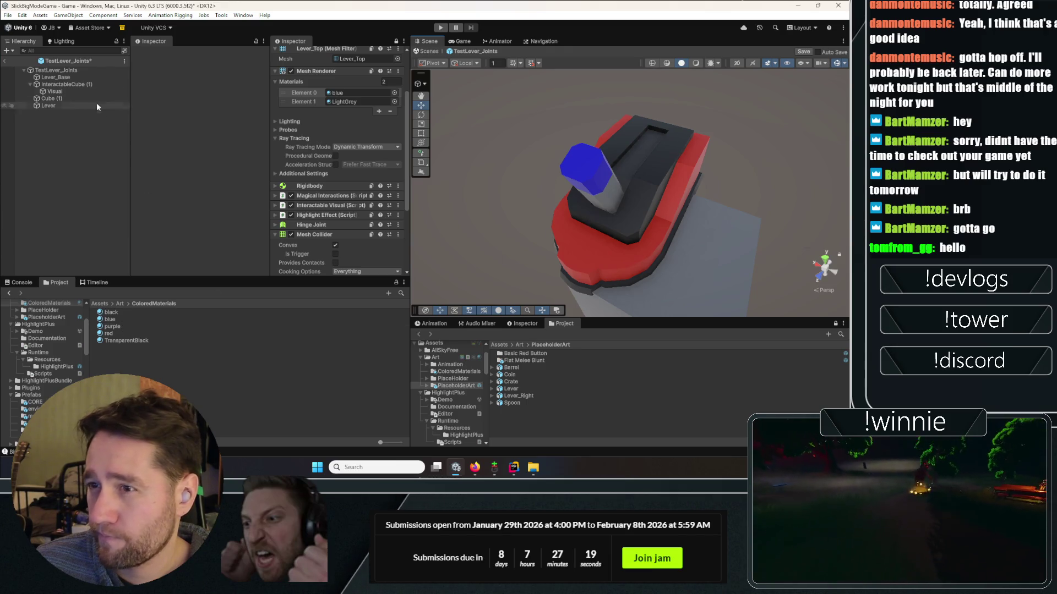
- Make the lever base blue and the handle blue with a black tip
mouse_move(112, 322)
left_mouse_down()
mouse_move(358, 265)
mouse_move(614, 242)
mouse_move(345, 197)
mouse_move(425, 184)
left_mouse_up()
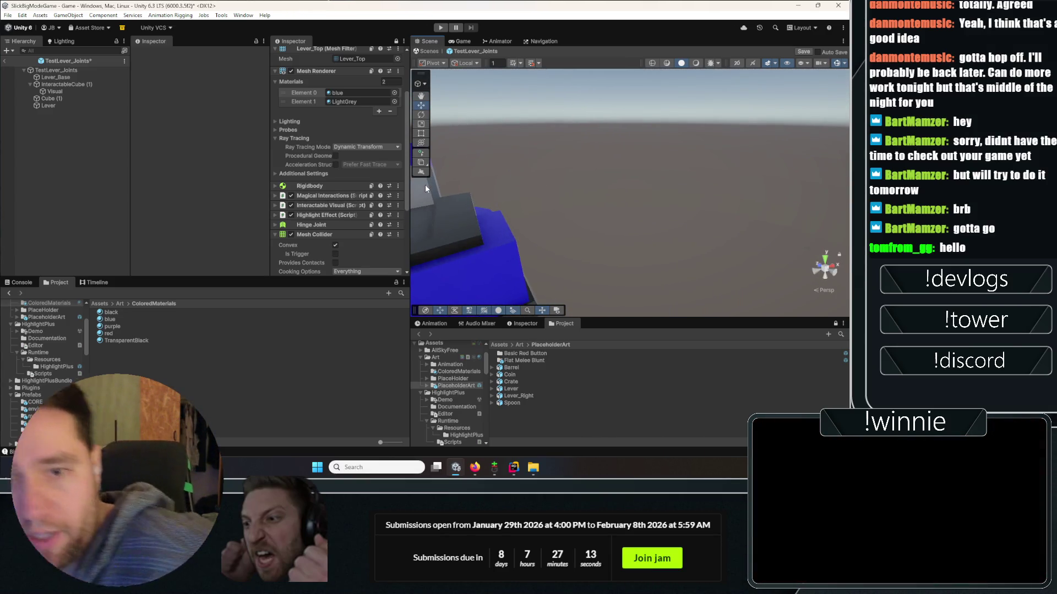
left_click_drag(567, 176, 638, 182)
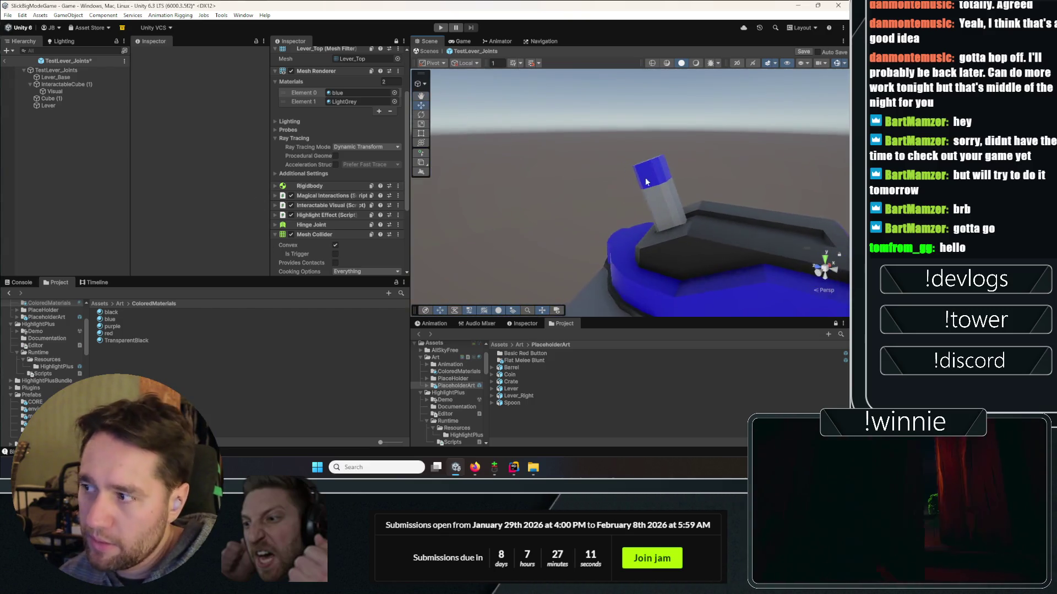
left_click_drag(109, 319, 665, 206)
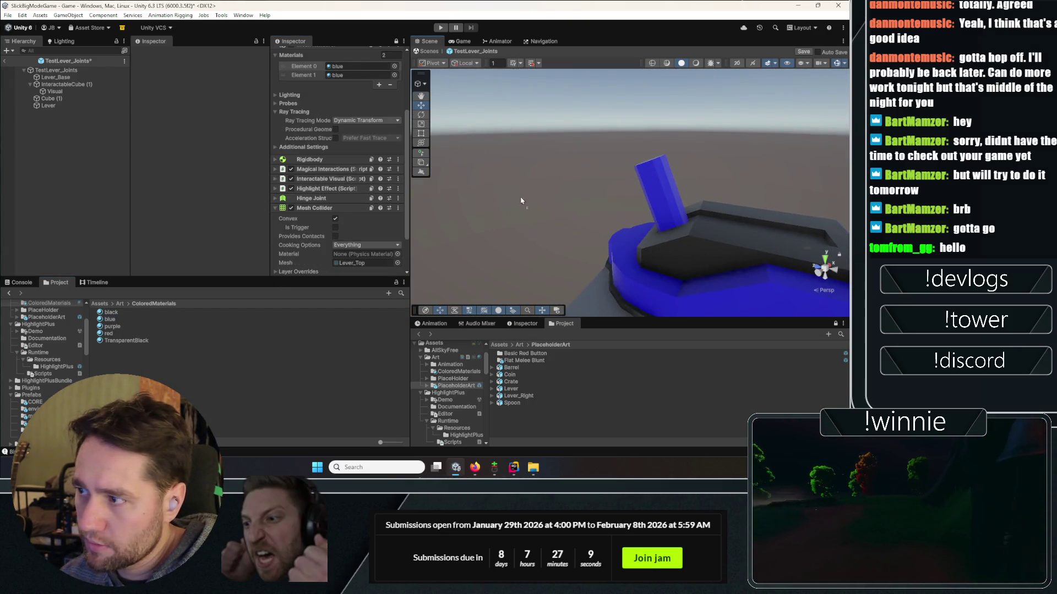
left_click_drag(113, 320, 595, 205)
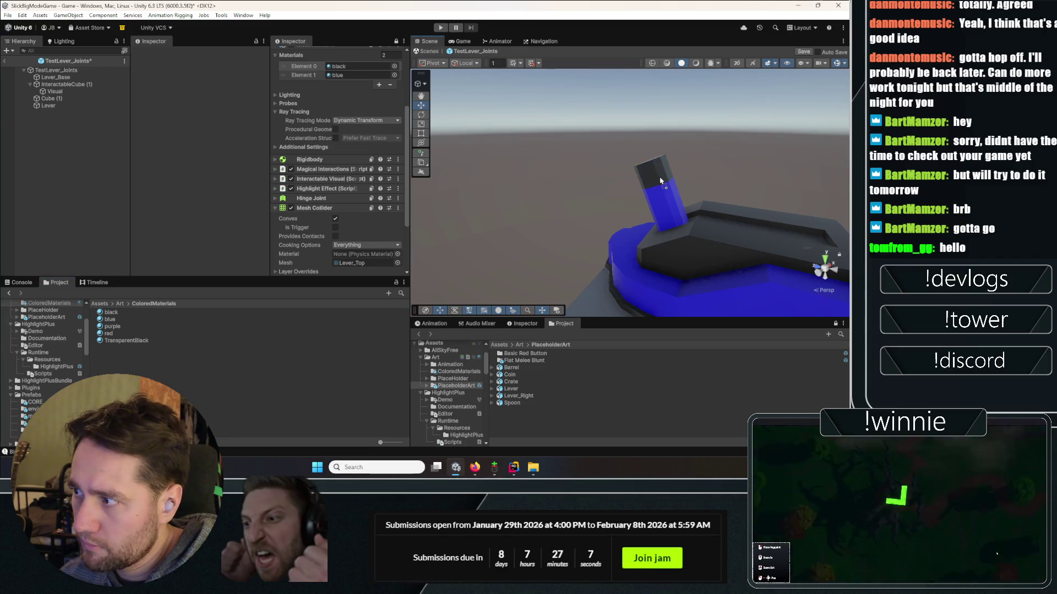
mouse_move(660, 181)
left_mouse_down()
mouse_move(629, 177)
mouse_move(622, 187)
mouse_move(633, 165)
left_mouse_up()
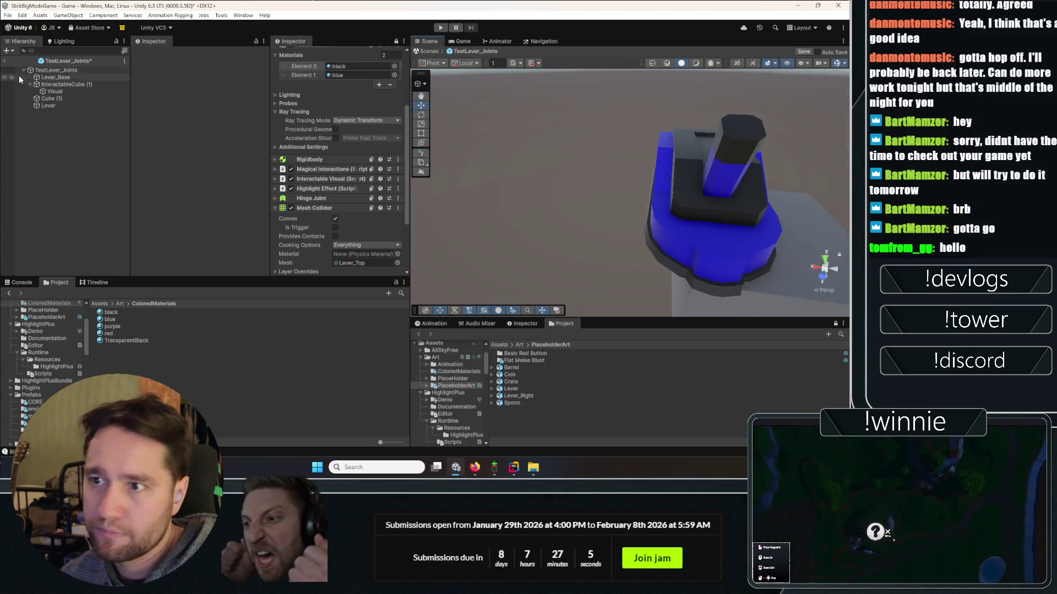
- Save and exit prefab mode, then reopen TestLever_Joints from the test lever with Cube (1) selected
left_click(404, 249)
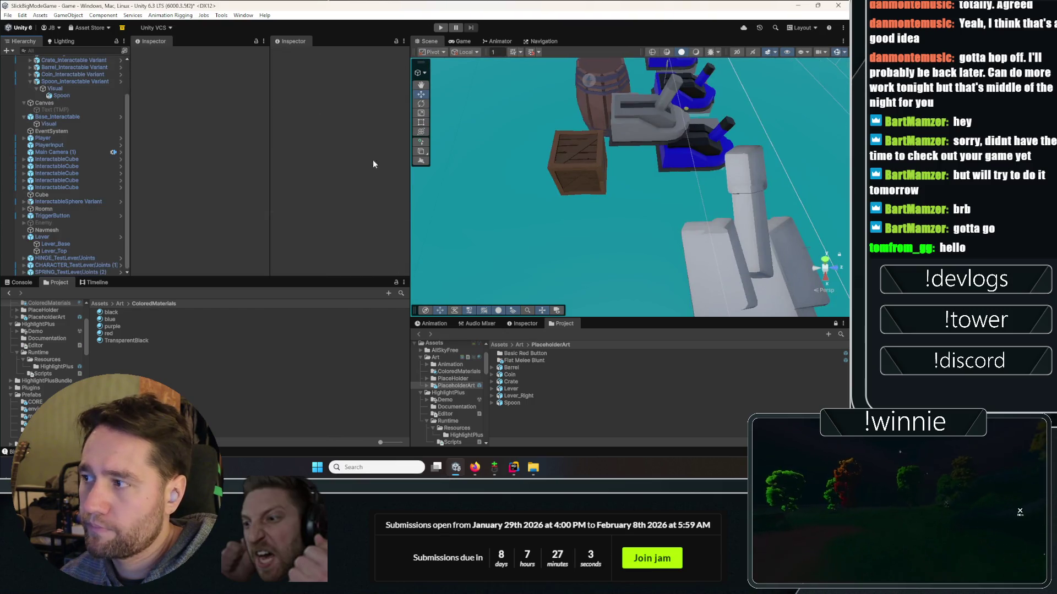
left_click(65, 236)
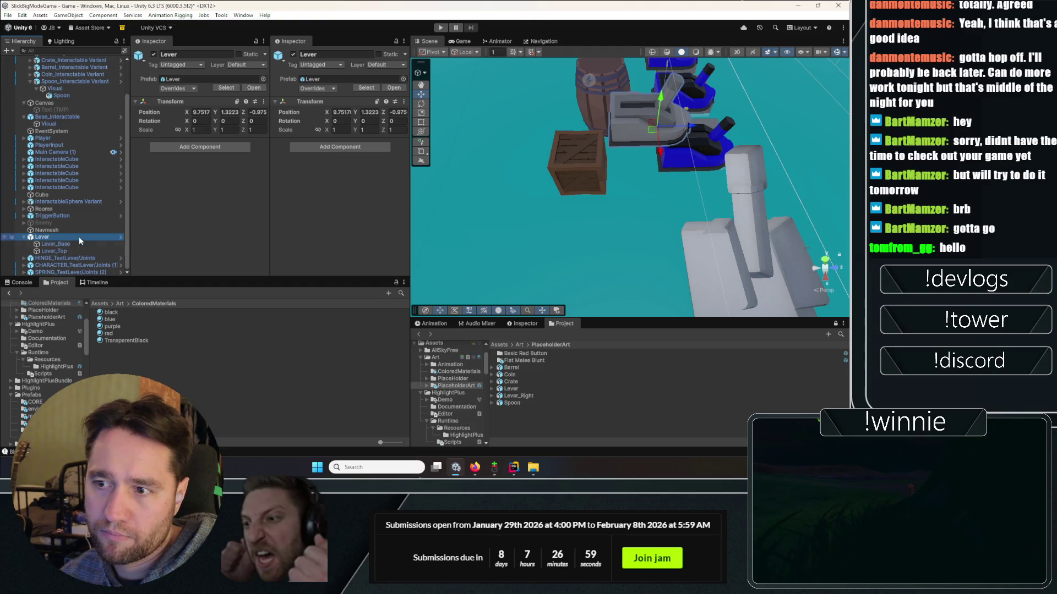
mouse_move(623, 177)
left_mouse_down()
mouse_move(637, 143)
mouse_move(607, 206)
left_mouse_up()
left_click(535, 177)
left_click(392, 87)
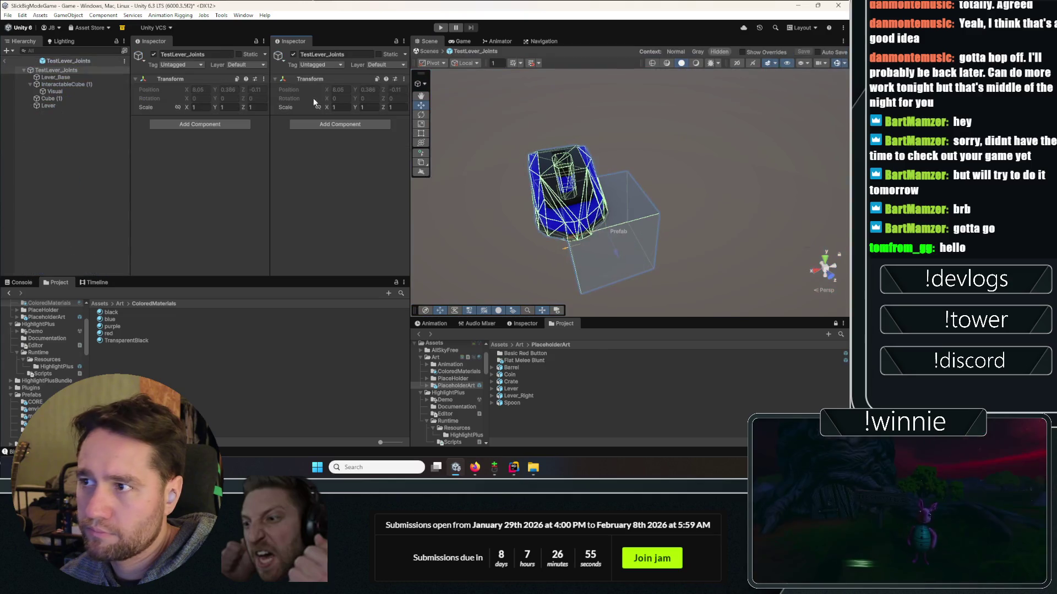
left_click(61, 98)
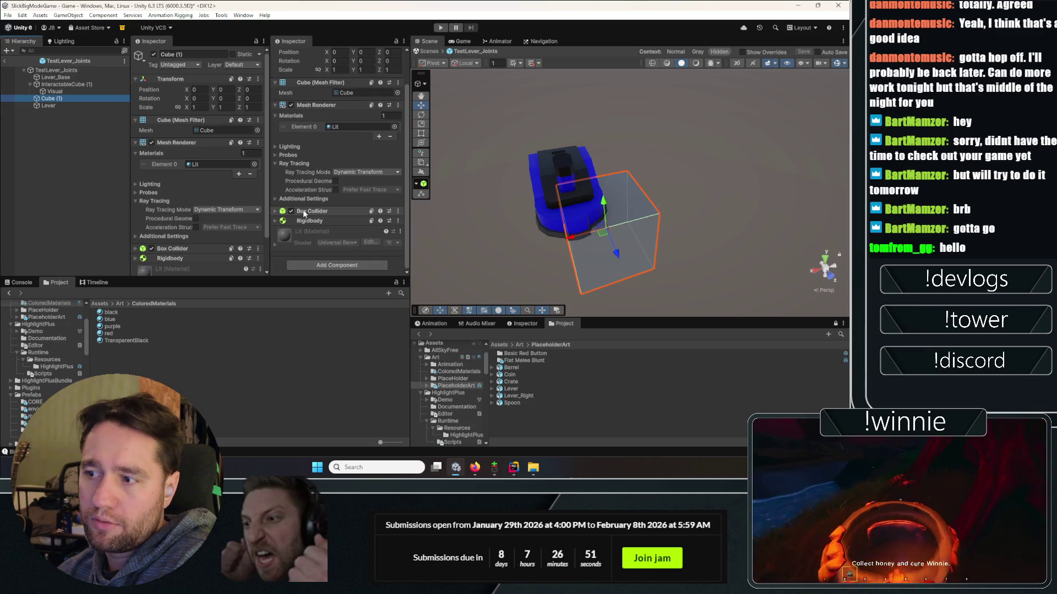
- Delete Cube (1) and the empty Lever object from the prefab
key("Delete")
left_click(61, 77)
left_click(68, 85)
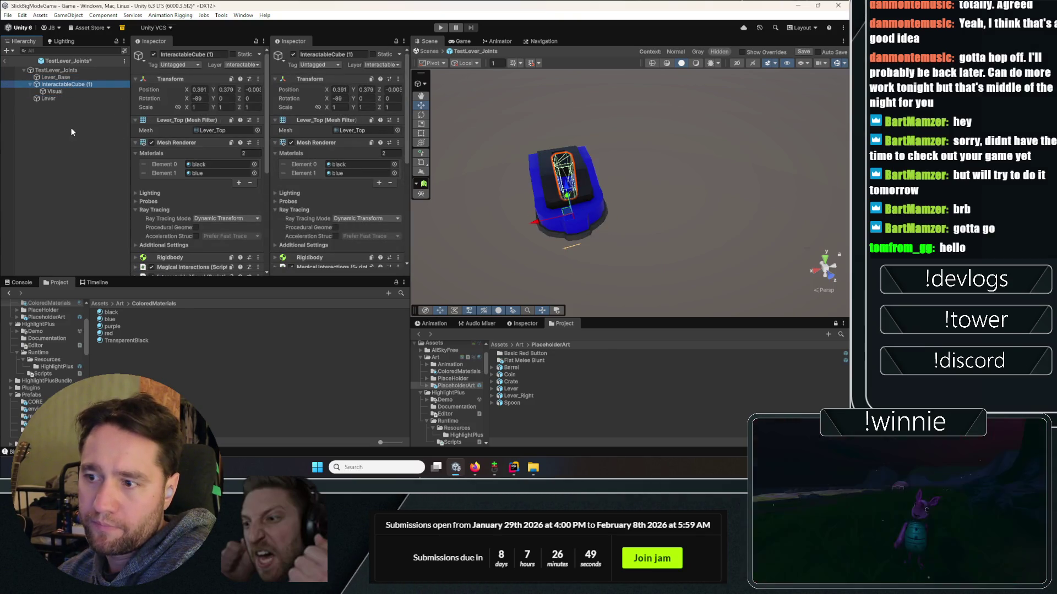
left_click(54, 98)
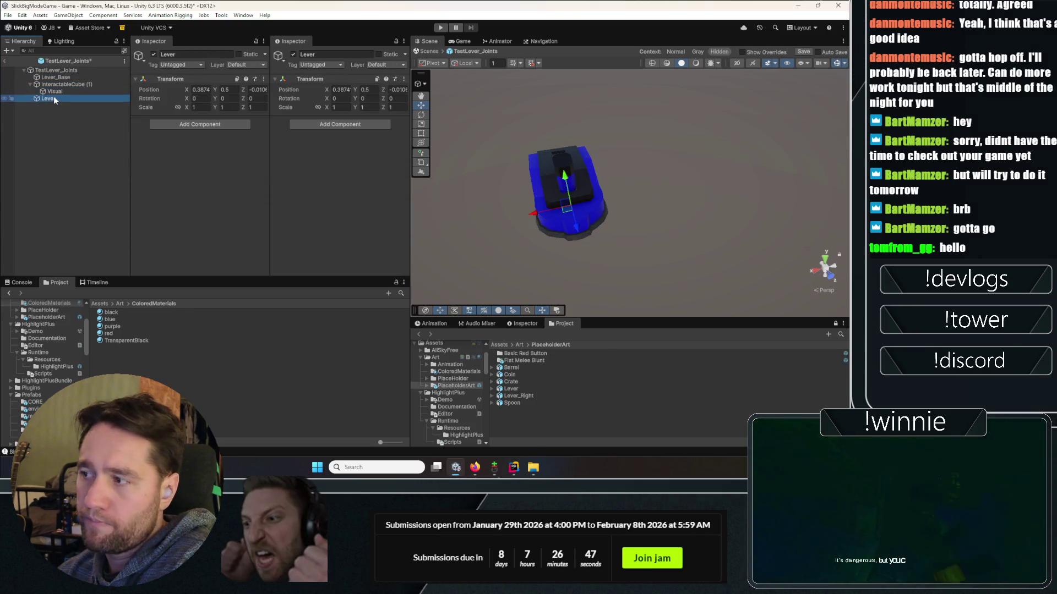
left_click(60, 77)
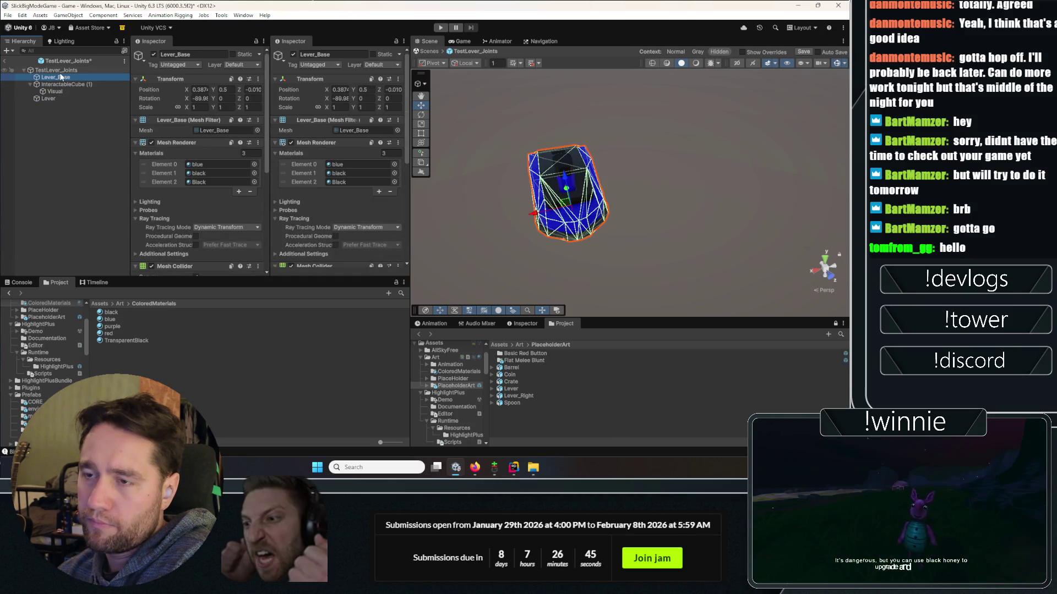
left_click(48, 99)
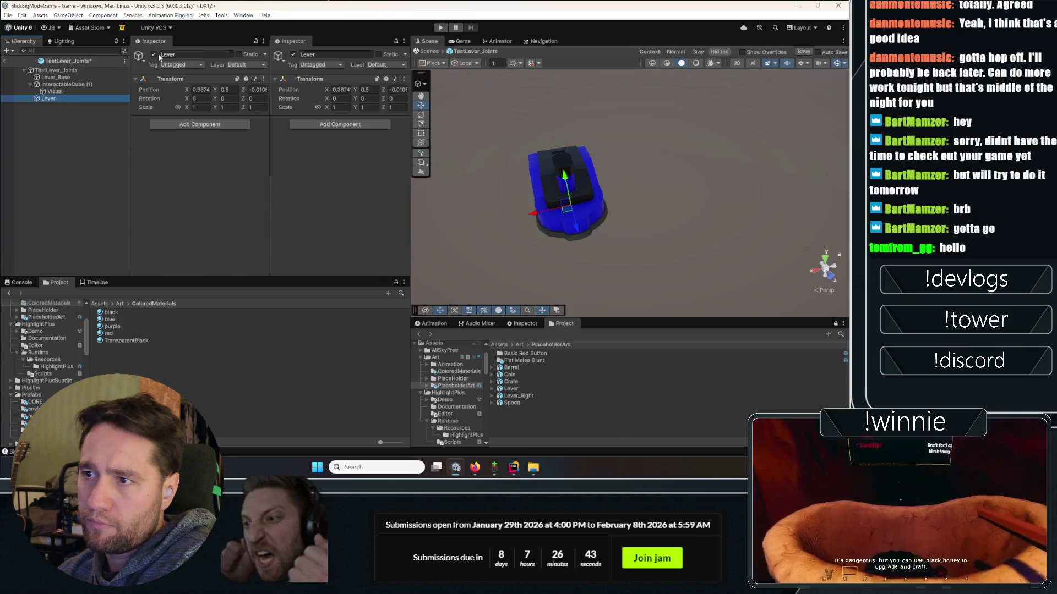
key("Delete")
- Rename InteractableCube (1) to 'Lever'
left_click(54, 85)
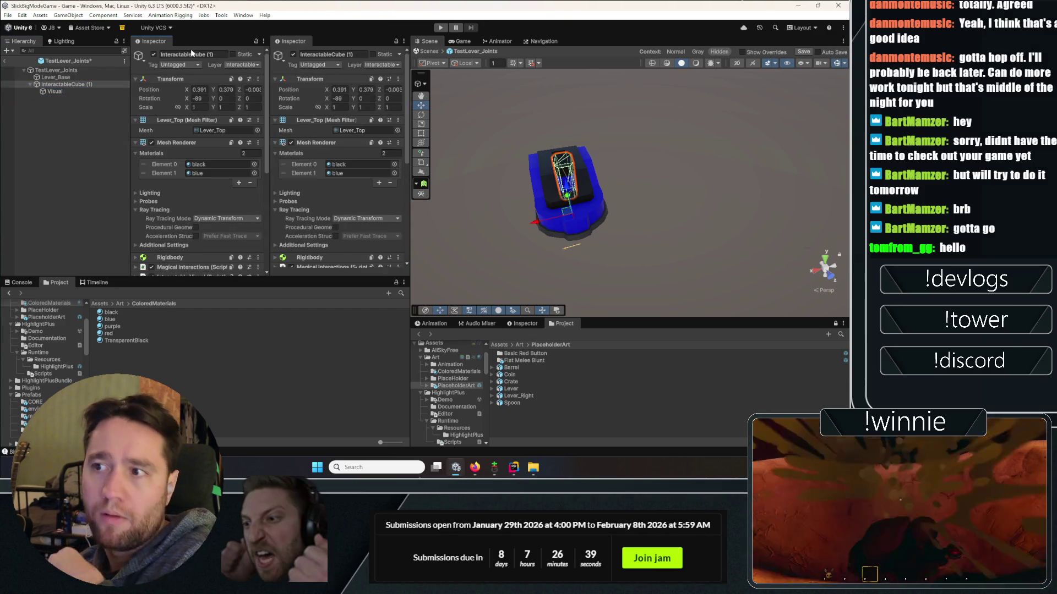
left_click(176, 54)
type("Lever")
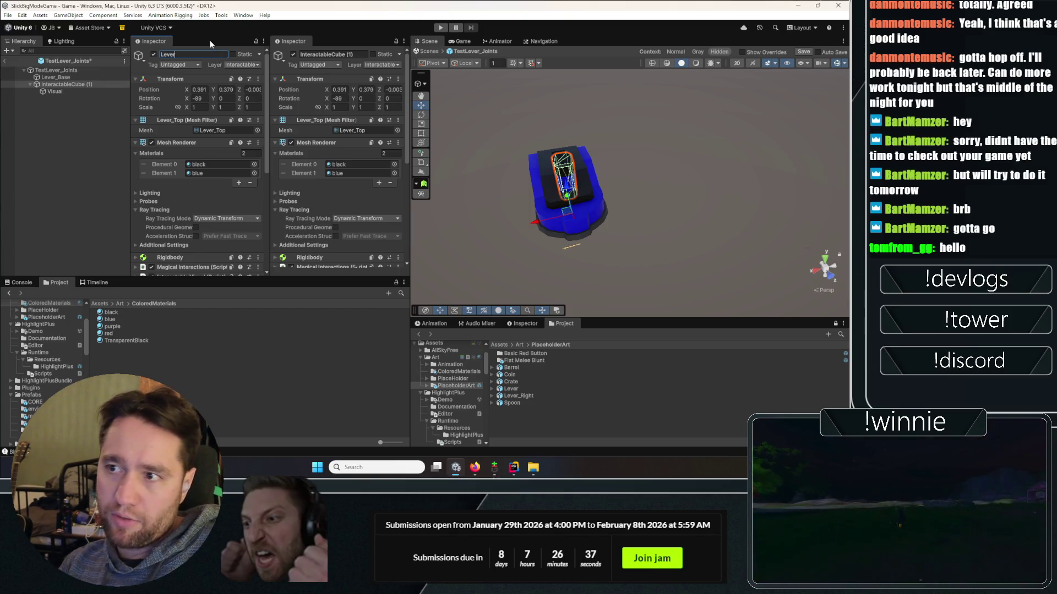
key("Return")
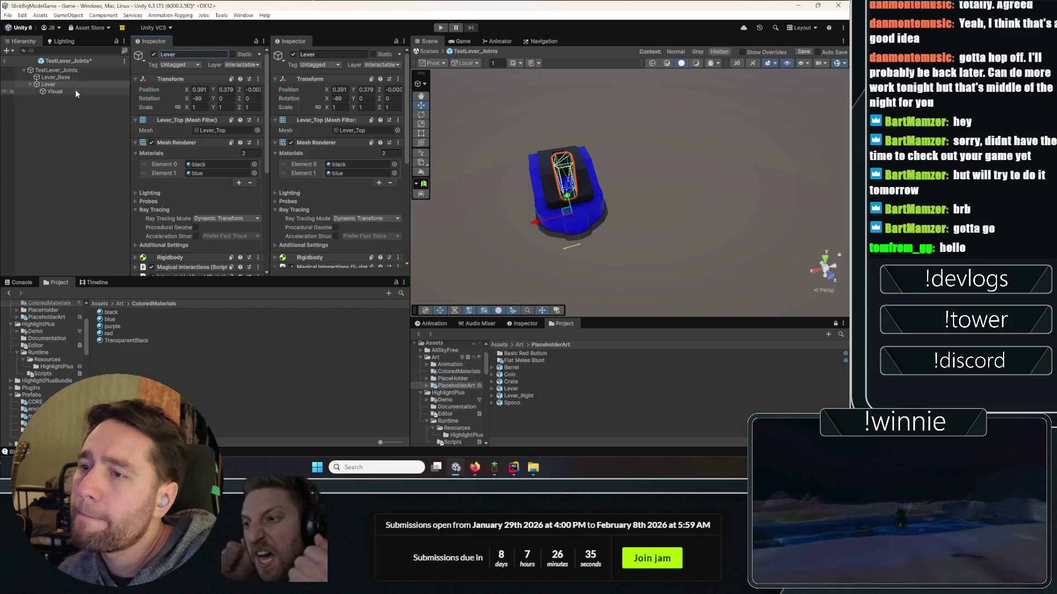
- Connect the Hinge Joint to Lever_Base, save the prefab on exit, and enter Play mode
scroll(193, 223, "down", 5)
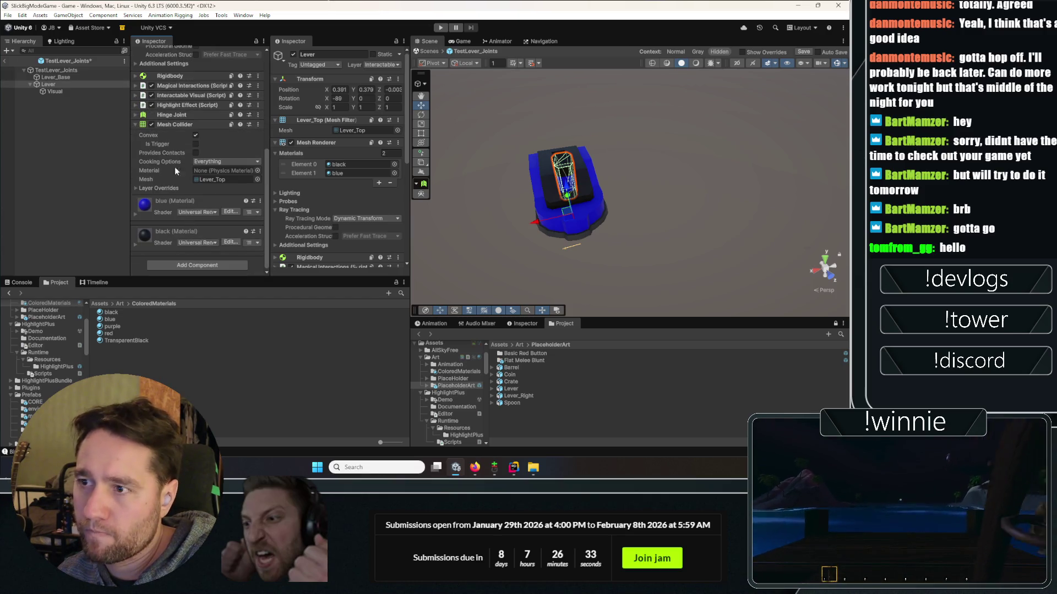
left_click(180, 115)
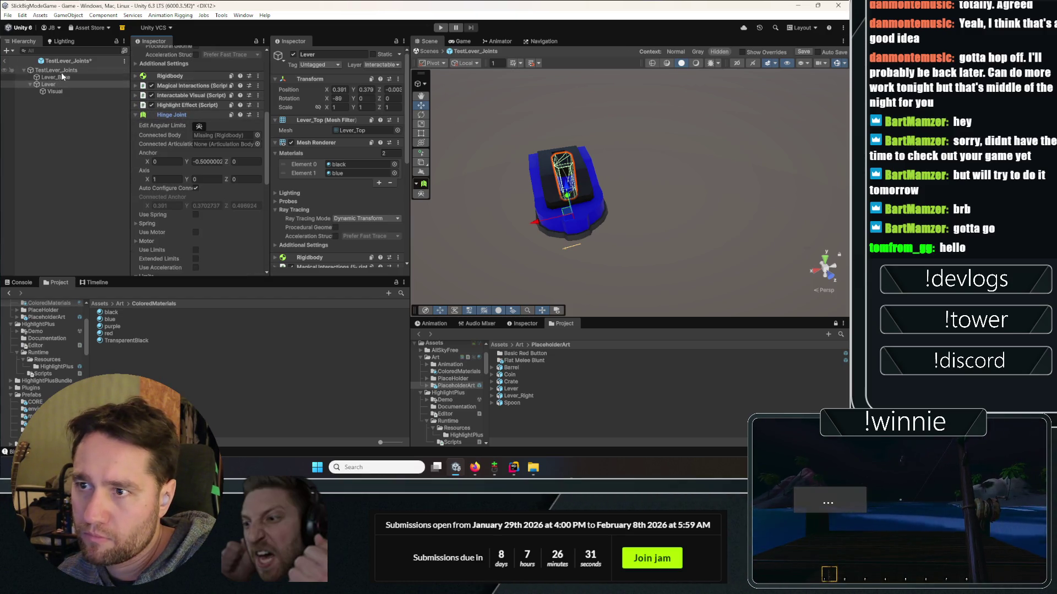
left_click_drag(232, 142, 226, 136)
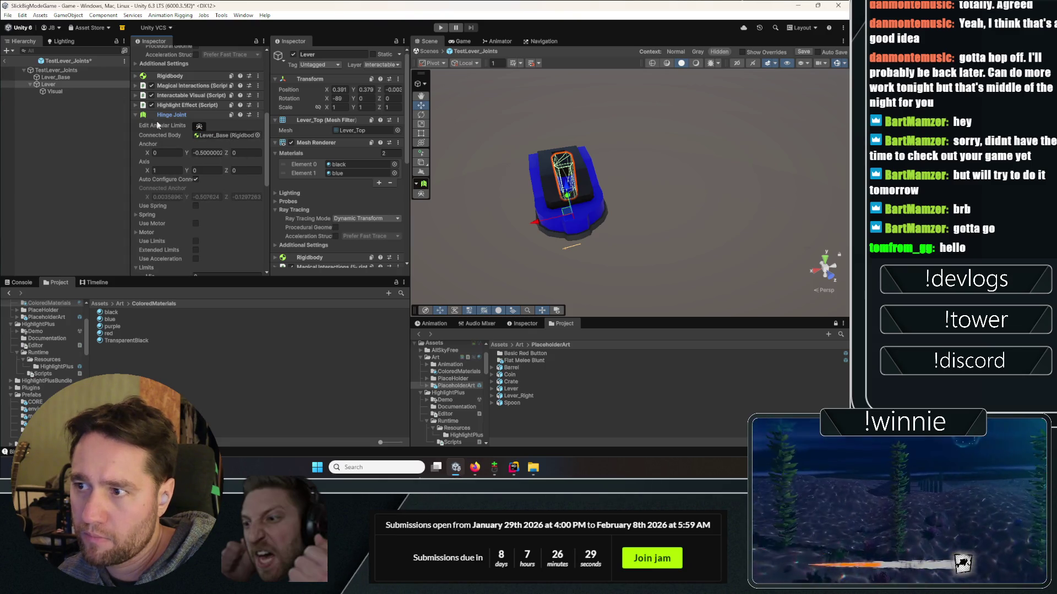
scroll(156, 120, "down", 2)
left_click(173, 92)
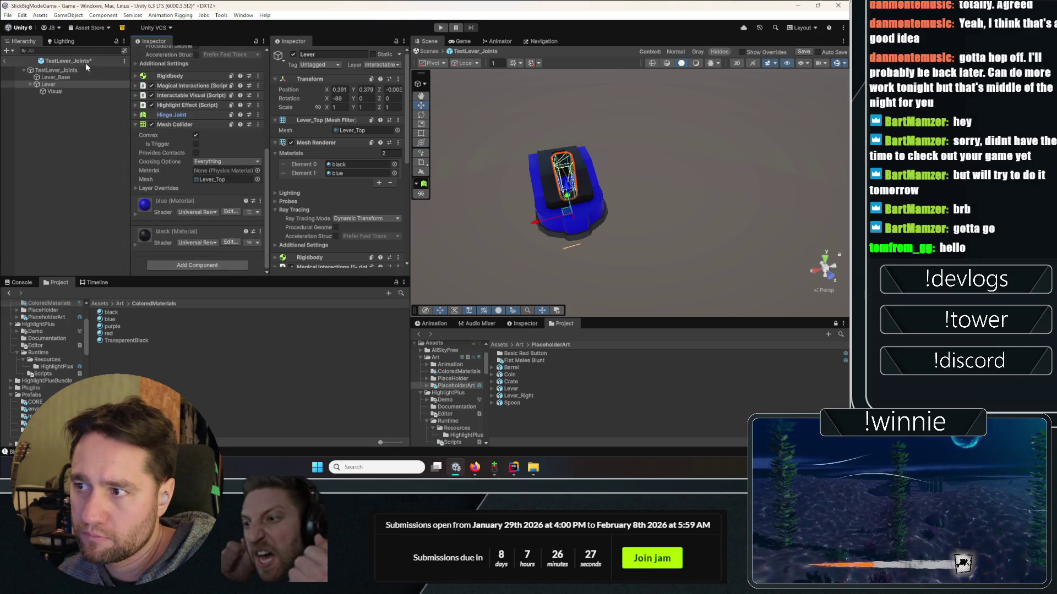
left_click(6, 62)
left_click(385, 241)
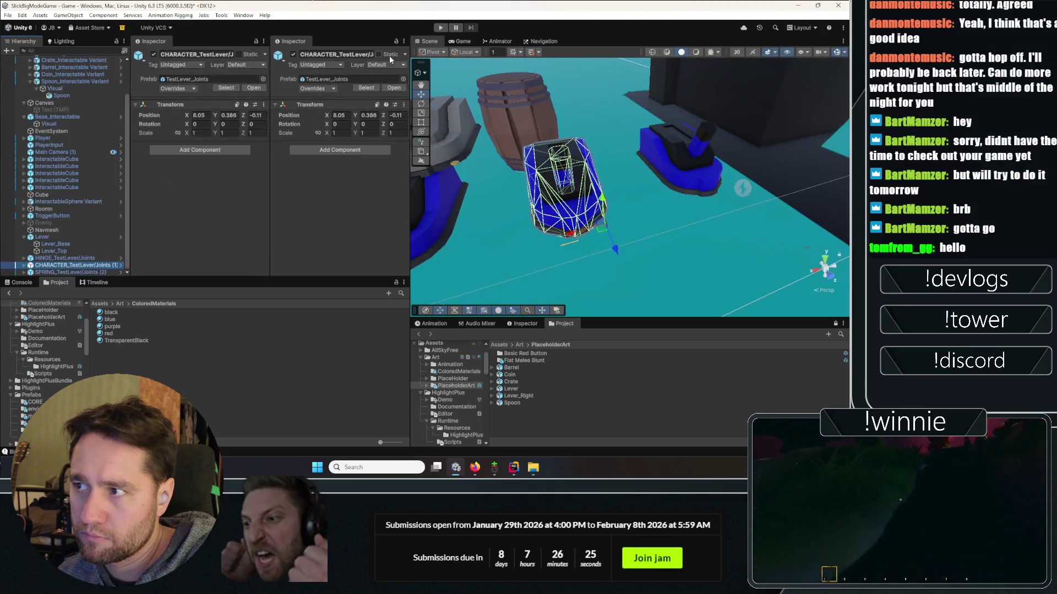
left_click(441, 29)
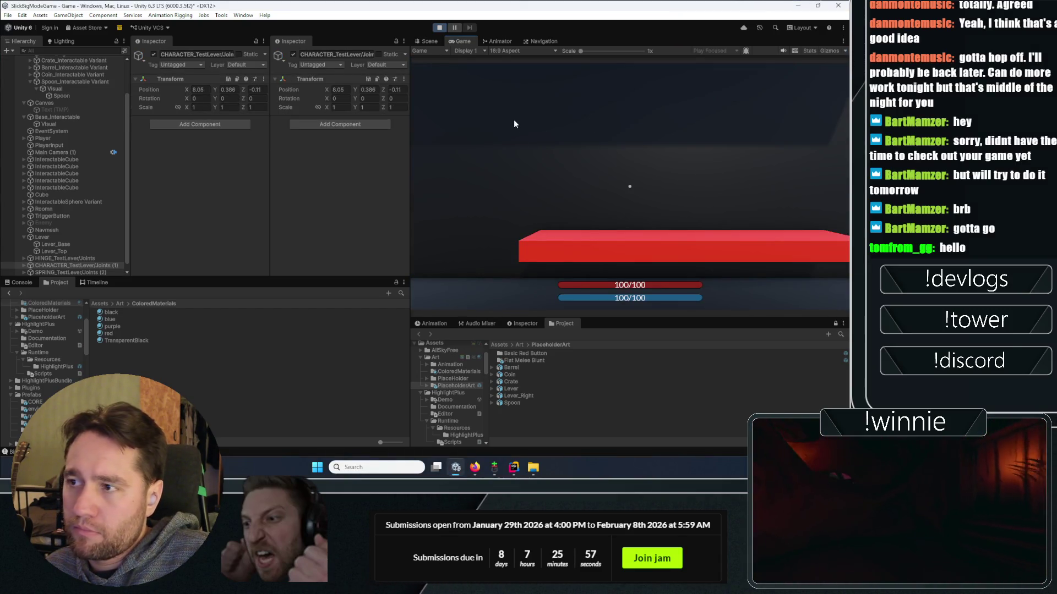
- Maximize the Game view, grab a cube, walk toward the barrel and throw it
key("shift+space")
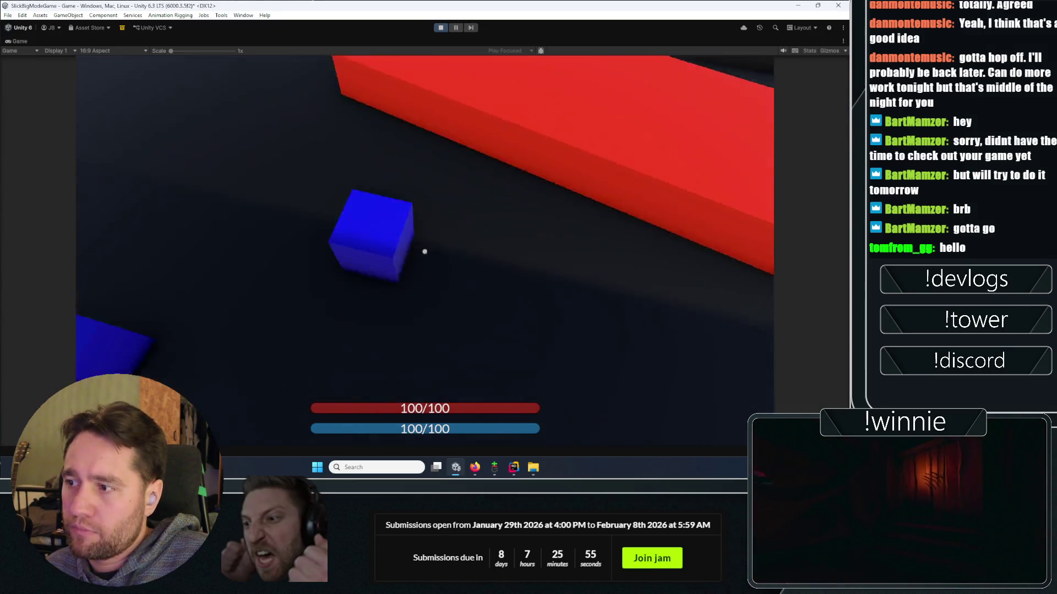
left_click(425, 252)
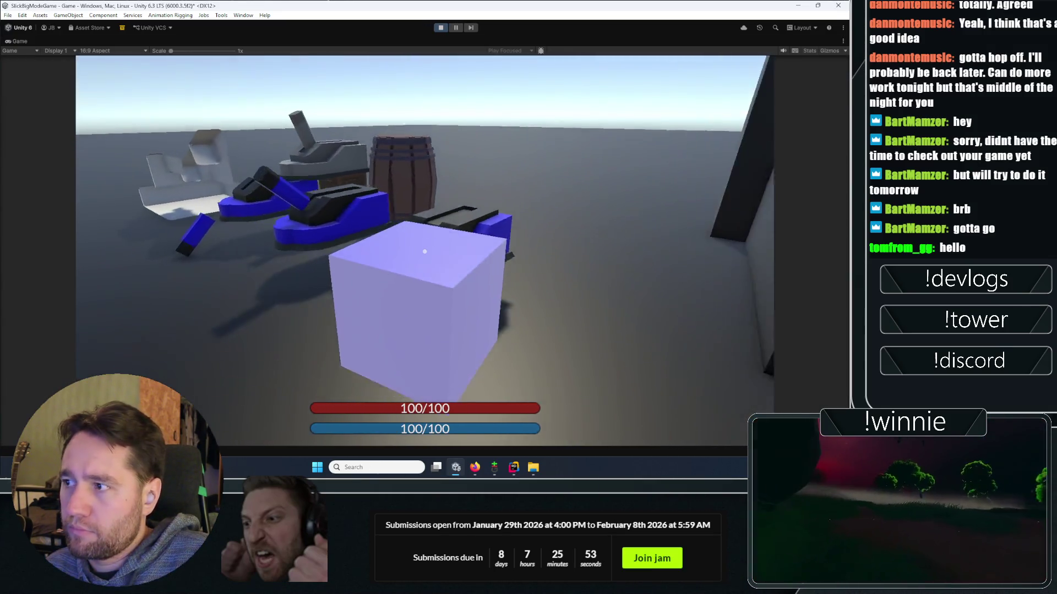
key("w")
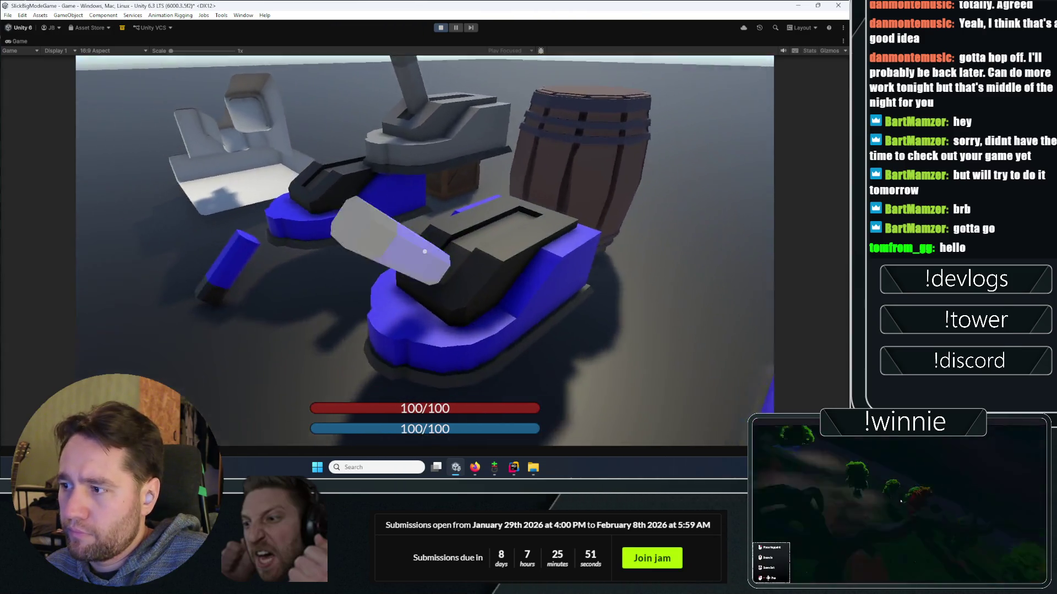
left_click(425, 252)
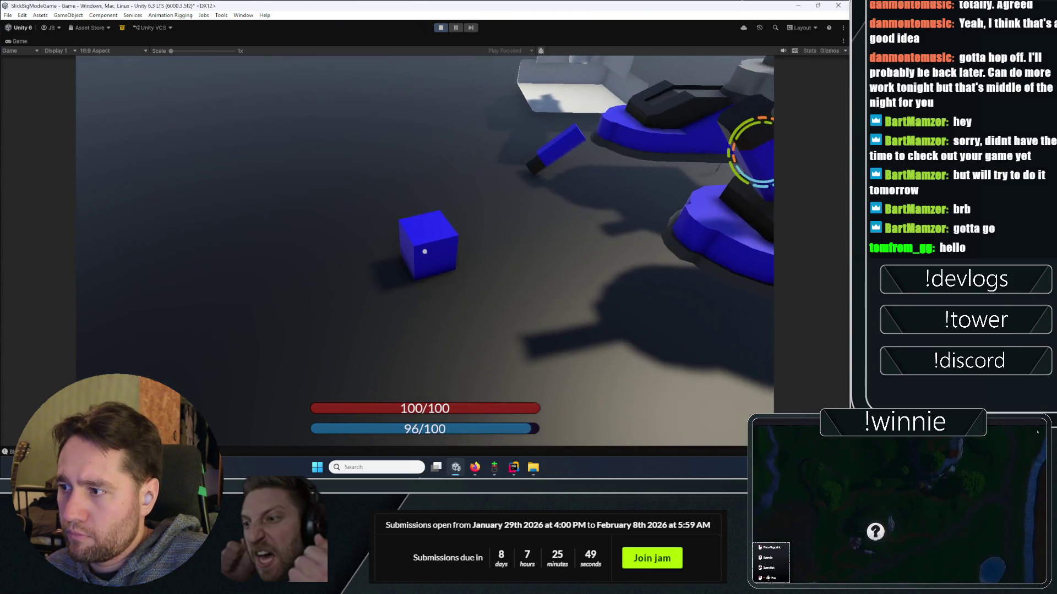
- Grab, drop and regrab the blue cube, release it, then leave the game with Escape
left_click(424, 251)
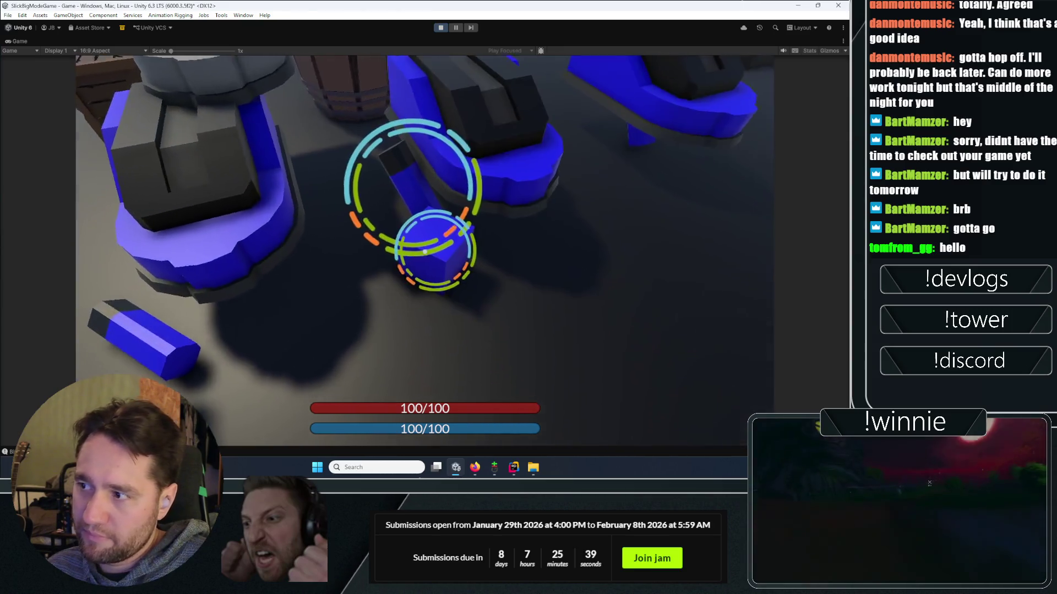
left_click(424, 252)
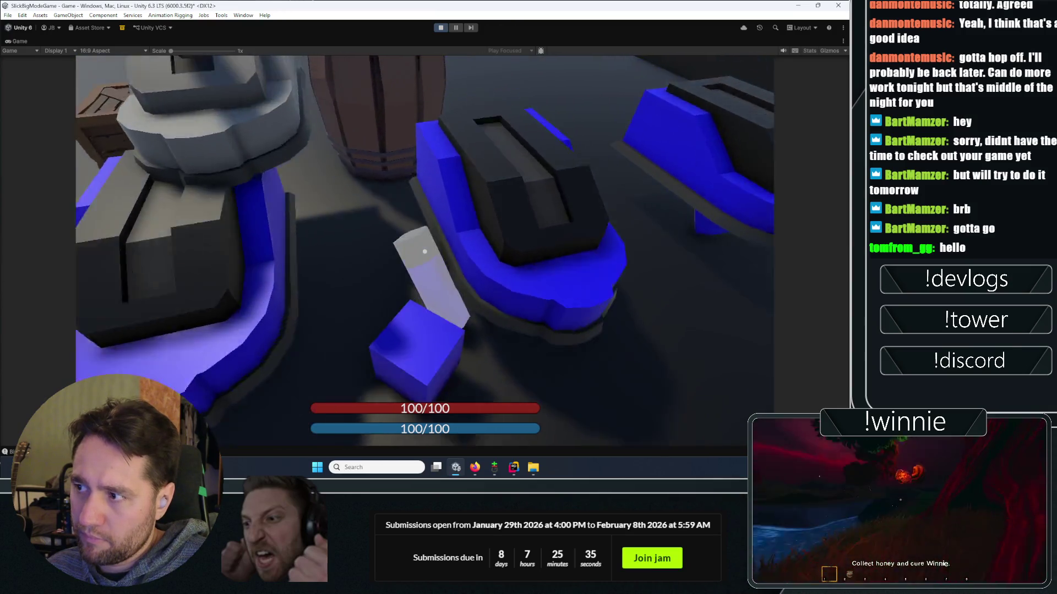
left_click(424, 251)
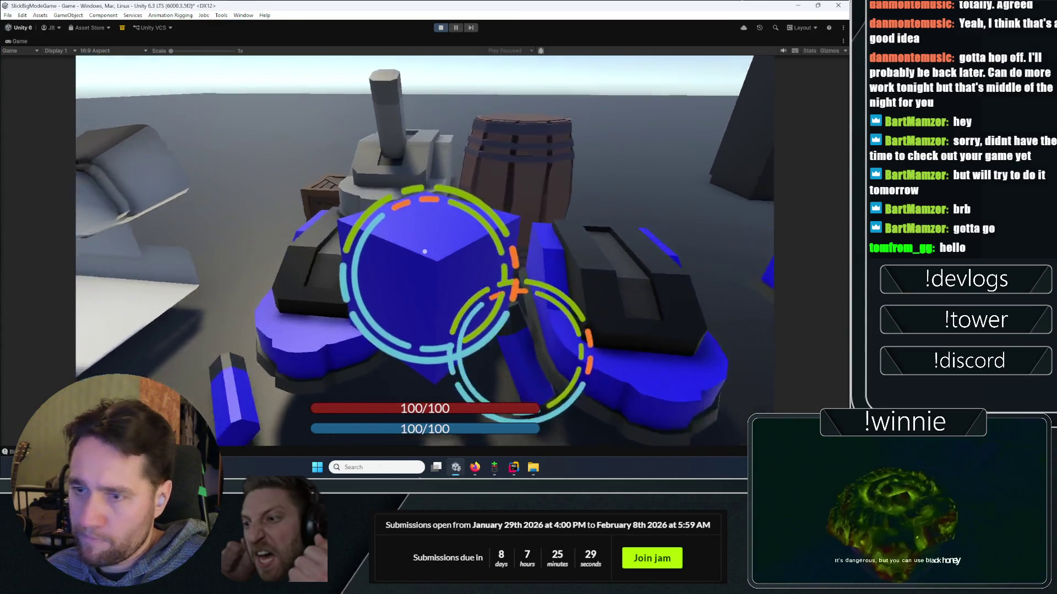
left_click(424, 252)
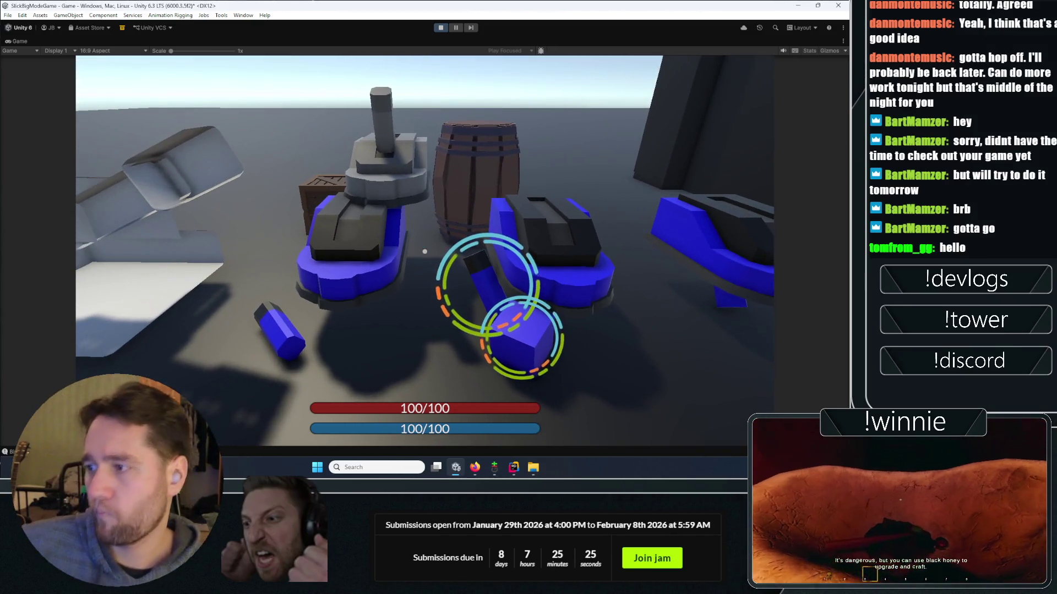
key("Escape")
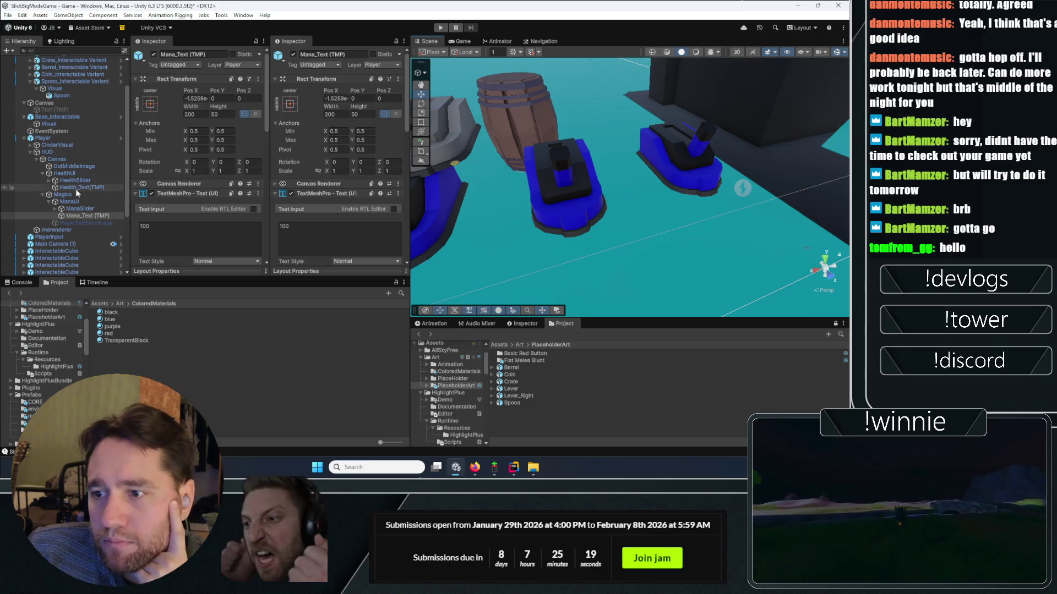
- Expand the character-joint test lever, check Lever_Base's Mesh Collider, then select its Lever child
scroll(76, 191, "down", 3)
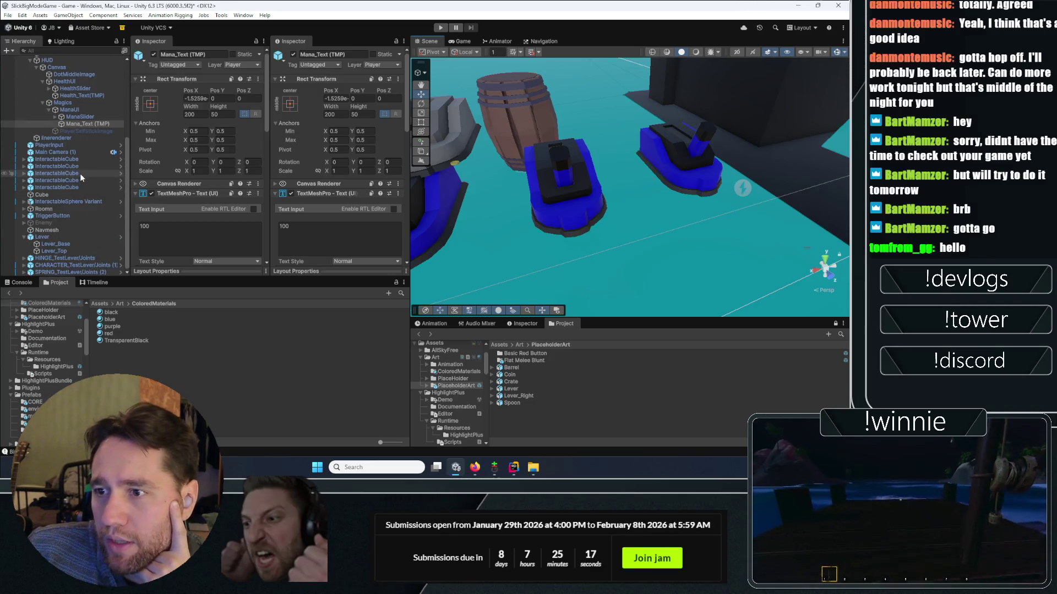
left_click(546, 218)
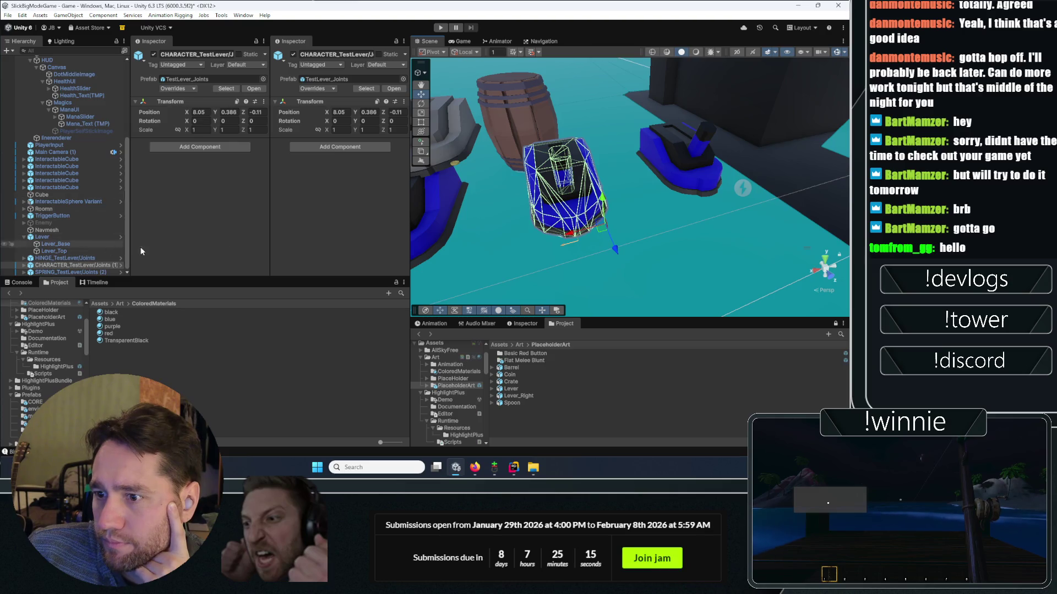
left_click(24, 265)
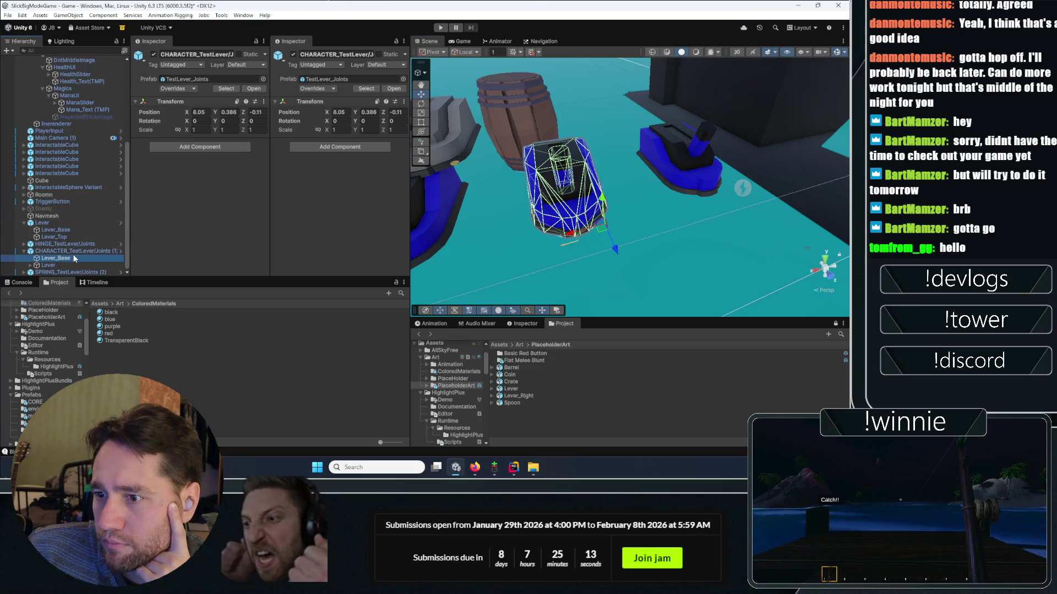
scroll(180, 153, "down", 4)
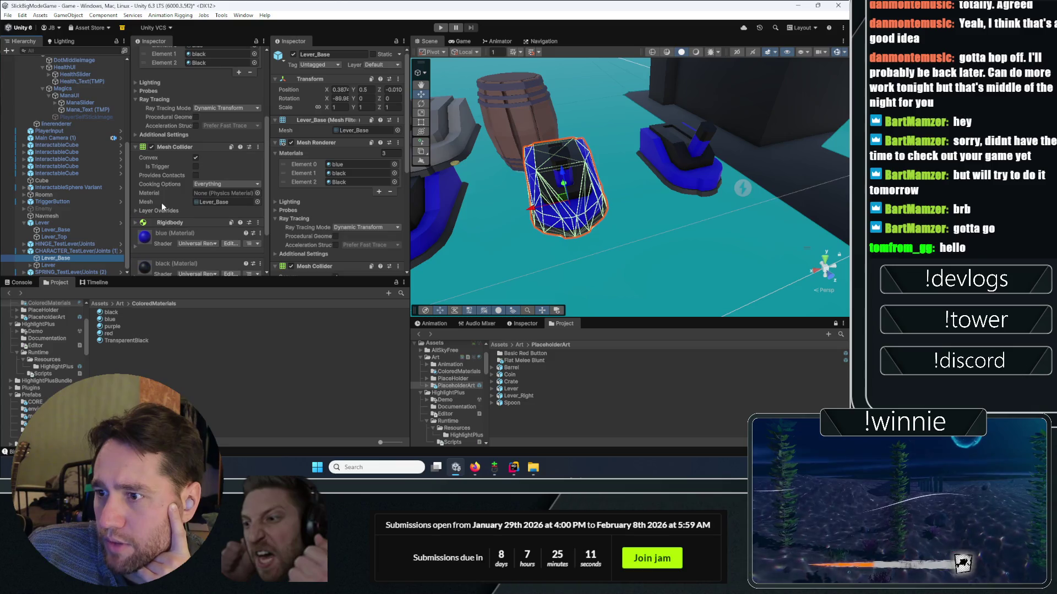
left_click(198, 167)
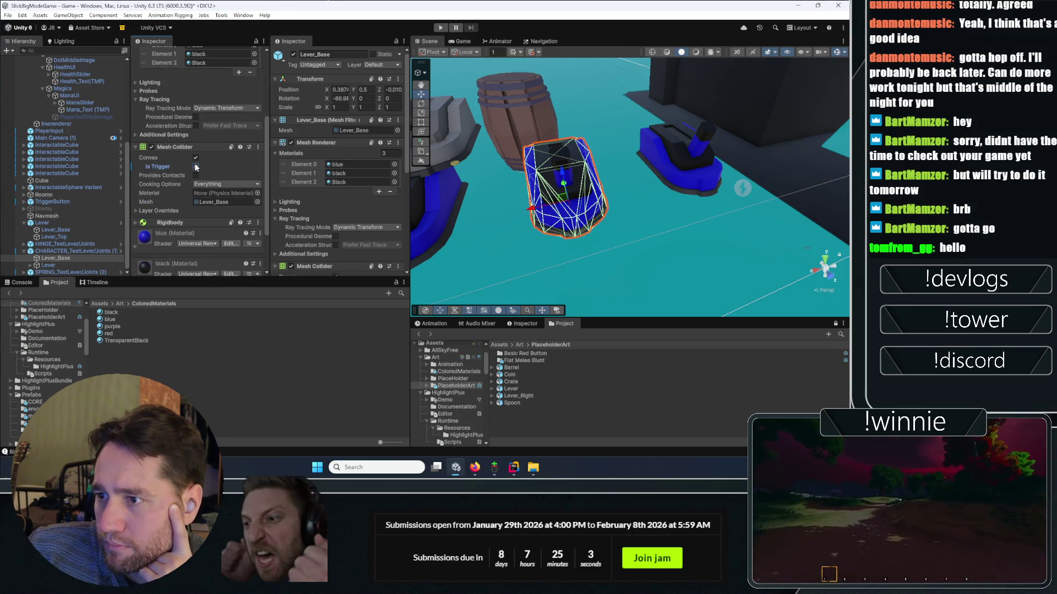
left_click(59, 263)
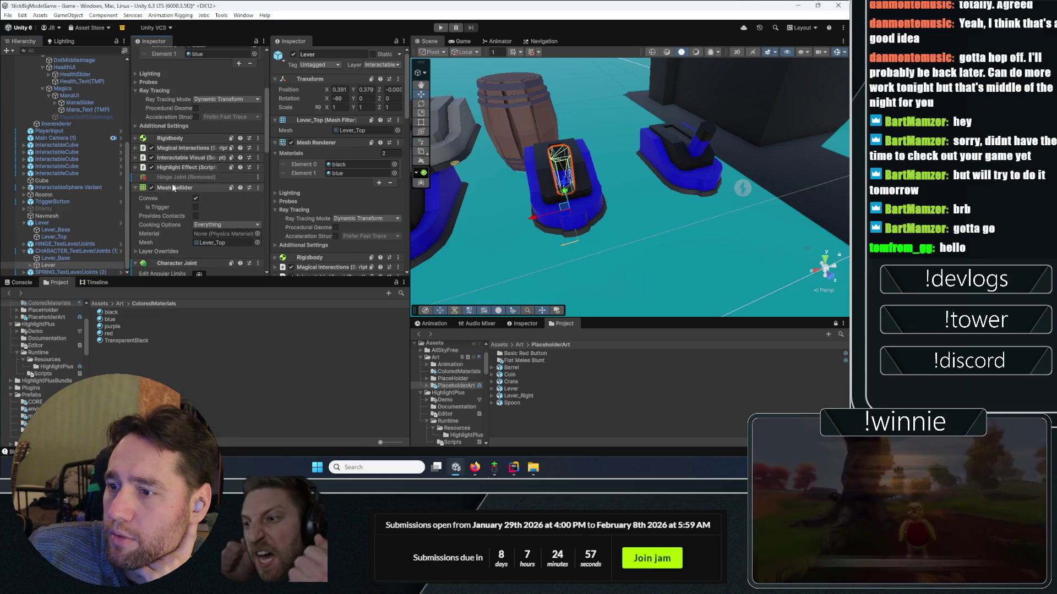
- Collapse the Mesh Collider and Character Joint panels and expand the lever's Rigidbody
left_click(172, 187)
left_click(173, 197)
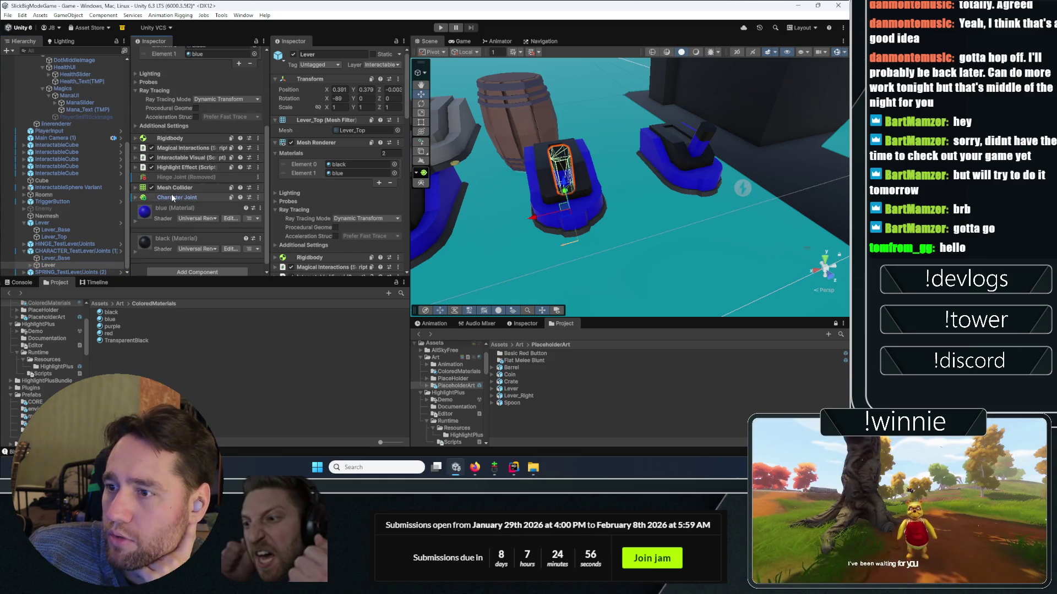
left_click(172, 139)
scroll(160, 185, "down", 1)
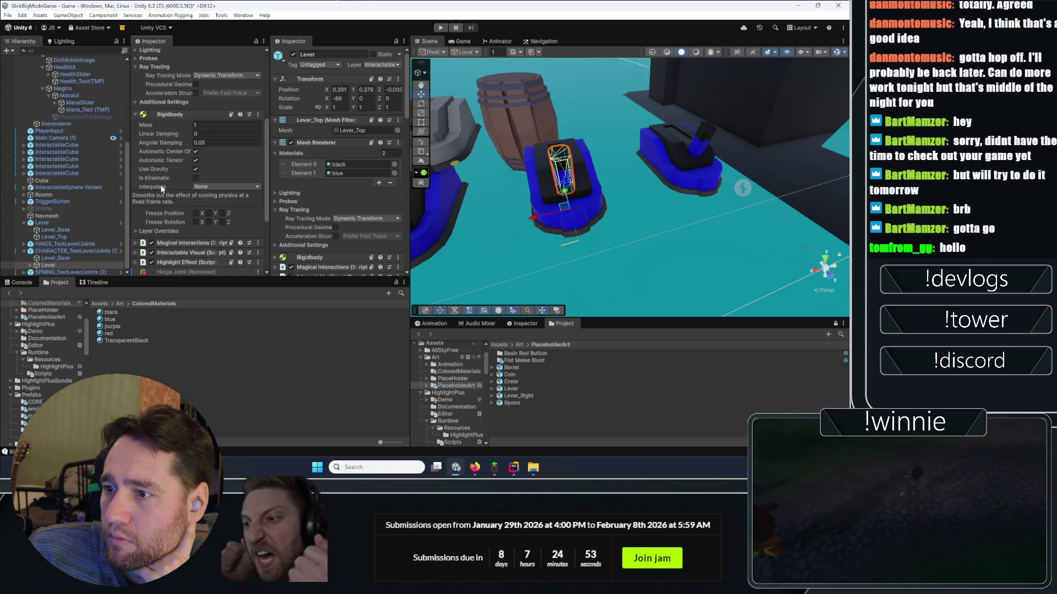
- Tick the lever's Rigidbody X and Y freeze constraints, then enter Play mode
left_click(195, 222)
left_click(209, 221)
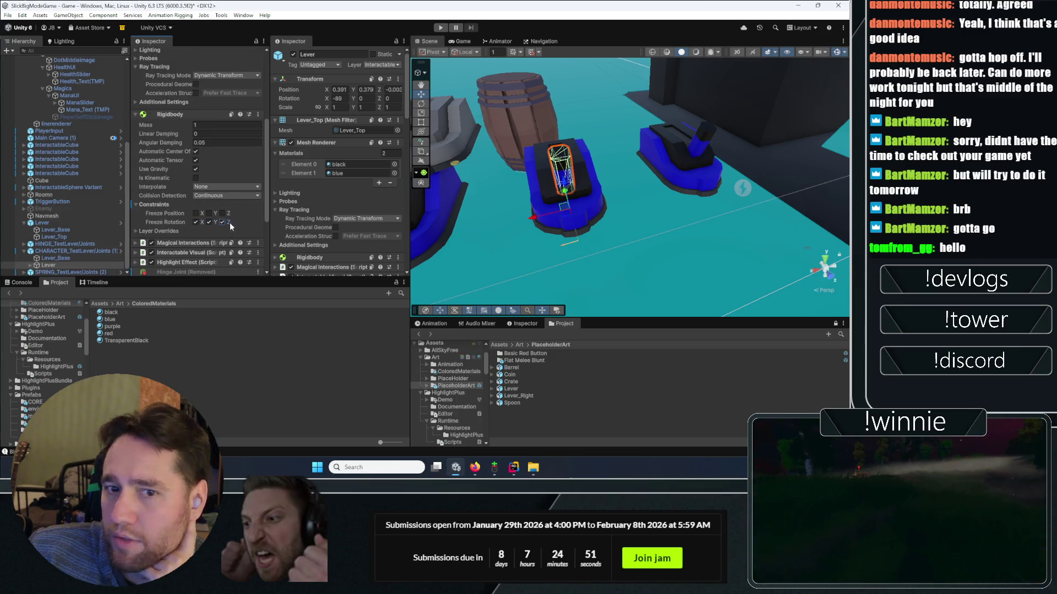
left_click(209, 213)
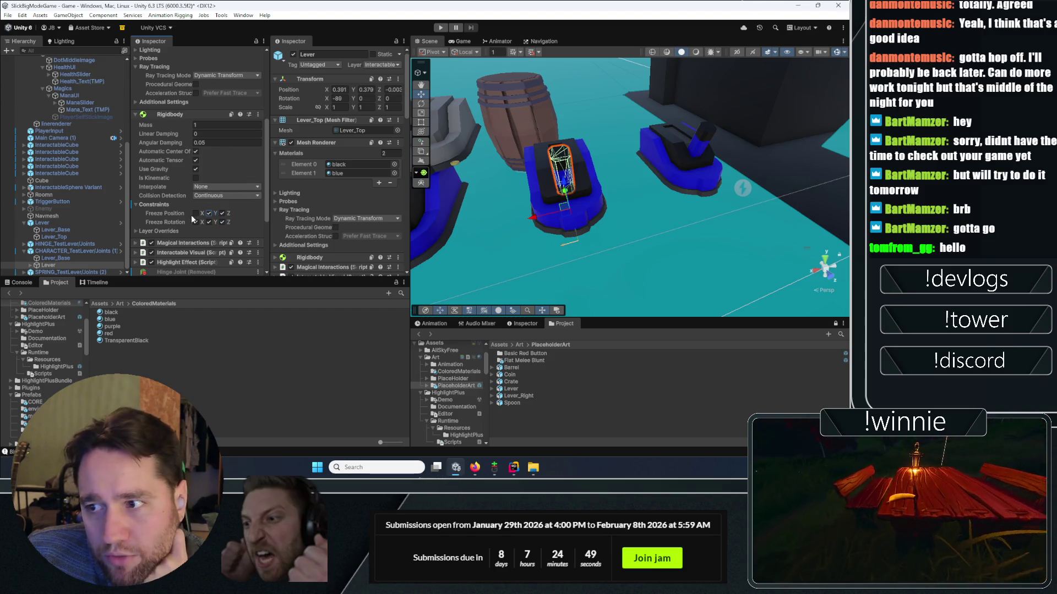
left_click(195, 213)
left_click(441, 27)
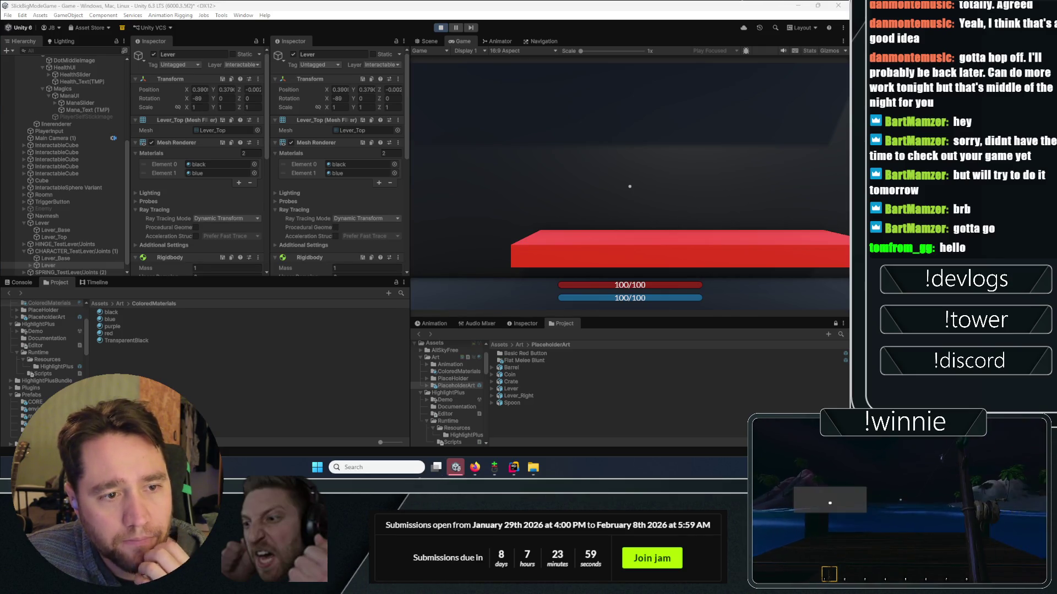
- Walk the player to the blue lever bases and cast at the lever to grab it
left_click(554, 231)
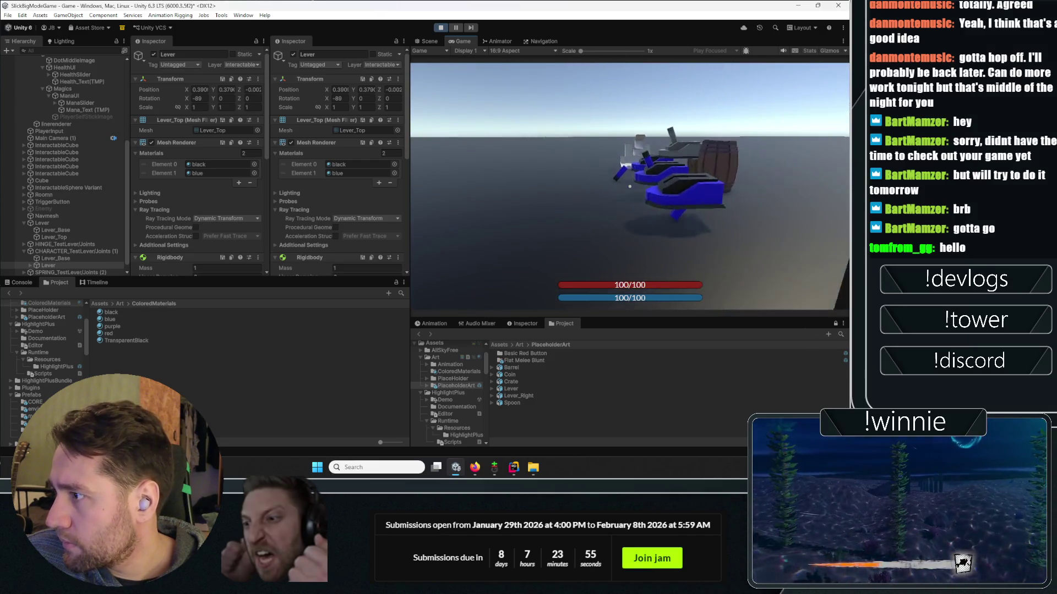
key("w")
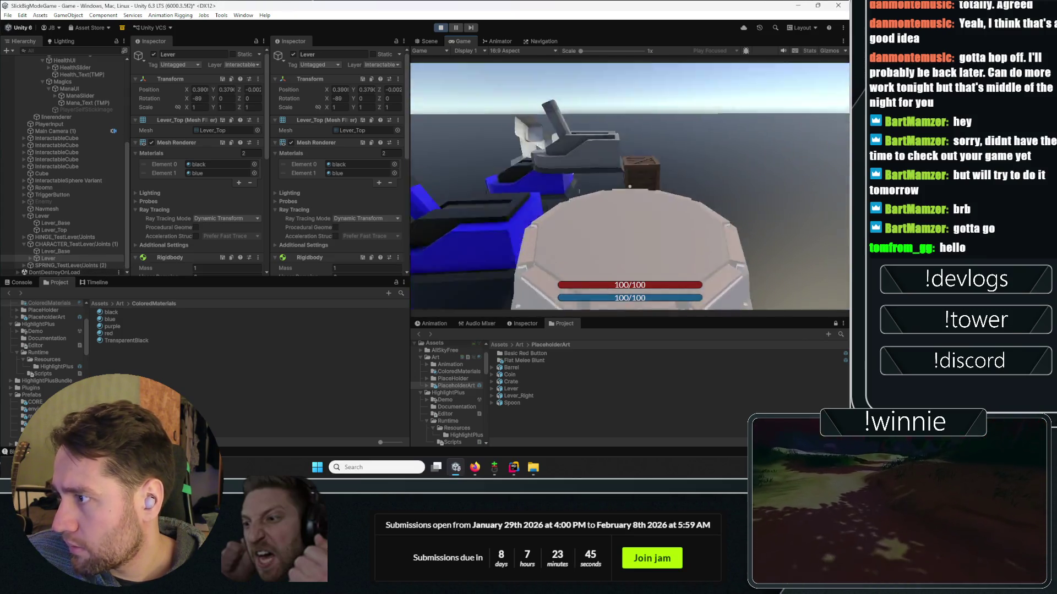
left_click(630, 186)
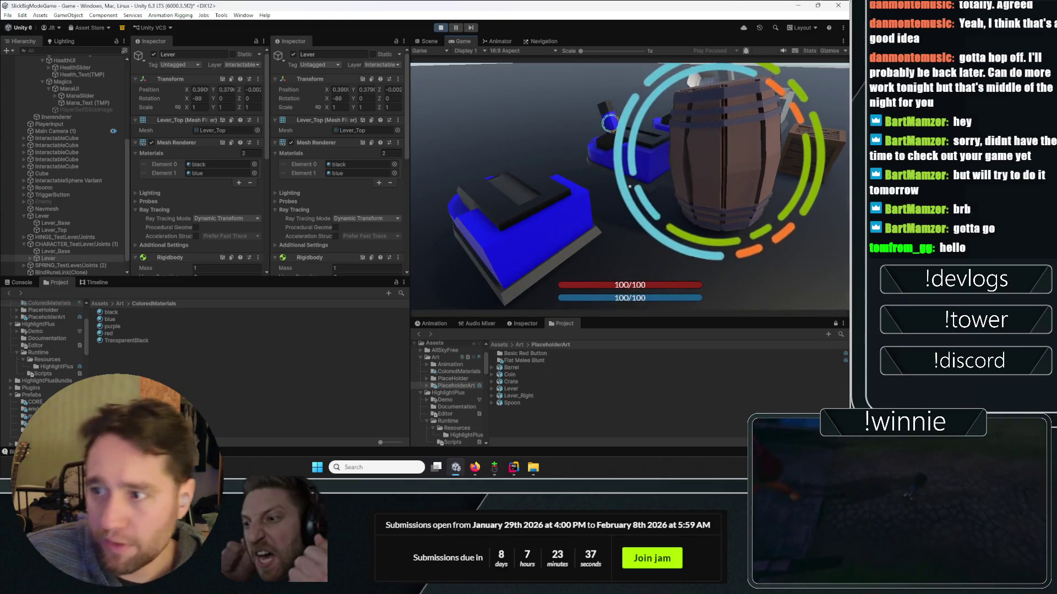
scroll(142, 223, "down", 10)
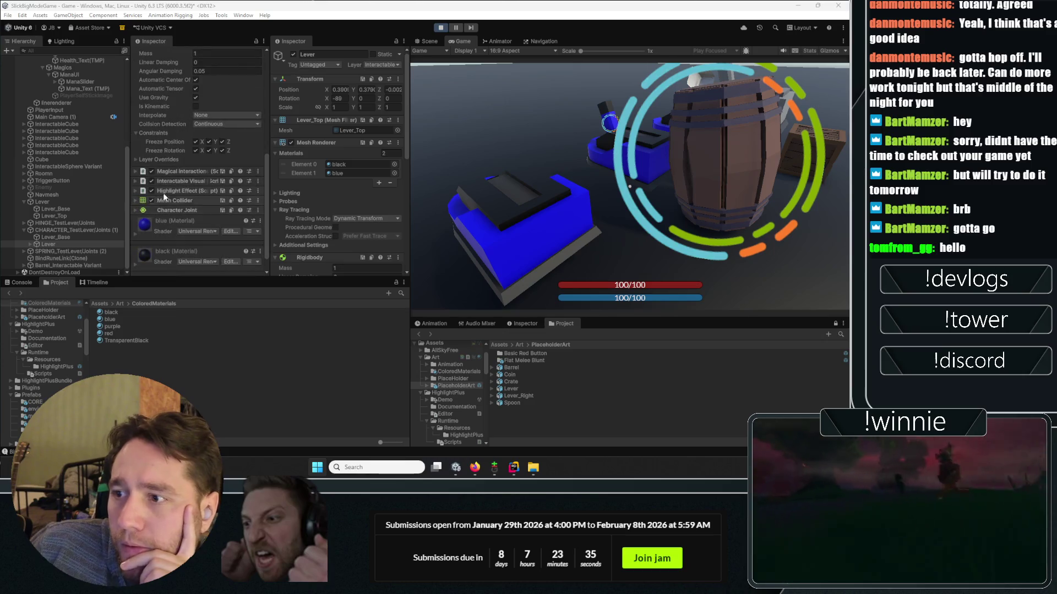
- Freeze the lever's Y position, unfreeze X and Z, then retoggle the Z lock
left_click(210, 142)
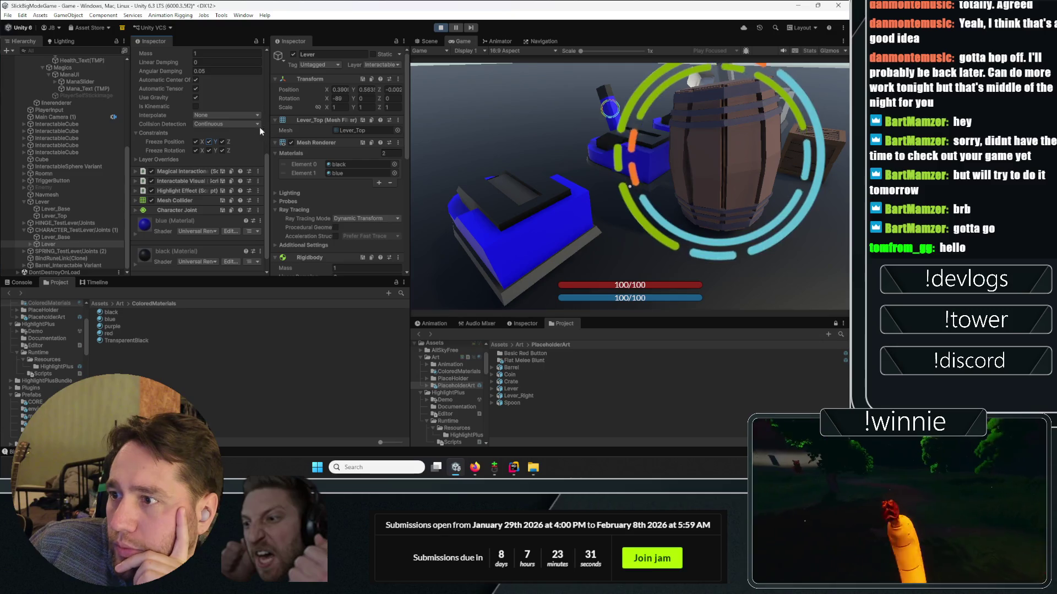
left_click(223, 143)
left_click(195, 143)
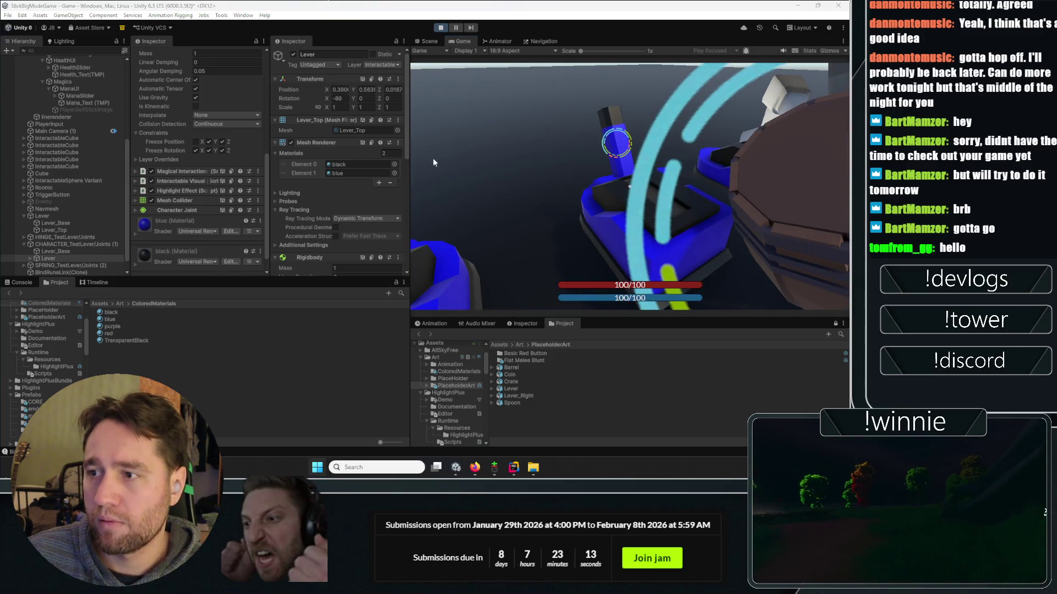
left_click(222, 141)
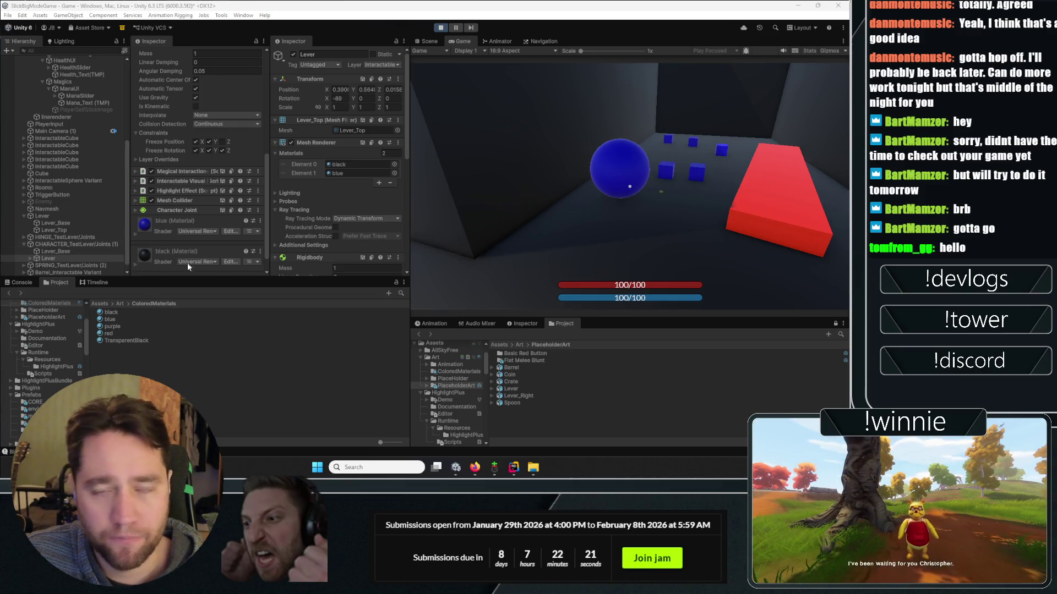
- Return to the running game to test the lever with its new position constraints
left_click(584, 143)
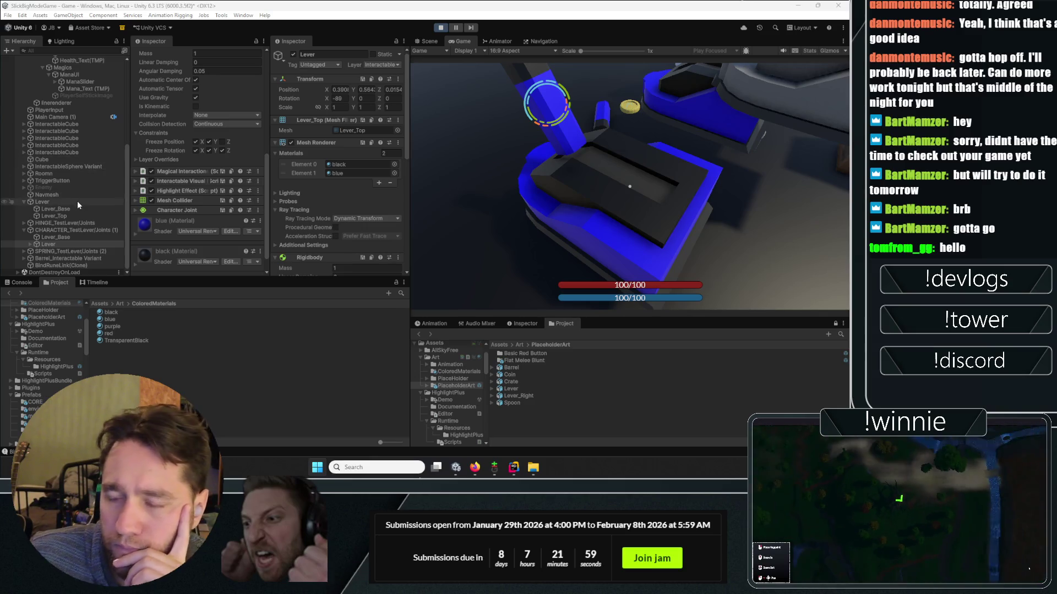
- Select CHARACTER_TestLeverJoints (1) > Lever and expand its Magical Interactions settings
left_click(82, 230)
left_click(71, 243)
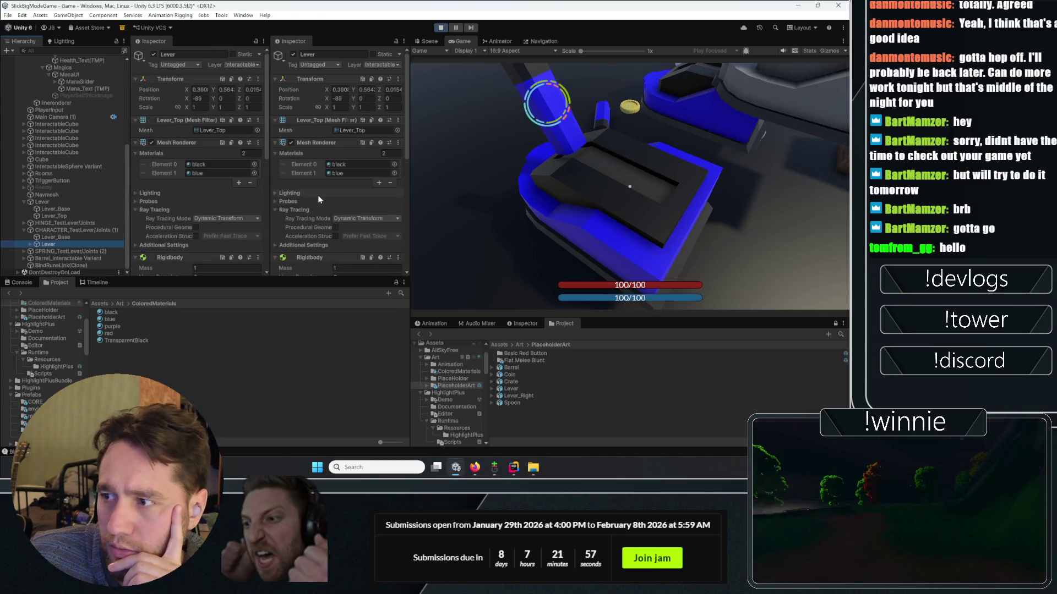
scroll(318, 195, "down", 5)
scroll(318, 198, "down", 3)
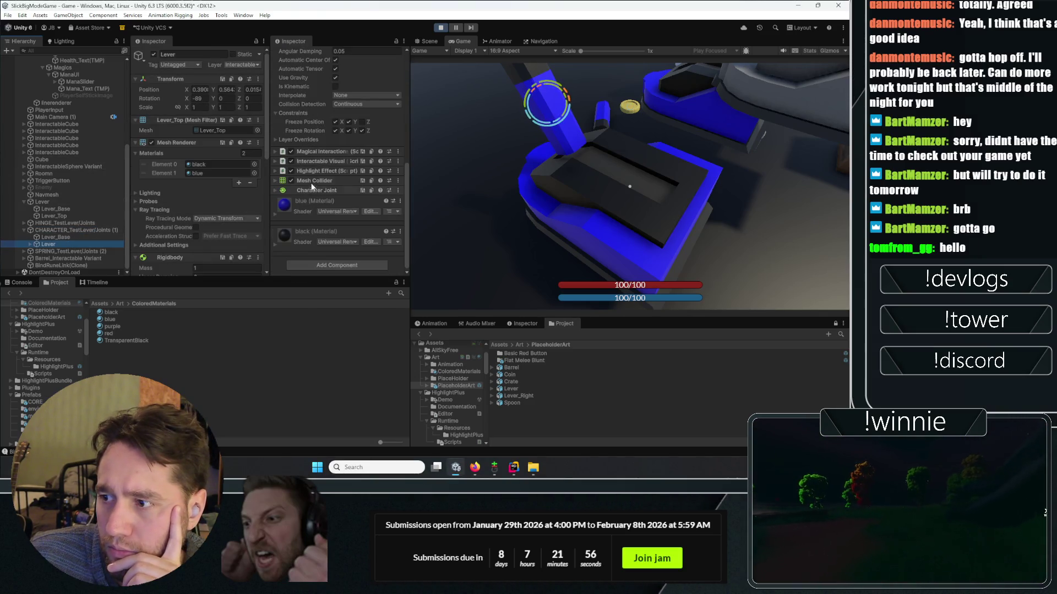
left_click(312, 153)
scroll(298, 189, "down", 5)
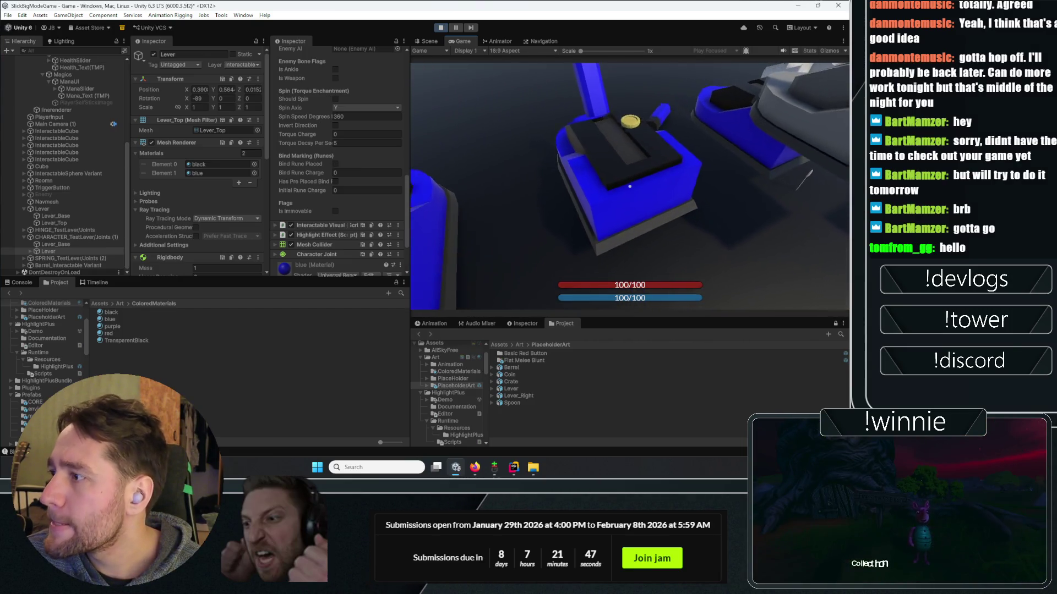
scroll(257, 209, "down", 8)
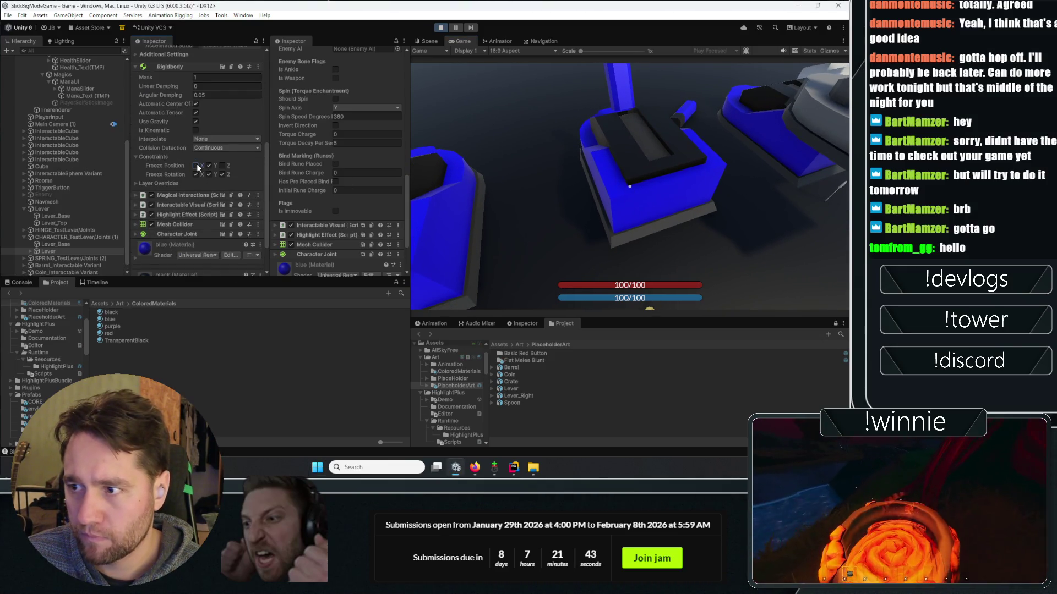
- Walk up to the lever base in the game and place a bind rune on the lever
left_click(644, 224)
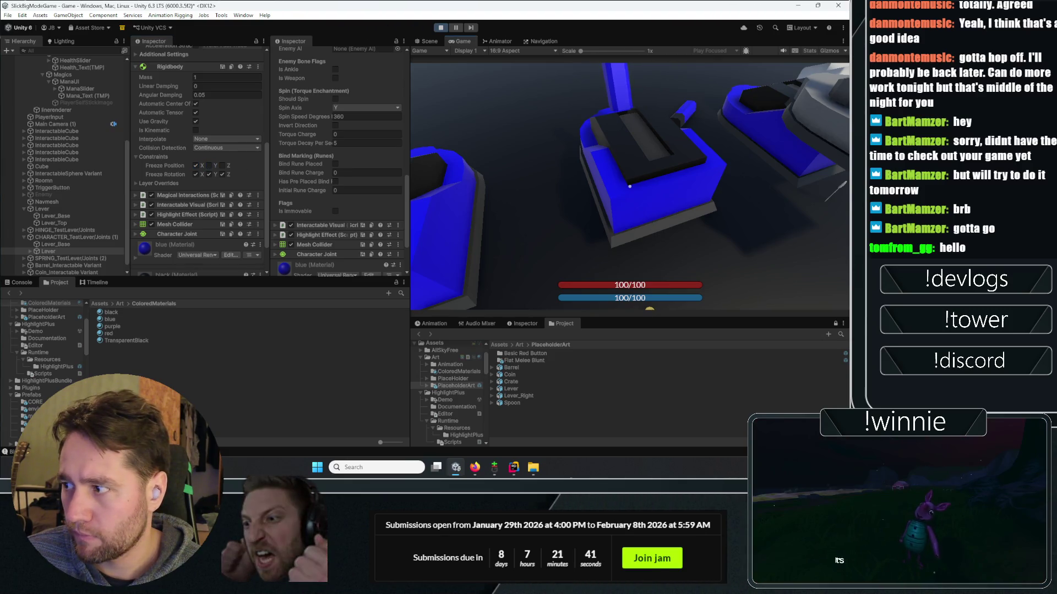
key("w")
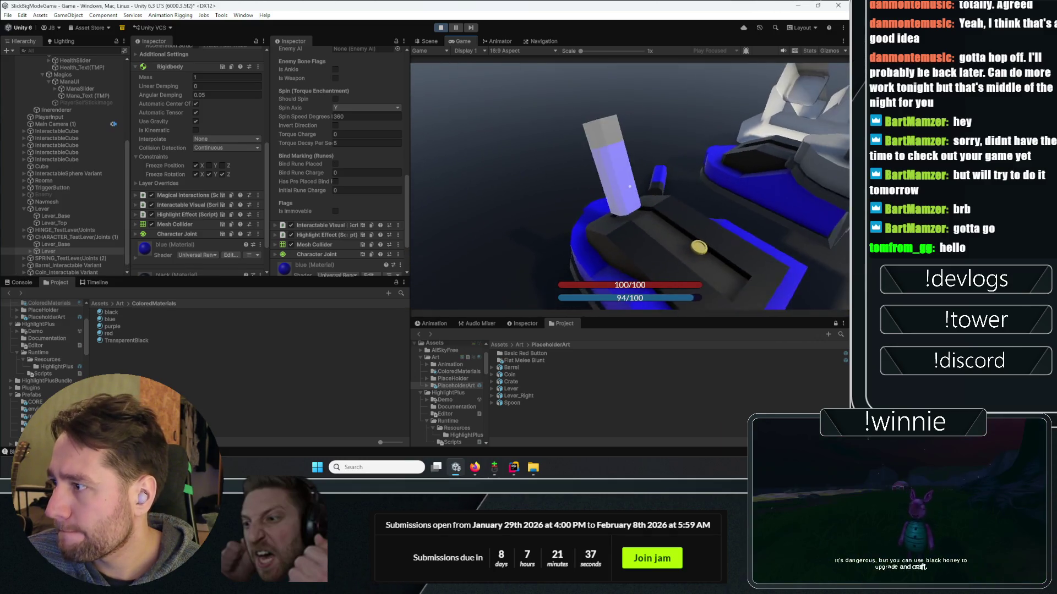
key("e")
key("e")
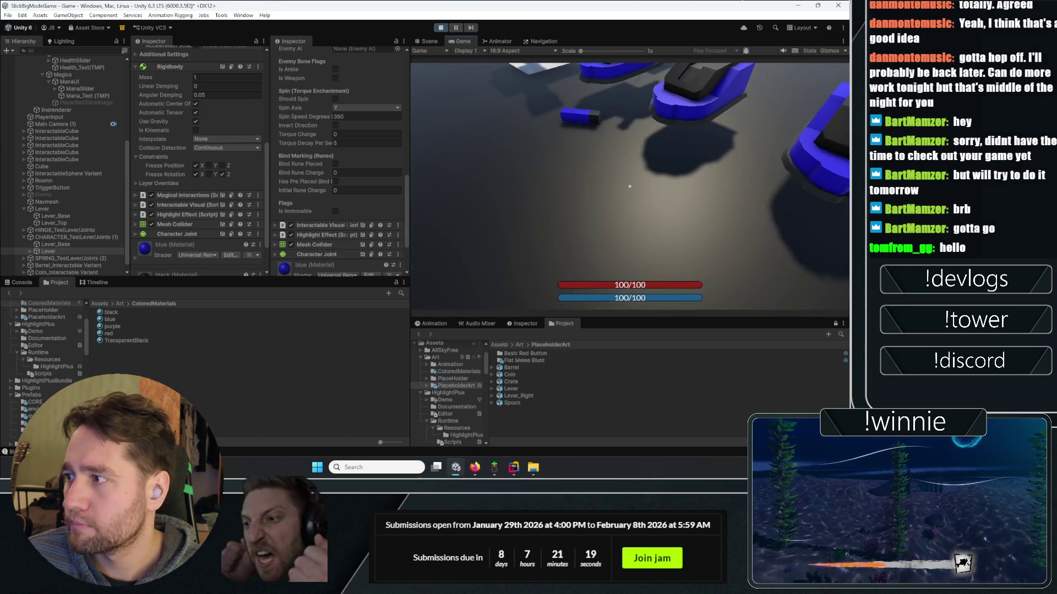
- Stop the game, select the test lever's Lever child and collapse its mesh rendering settings
left_click(442, 29)
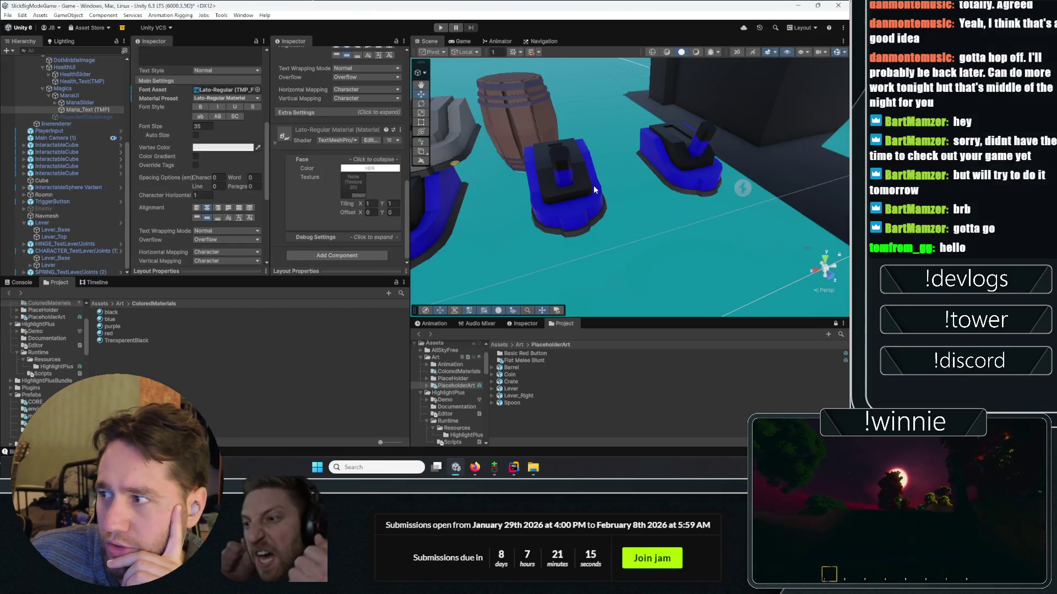
left_click(581, 171)
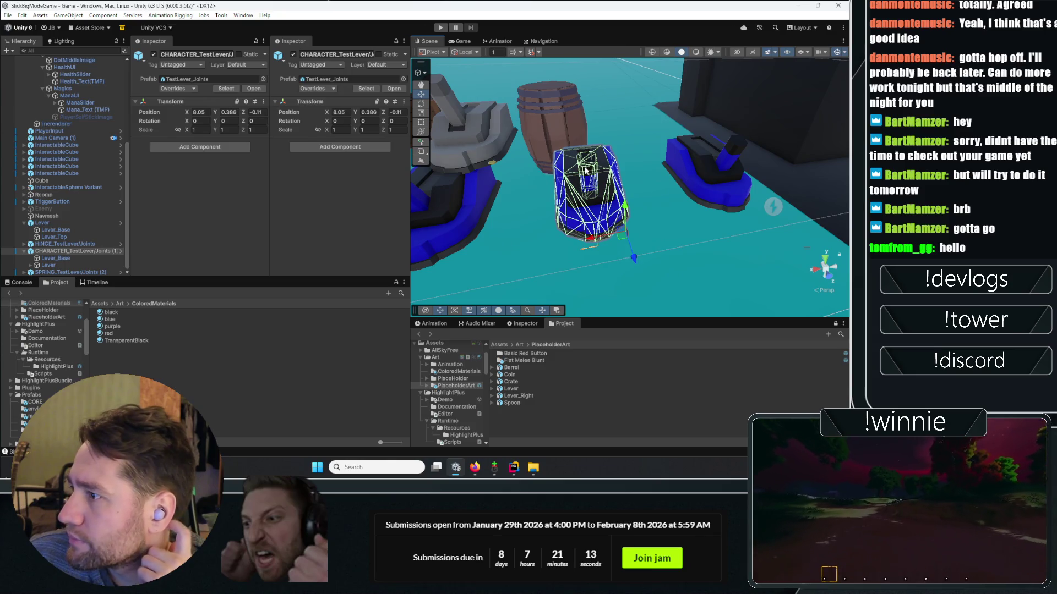
left_click(586, 171)
scroll(213, 199, "down", 3)
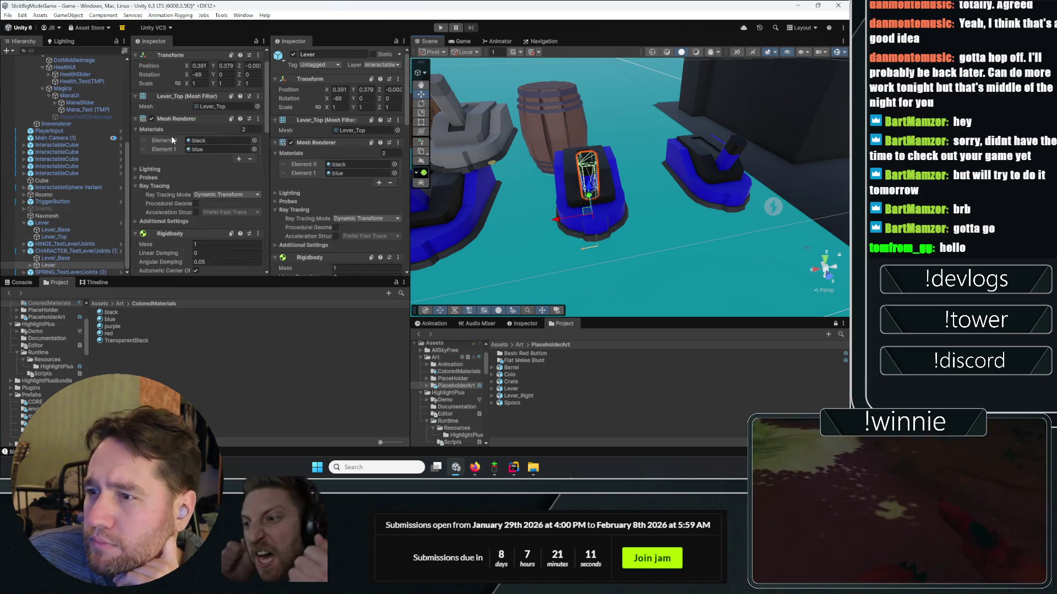
left_click(167, 119)
scroll(159, 176, "down", 2)
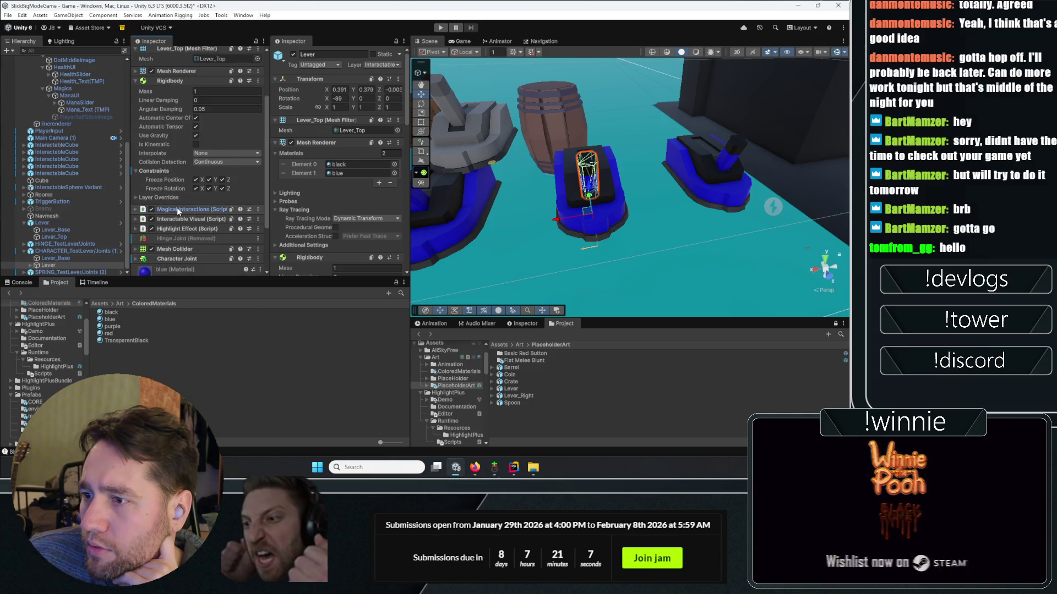
scroll(174, 231, "down", 3)
scroll(171, 220, "up", 4)
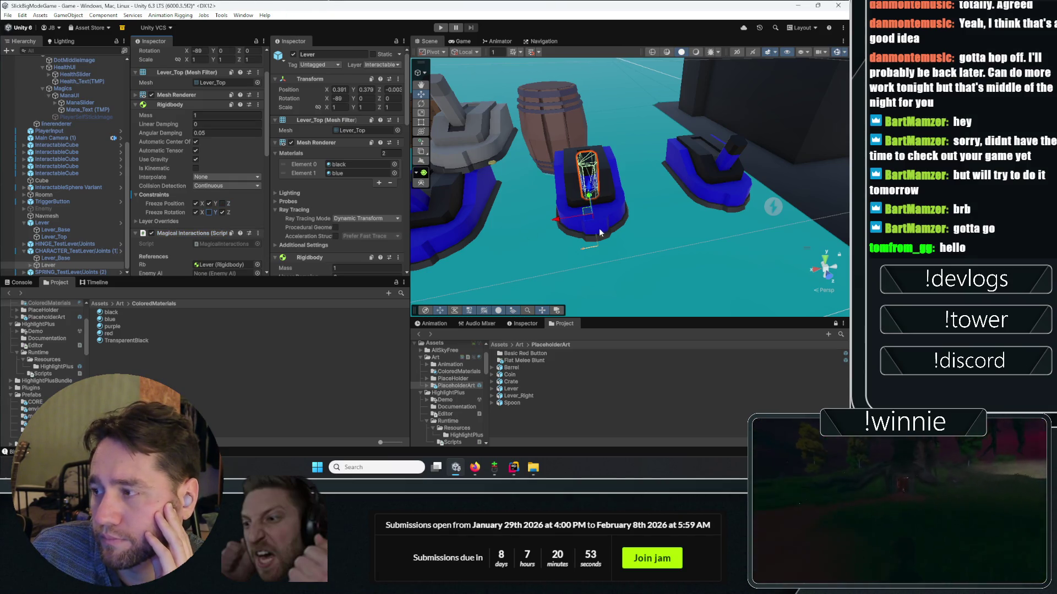
- Freeze the lever's Rotation Y, unfreeze Rotation X, and restart Play mode
key("e")
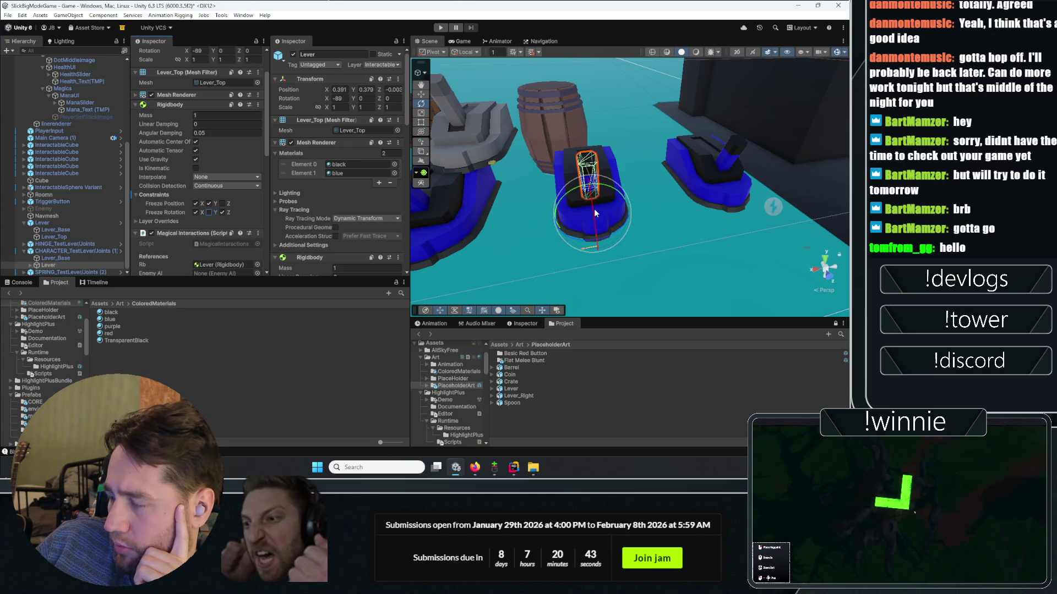
left_click(209, 212)
left_click(195, 213)
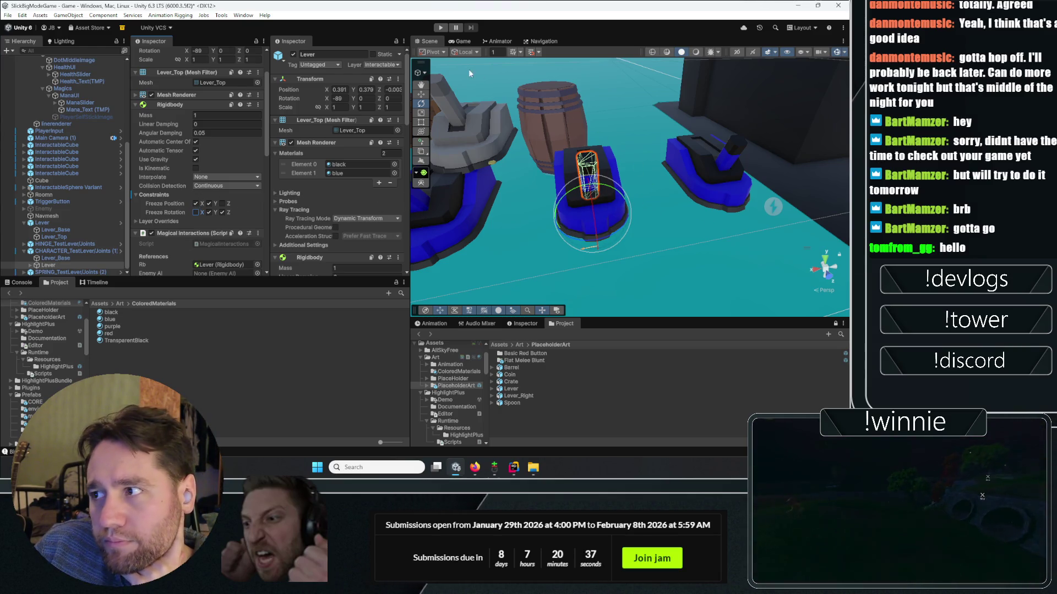
left_click(453, 42)
left_click(438, 28)
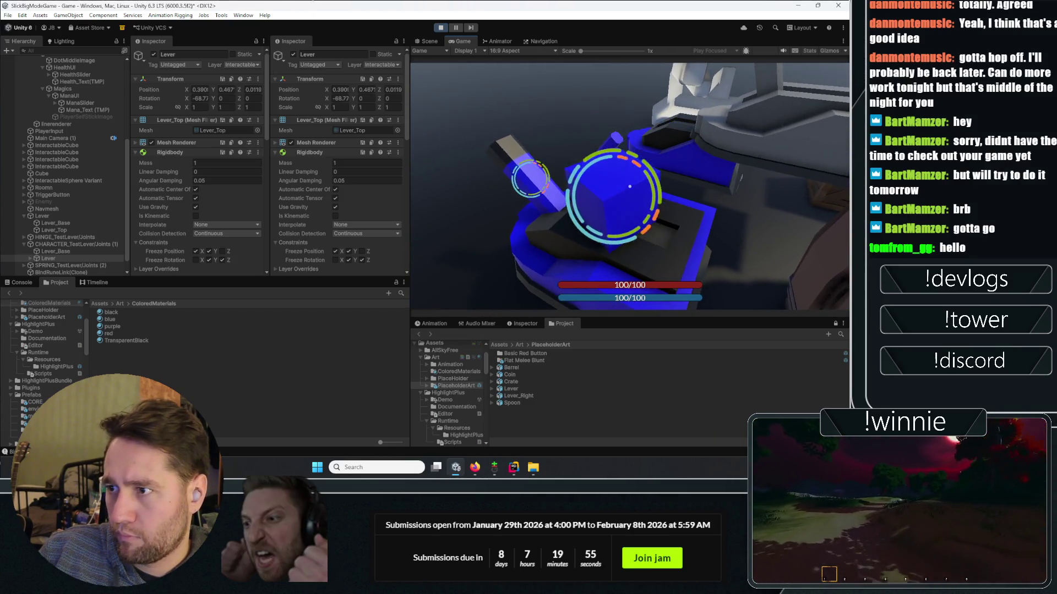
- Scroll down the Inspector to check the running lever's bind rune details
scroll(153, 220, "down", 5)
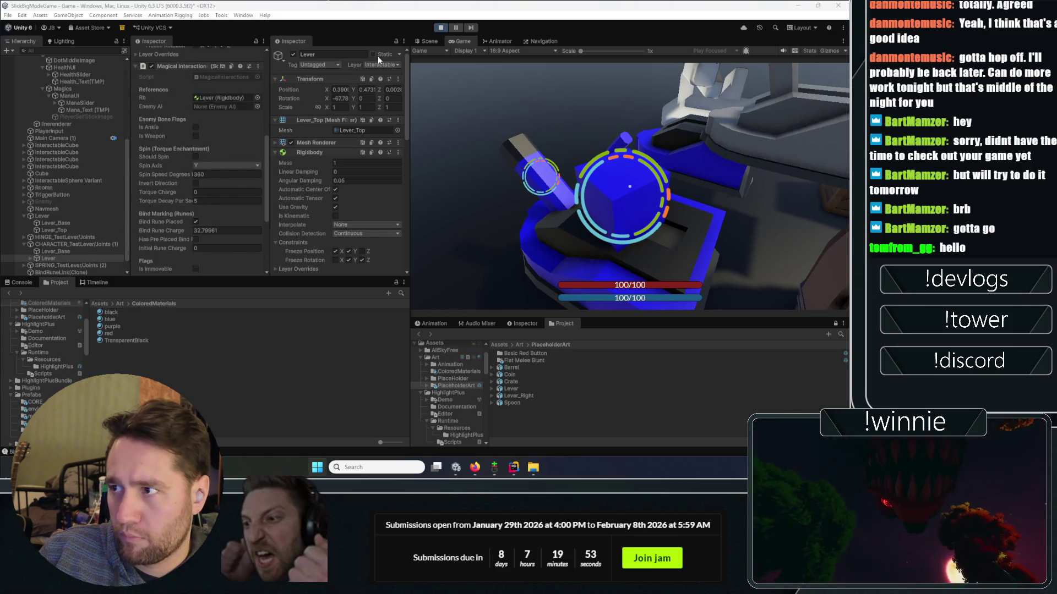
- Merge the two Inspector panels and copy the running lever's Rigidbody component values
left_click_drag(290, 41, 198, 41)
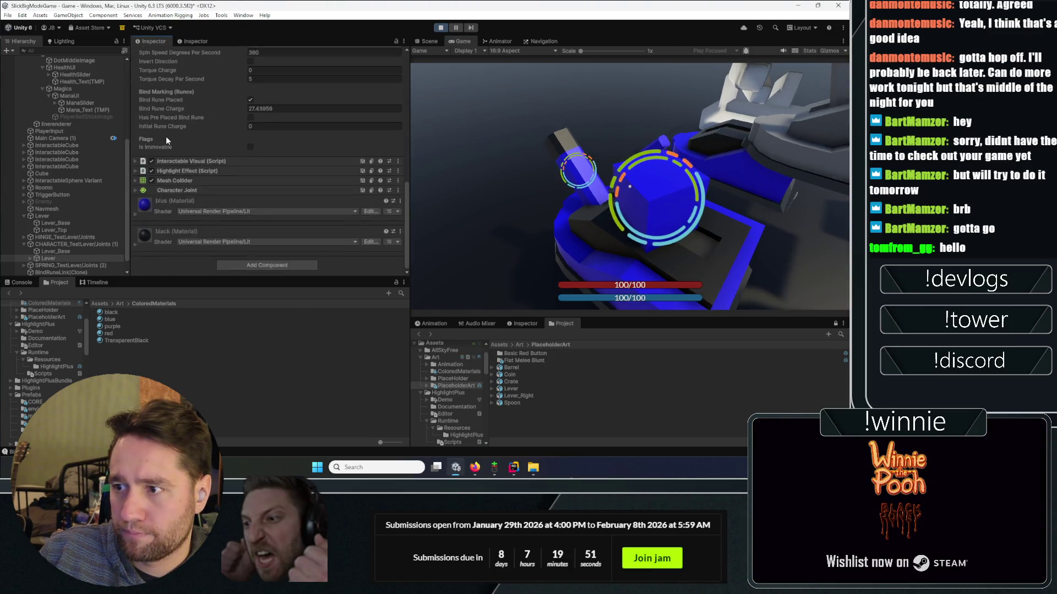
left_click(633, 148)
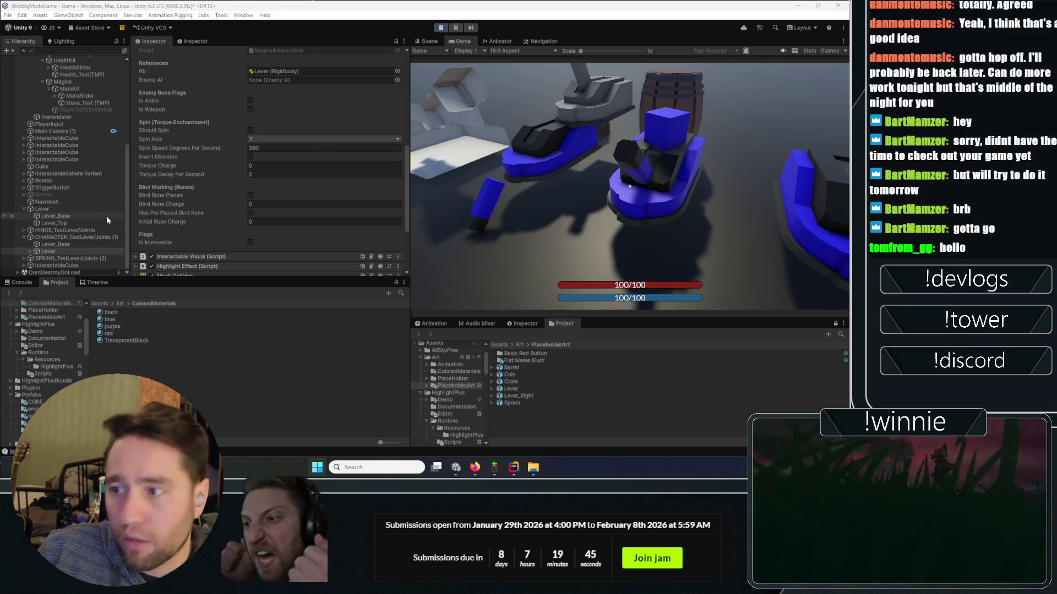
scroll(213, 211, "down", 5)
scroll(209, 200, "up", 15)
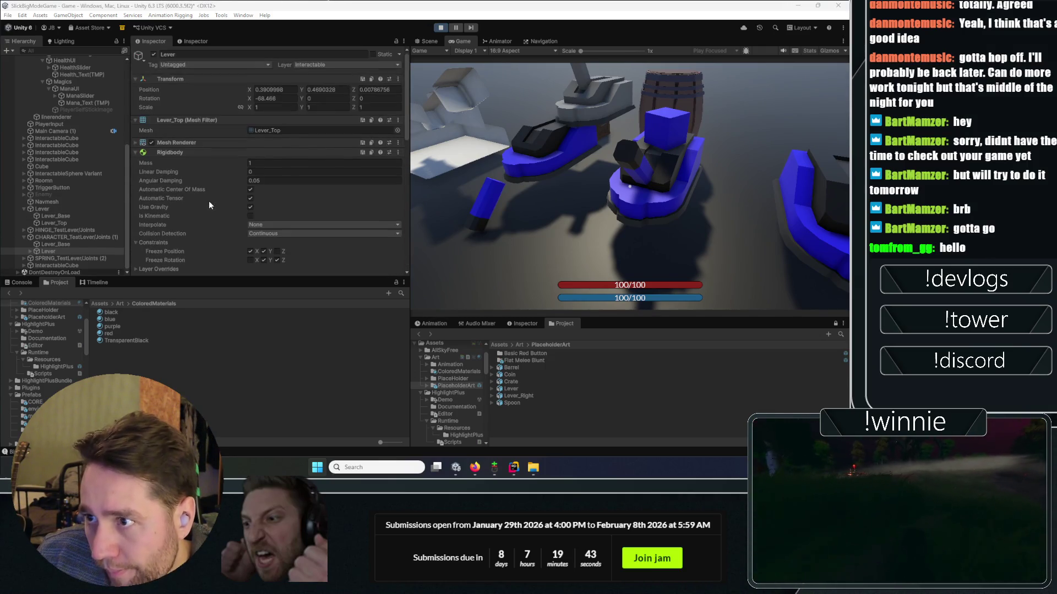
left_click(398, 81)
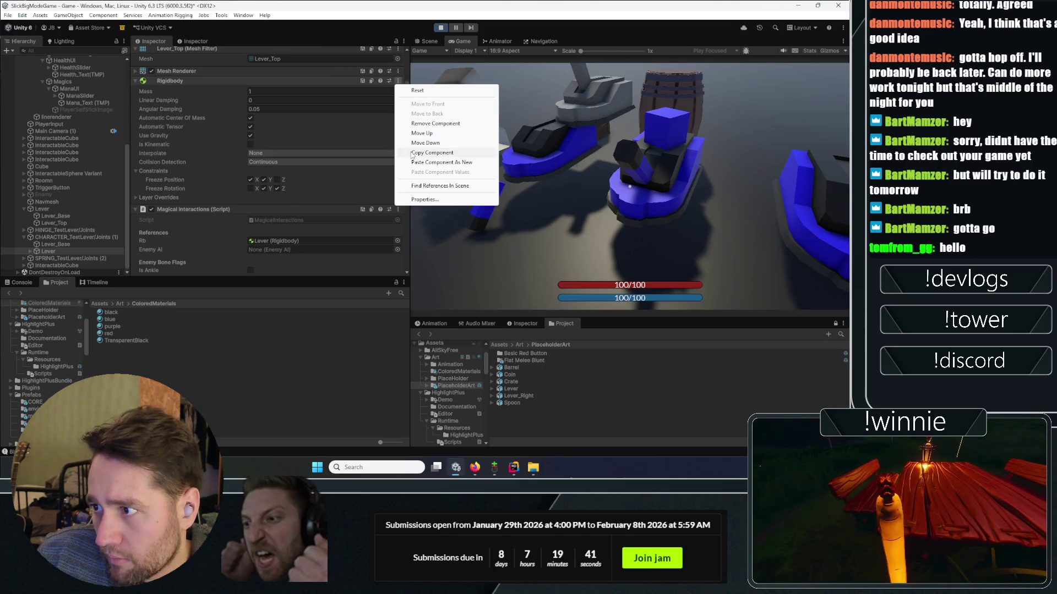
left_click(435, 160)
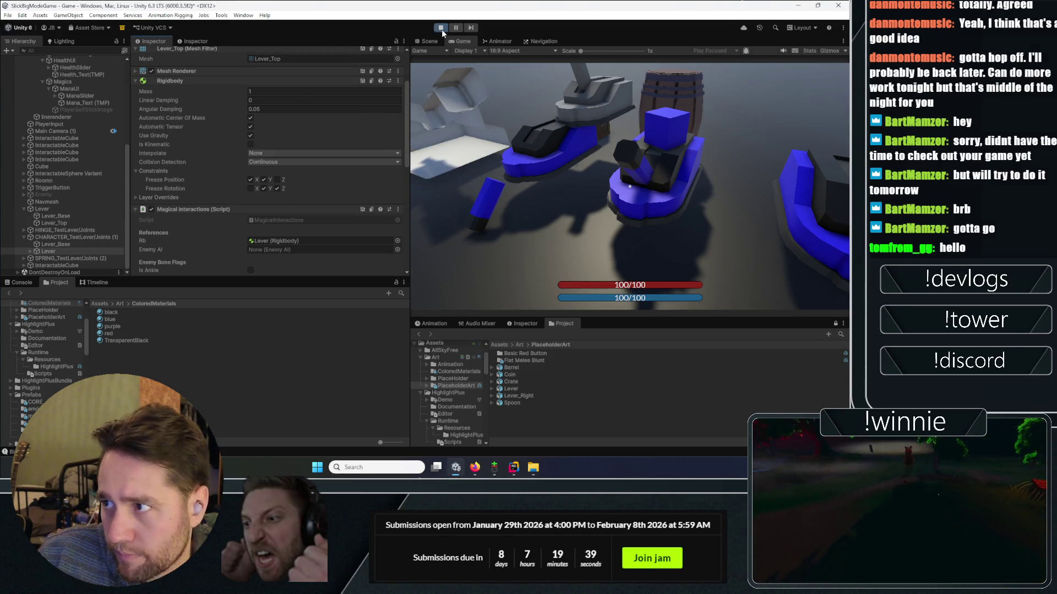
- Paste the copied Rigidbody values into TestLever_Joints prefab's Lever and save the prefab
left_click(441, 28)
left_click(55, 244)
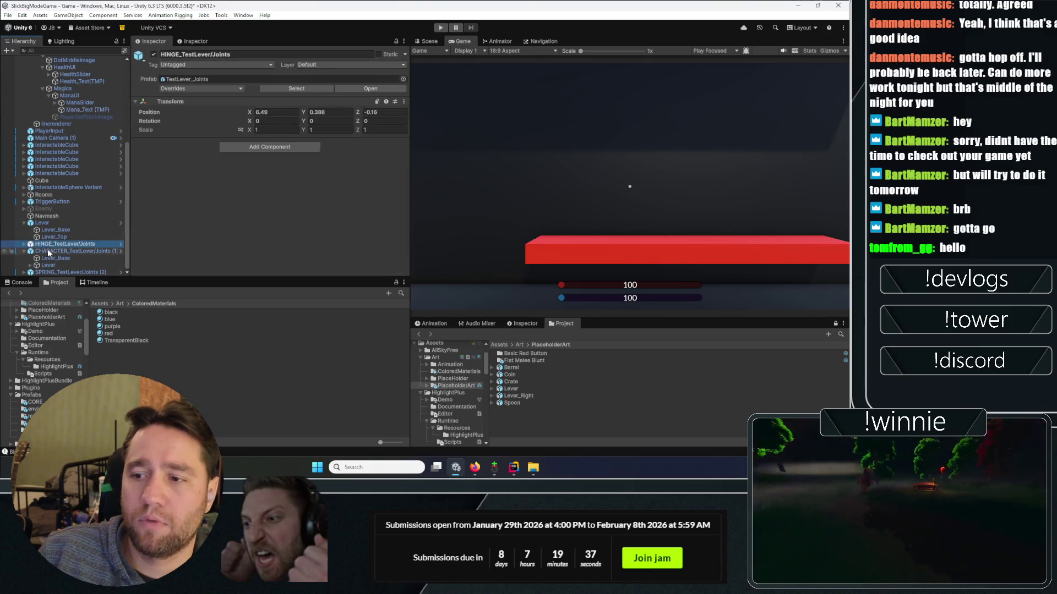
left_click(121, 243)
left_click(48, 84)
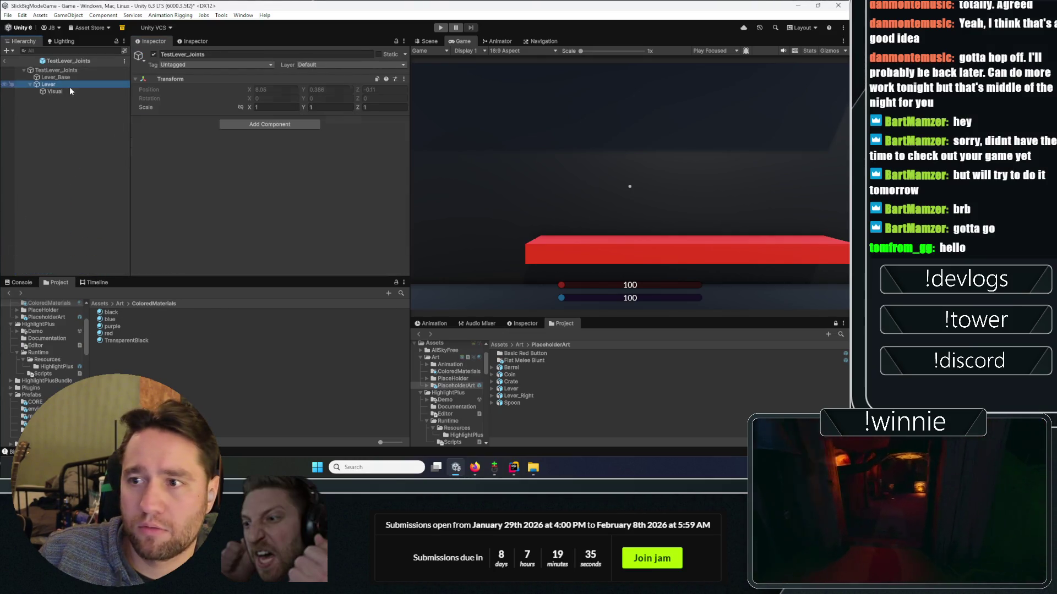
left_click(398, 152)
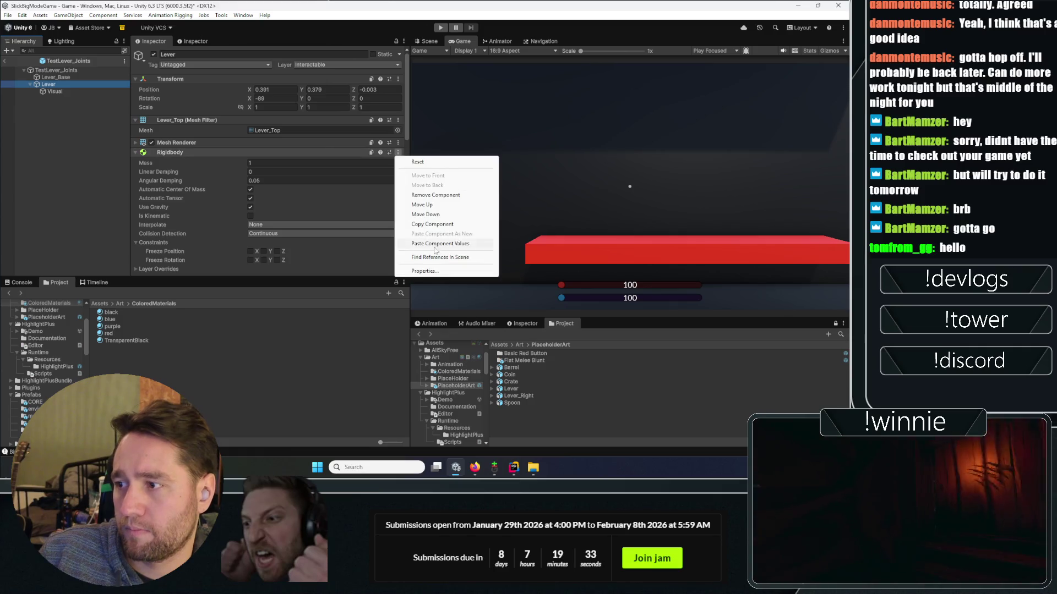
left_click(435, 244)
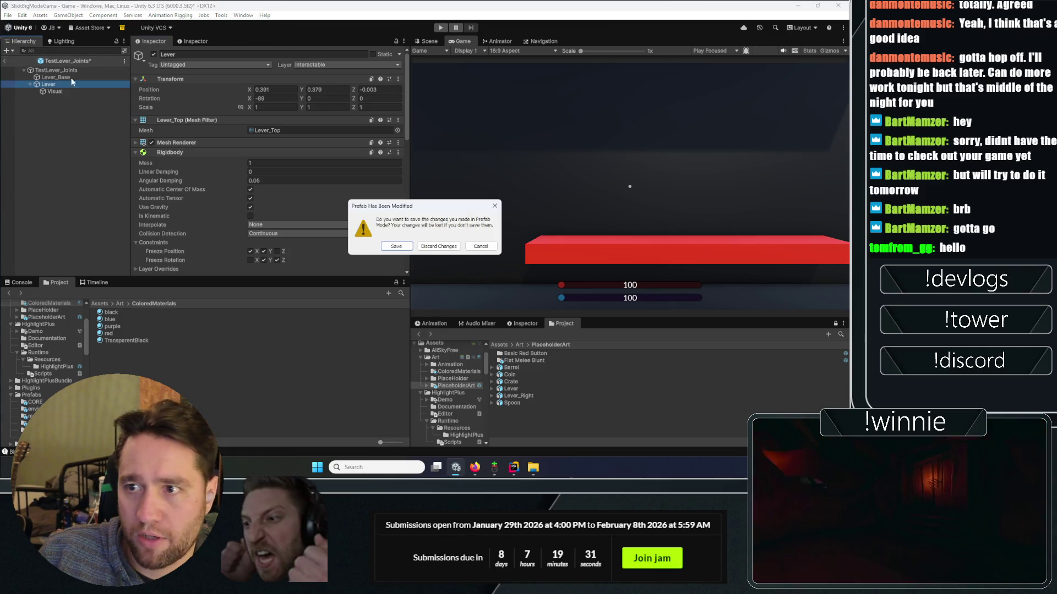
left_click(388, 247)
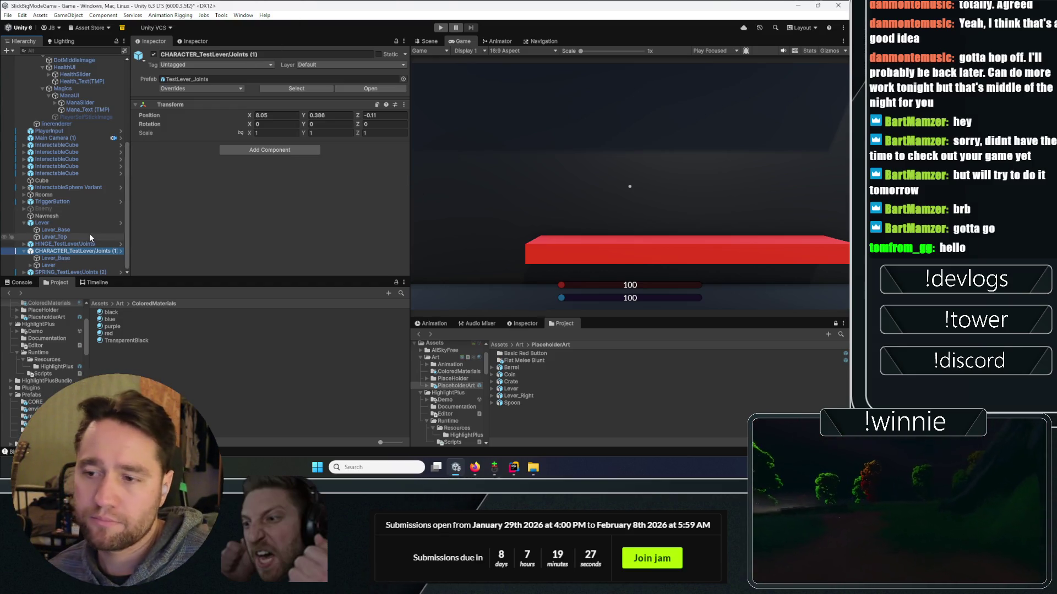
left_click(54, 273)
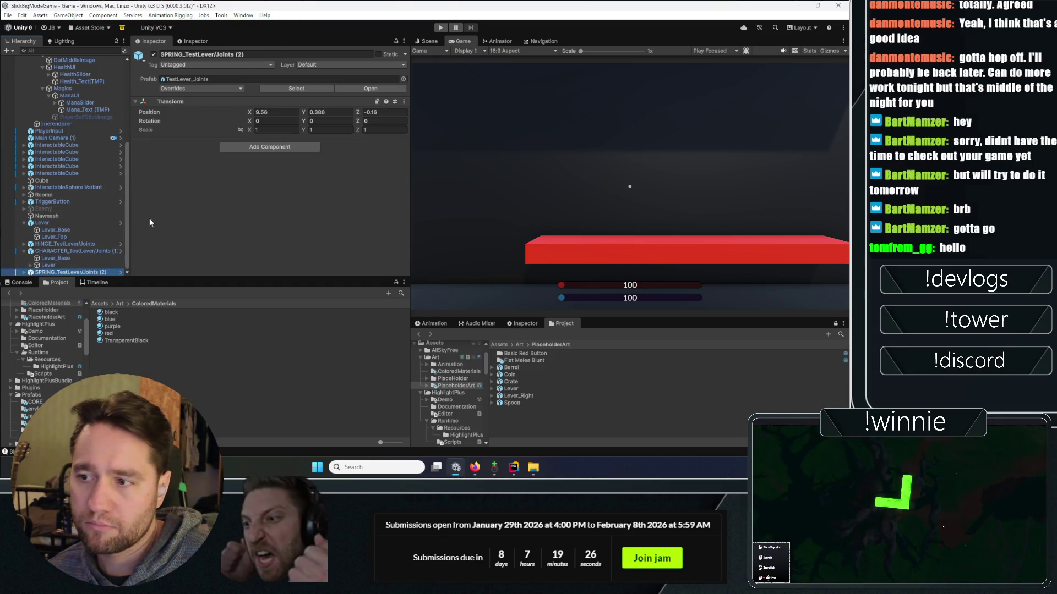
- Set Lever_Base as the Connected Body of the spring lever's Spring Joint
left_click(23, 273)
left_click(55, 272)
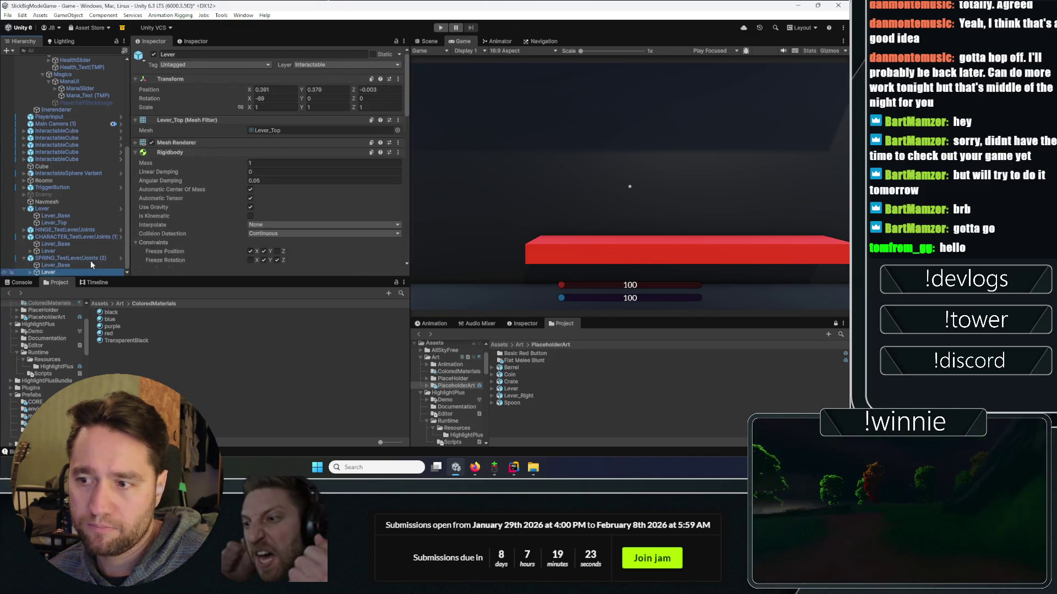
scroll(169, 216, "down", 6)
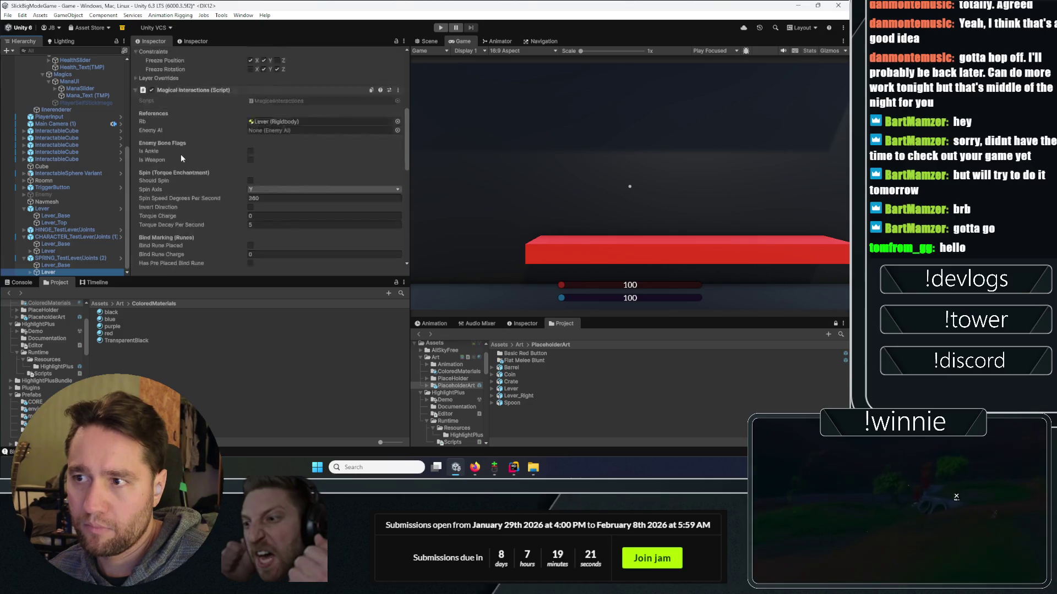
scroll(181, 159, "down", 10)
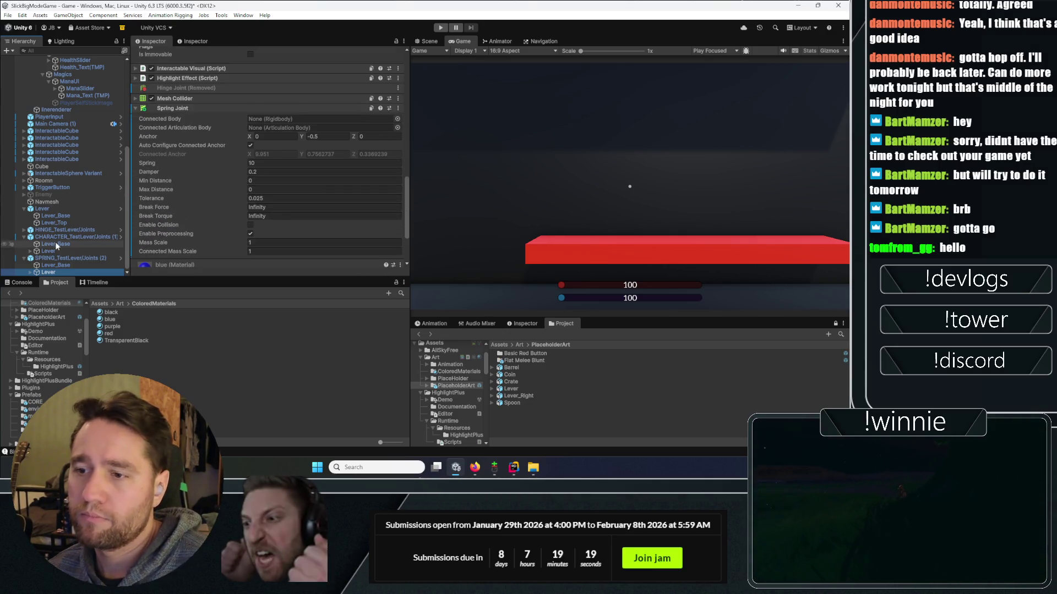
mouse_move(57, 246)
left_mouse_down()
mouse_move(63, 266)
mouse_move(165, 187)
mouse_move(298, 118)
left_mouse_up()
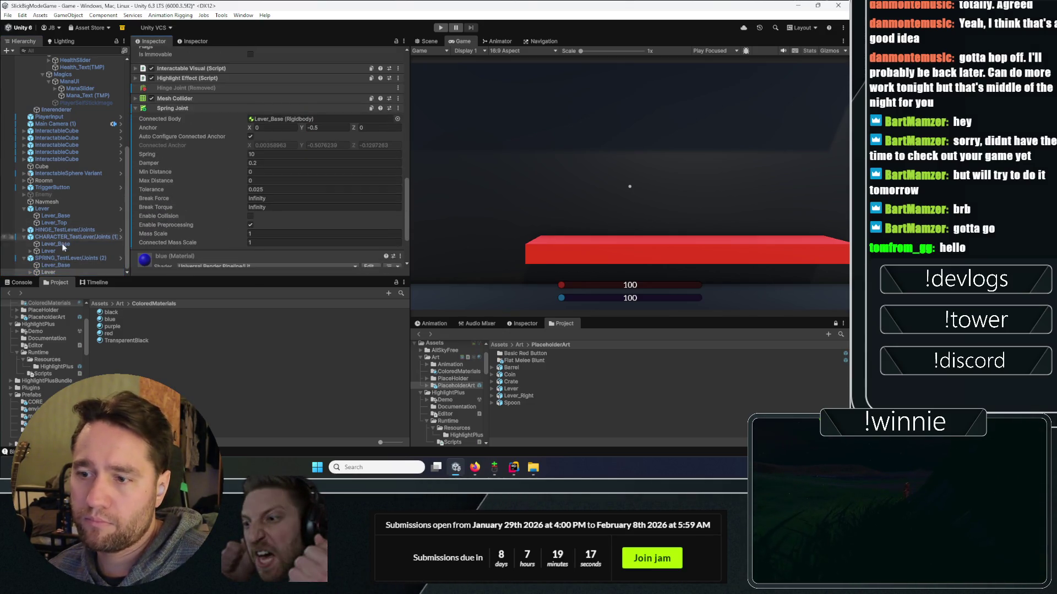
scroll(63, 247, "up", 2)
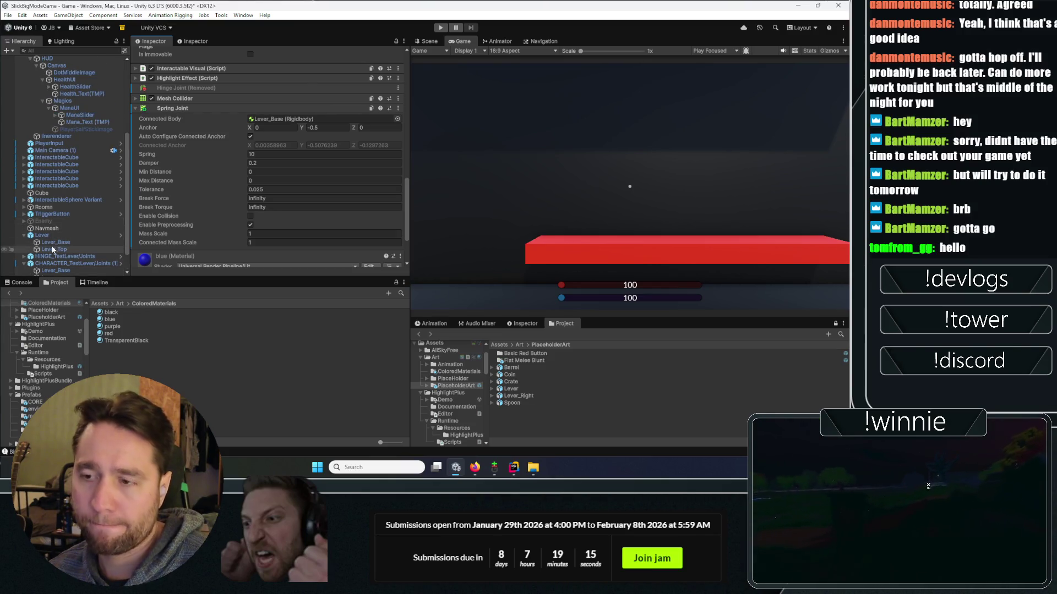
scroll(51, 245, "down", 3)
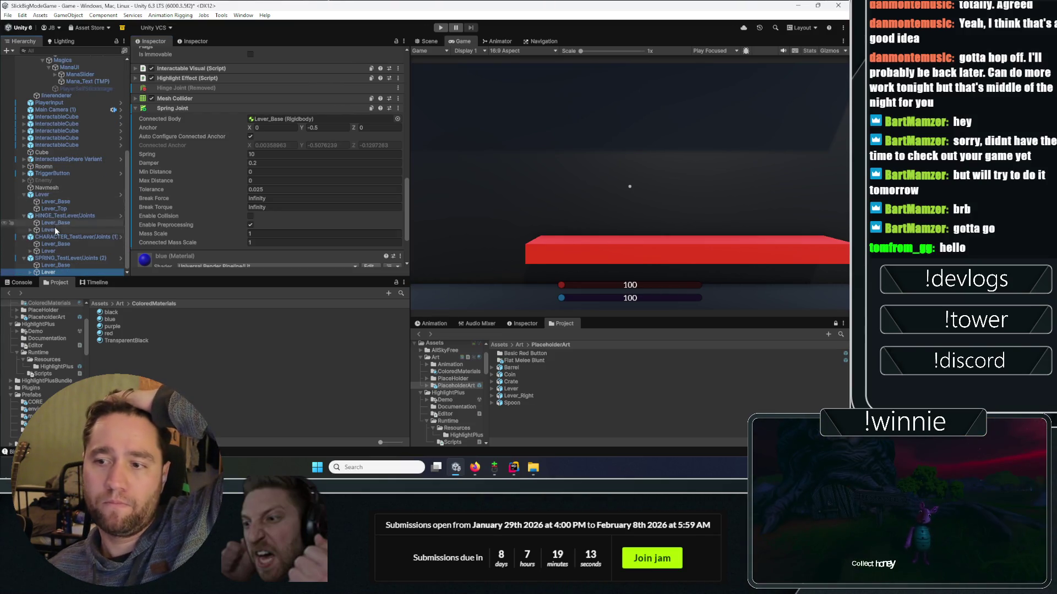
- Check which body the hinge lever's Hinge Joint is connected to
left_click(56, 230)
scroll(208, 187, "down", 5)
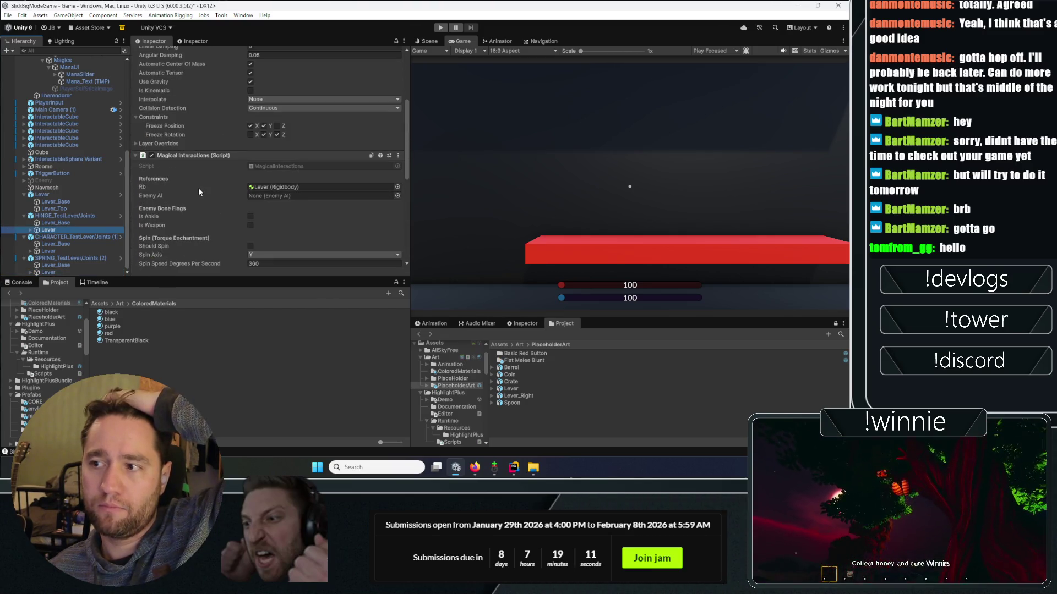
scroll(188, 196, "down", 8)
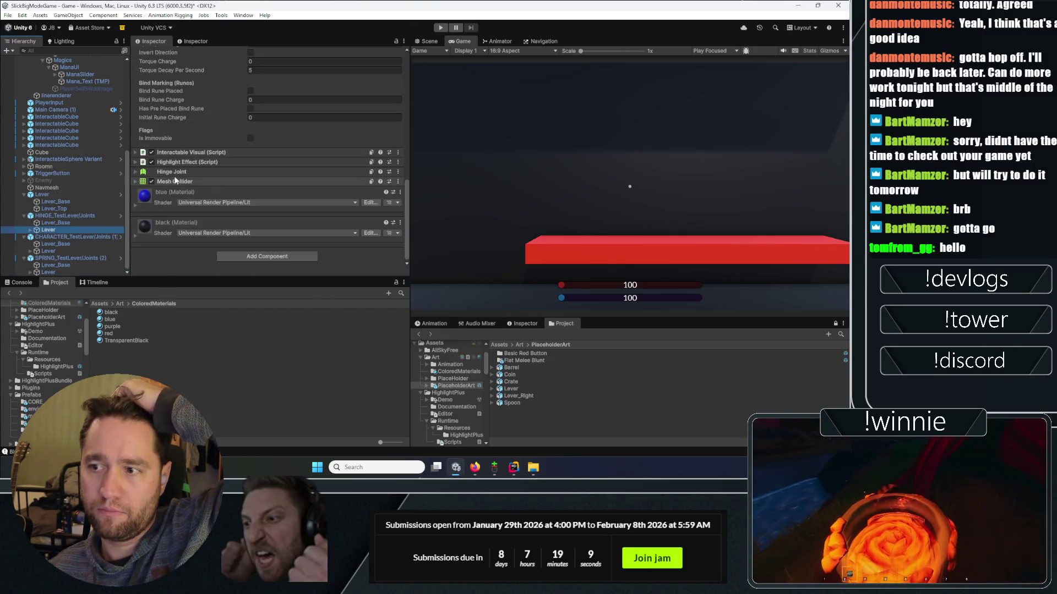
left_click(171, 172)
left_click(275, 193)
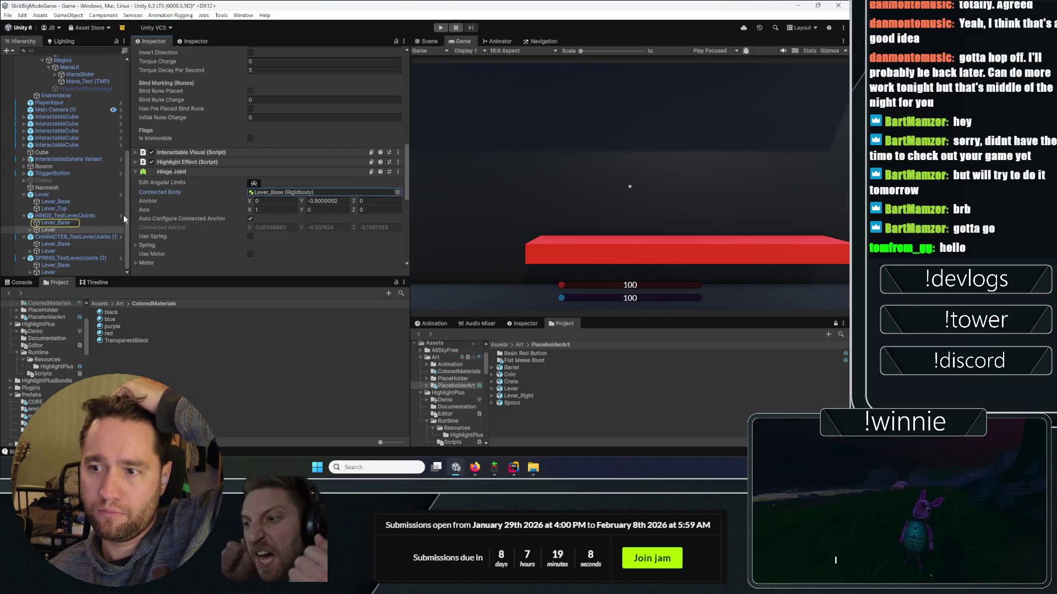
- Connect the character lever's Character Joint to Lever_Base's Rigidbody
left_click(54, 252)
left_click(183, 191)
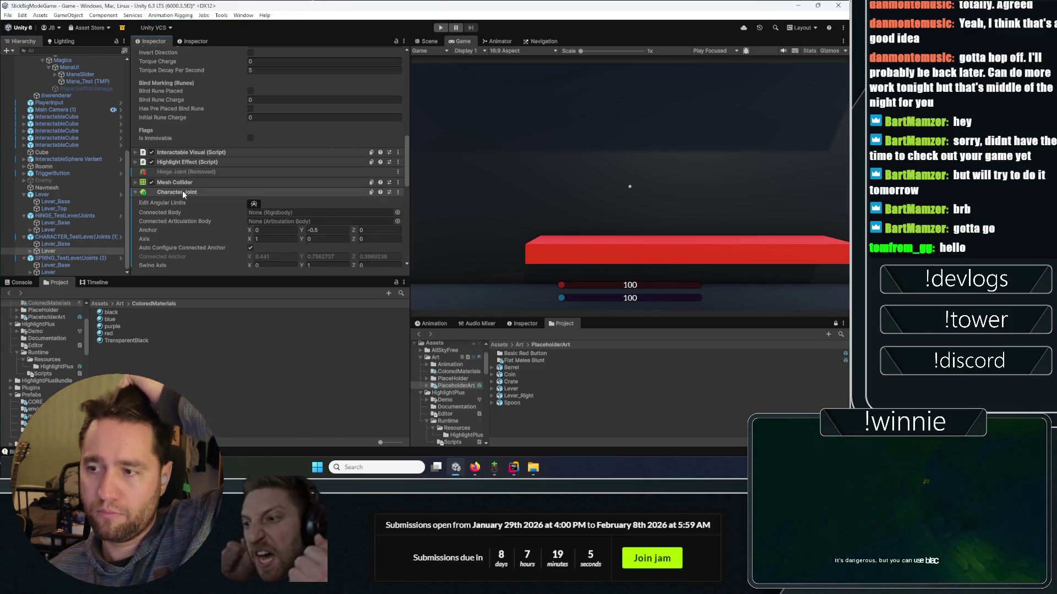
left_click_drag(267, 219, 269, 215)
scroll(220, 218, "down", 3)
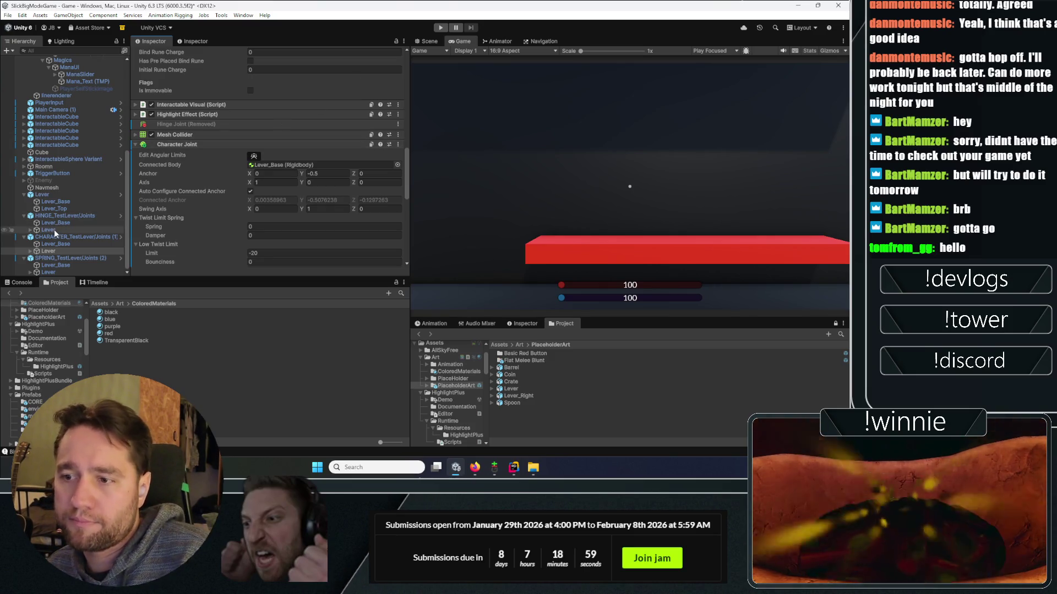
left_click(45, 251)
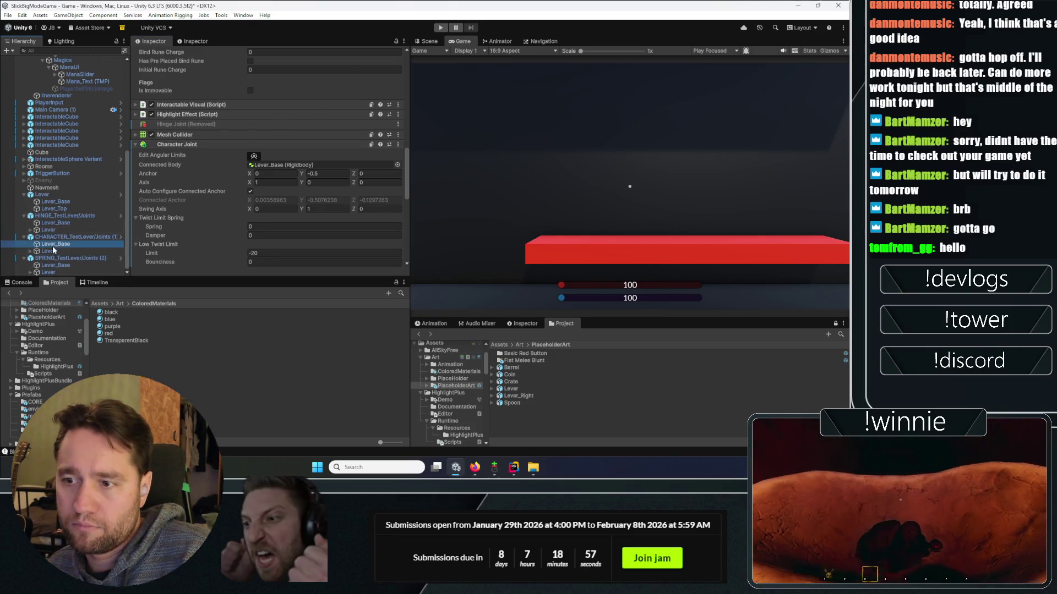
- Start play mode, pick up a cube, walk toward the blue cannon and drop it
left_click(432, 43)
left_click(440, 28)
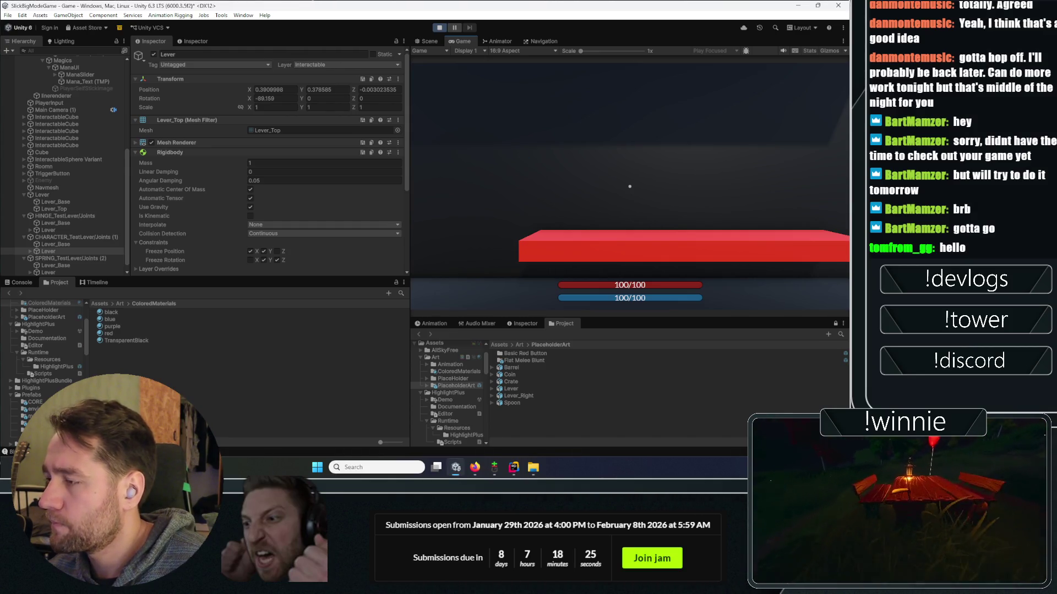
mouse_move(630, 187)
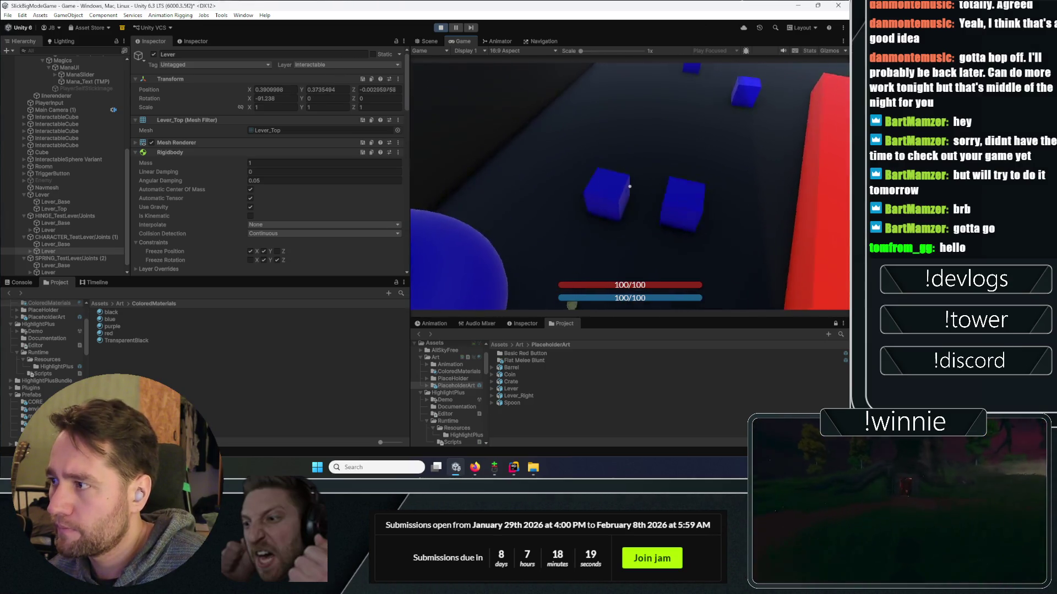
left_click(629, 187)
key("shift+w")
left_click(630, 187)
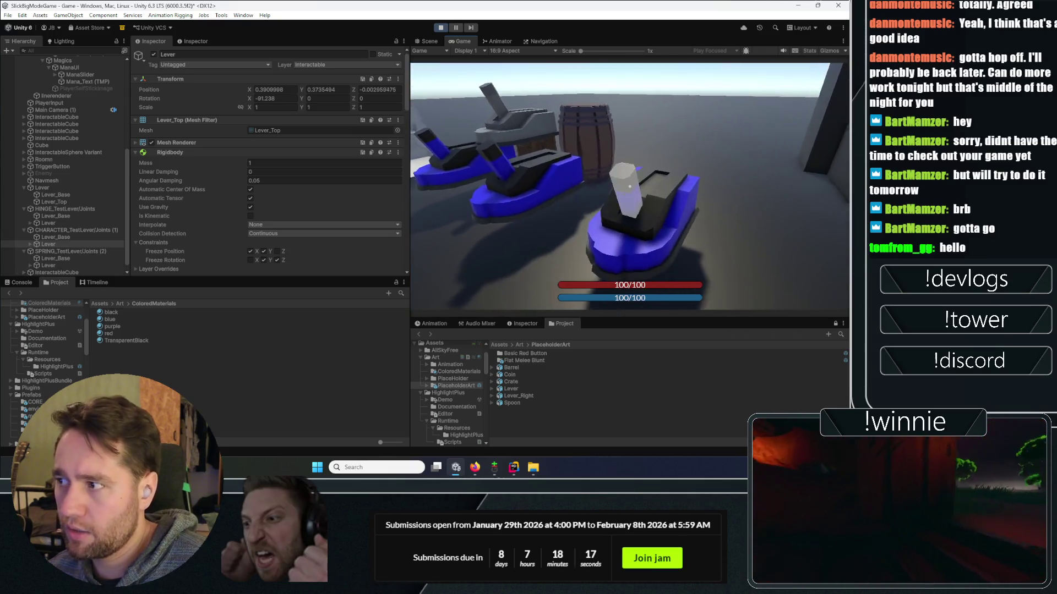
- Grab a small cube, bind-rune objects, and approach the blue lever rails
left_click(630, 187)
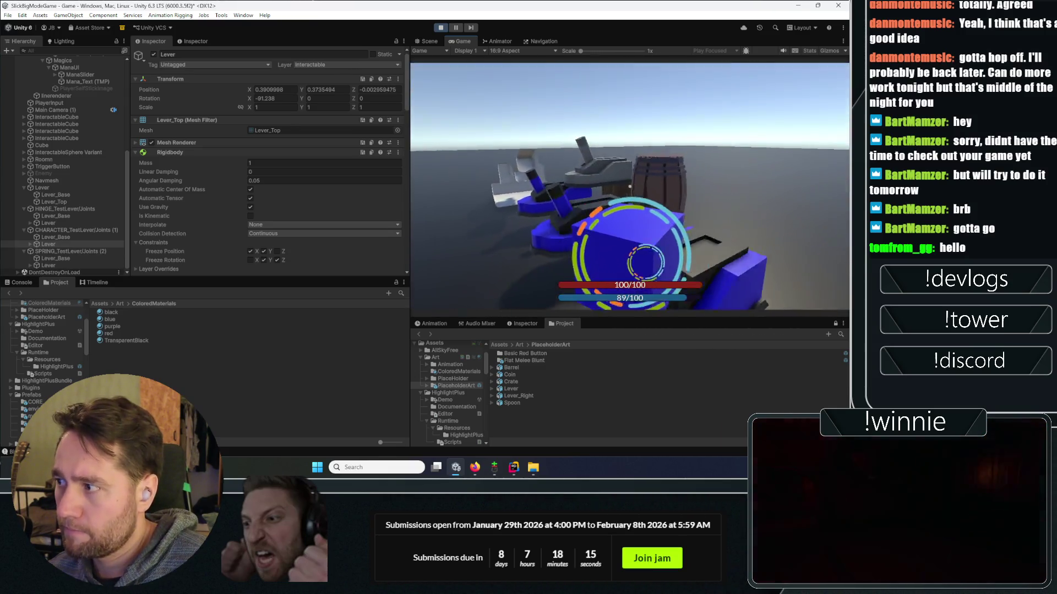
left_click(630, 186)
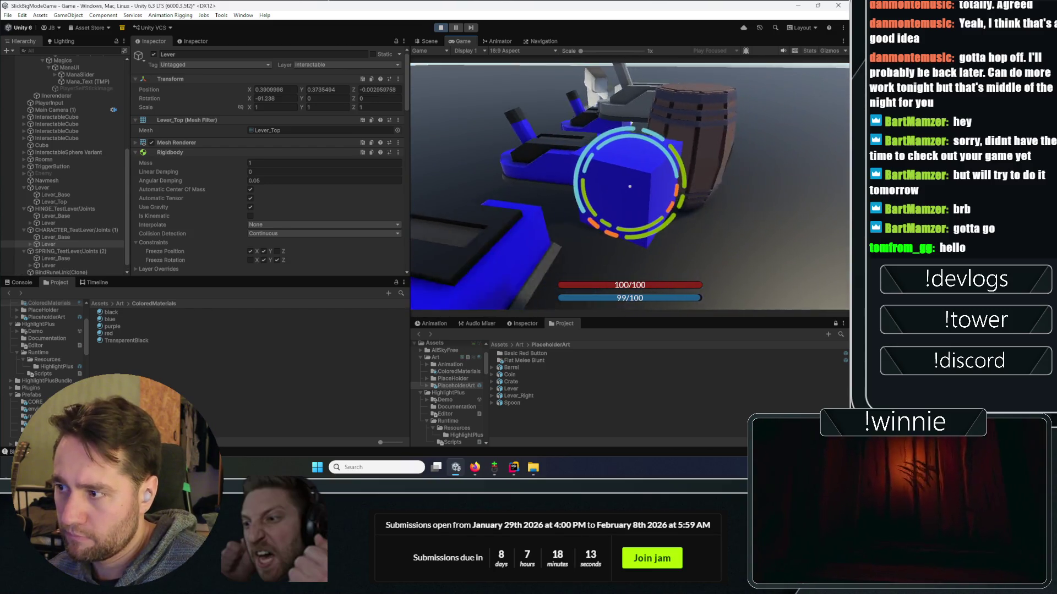
key("w")
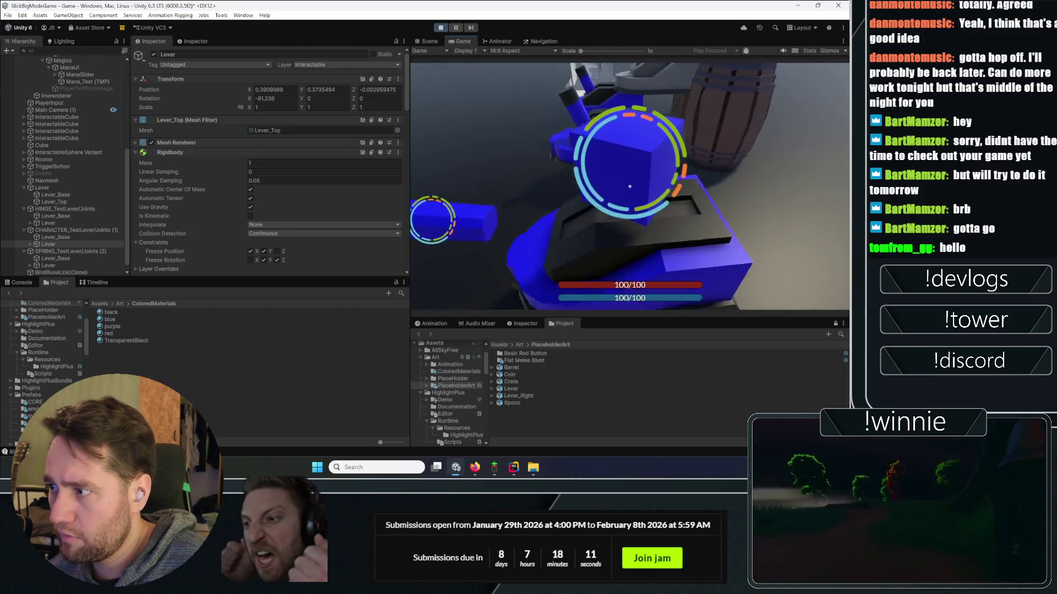
key("w")
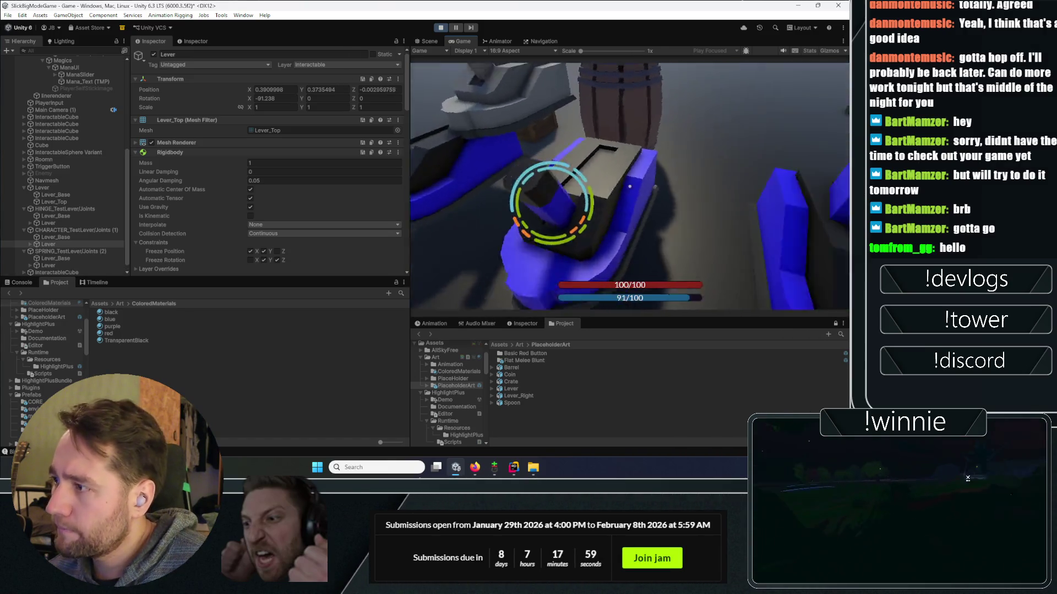
left_click(629, 187)
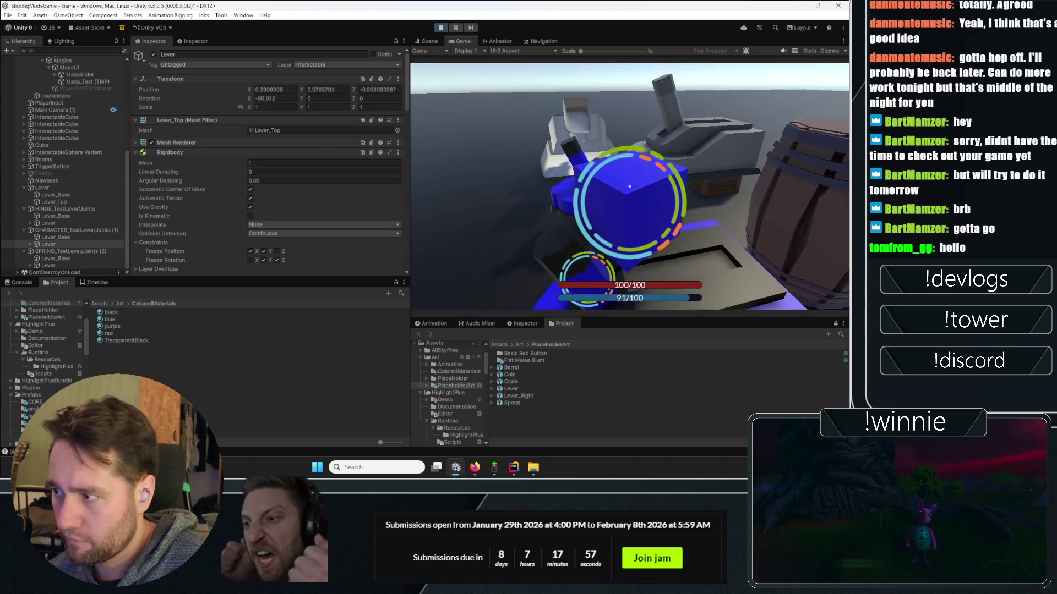
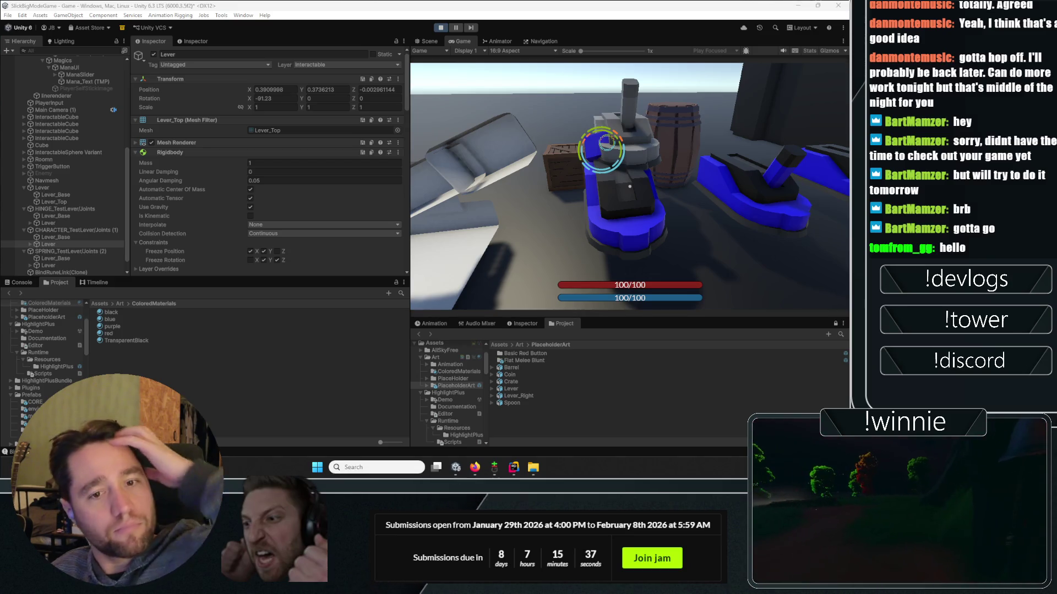
- Finish trying the levers in the Game view, then stop play mode
key("Escape")
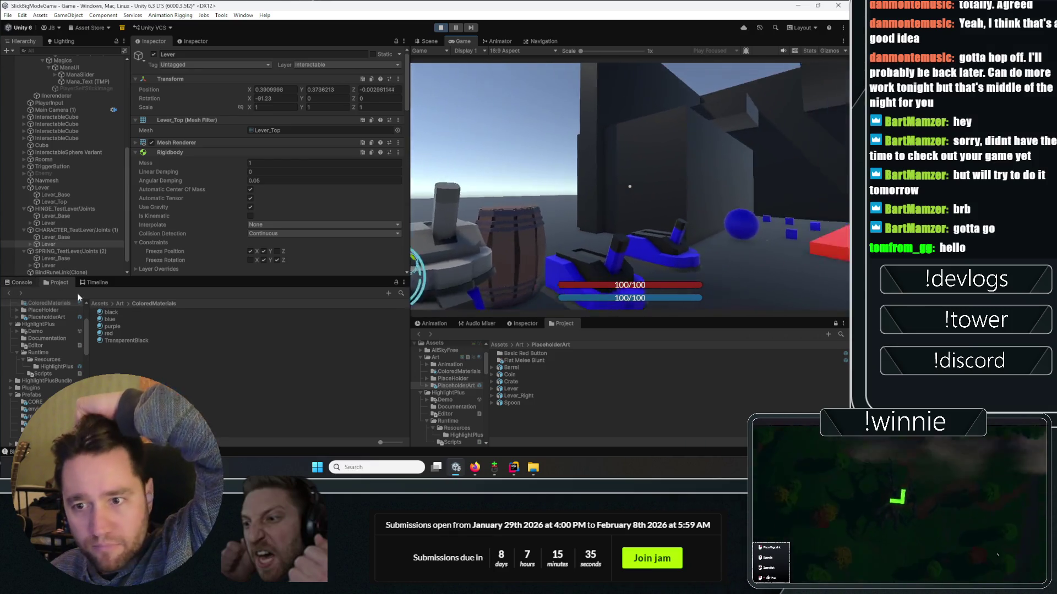
left_click(496, 212)
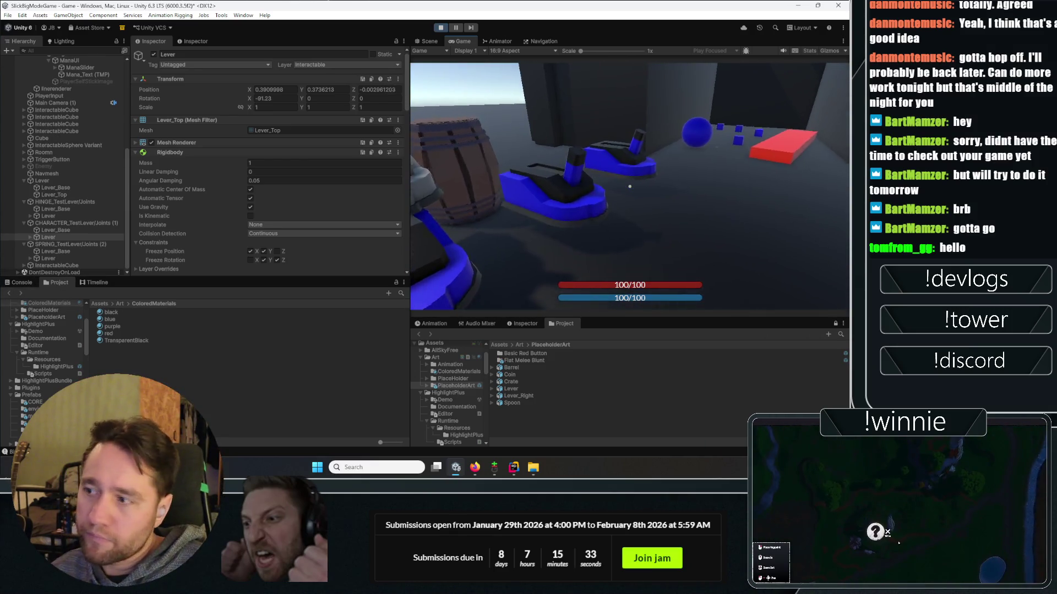
key("Escape")
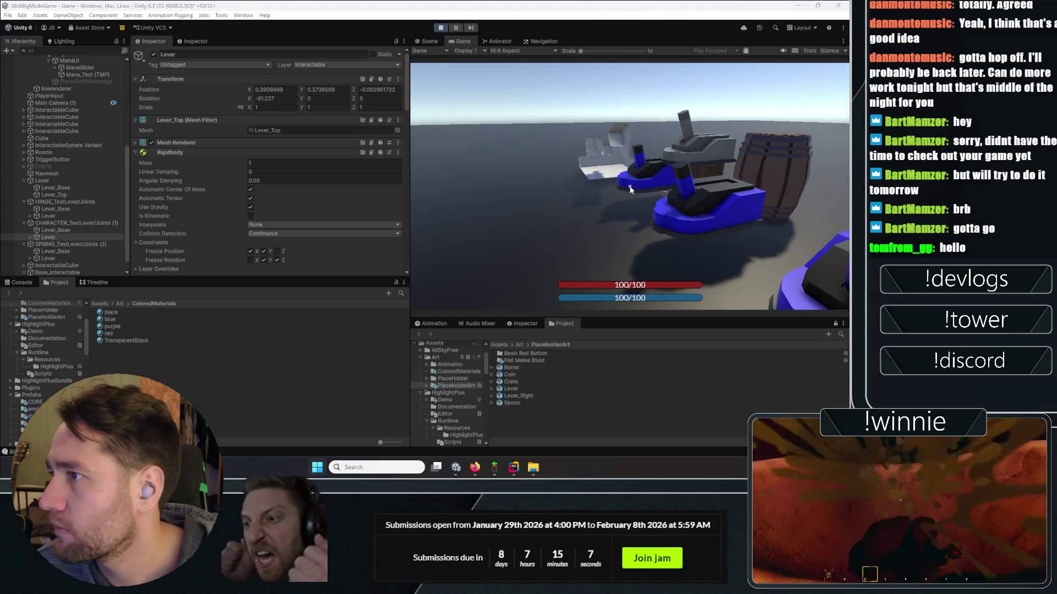
left_click(441, 26)
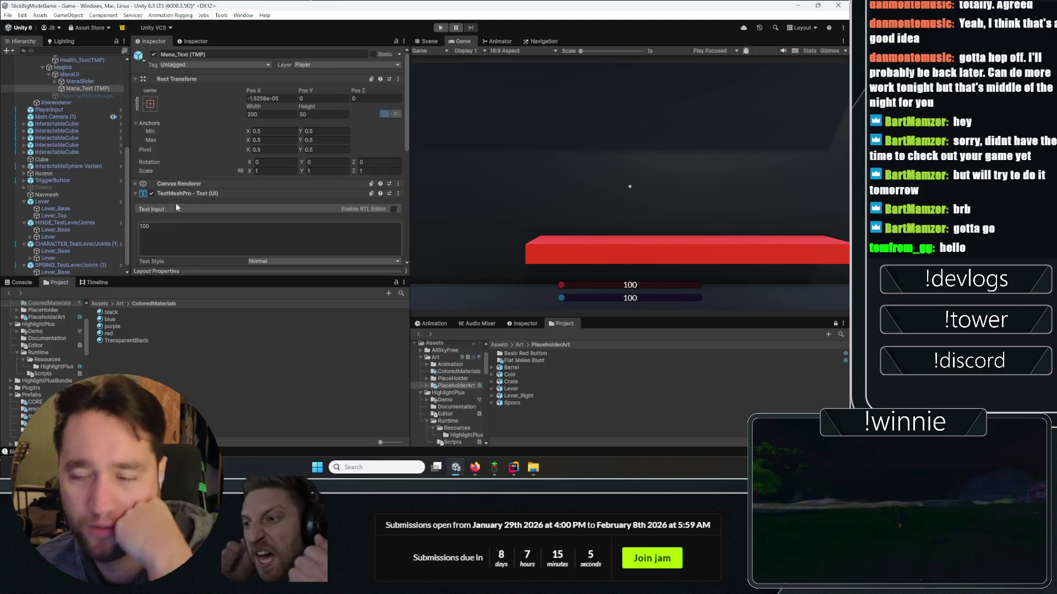
- Select SPRING_TestLever's Lever and review its Spring Joint to Lever_Base (spring 10, damper 0.2)
left_click(54, 266)
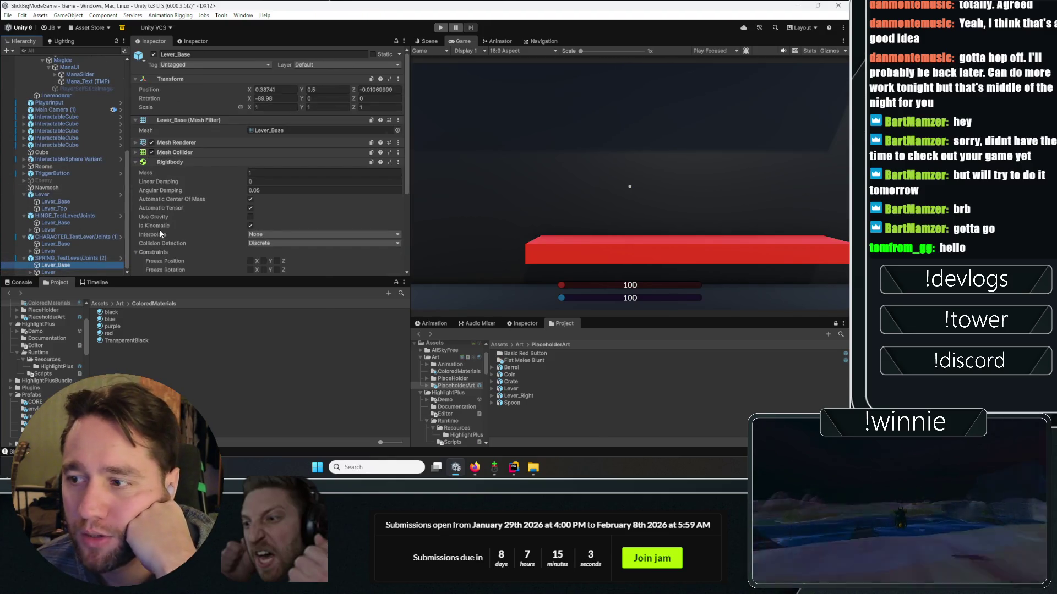
scroll(160, 229, "down", 5)
scroll(157, 223, "up", 5)
left_click(49, 272)
scroll(190, 196, "down", 10)
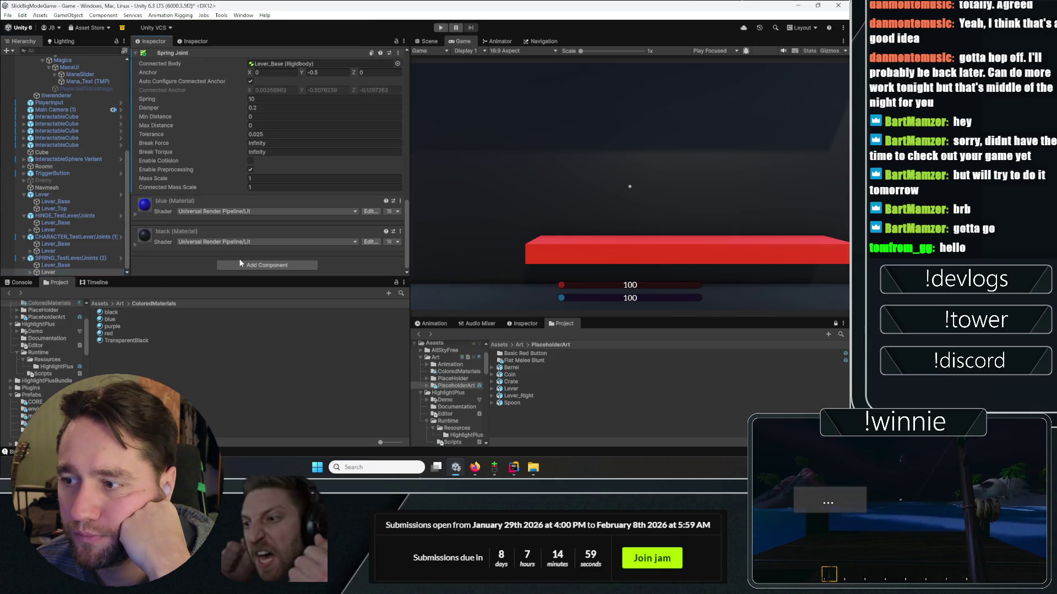
- Search Add Component for 'joint' to see the available joint types
left_click(242, 265)
type("joint")
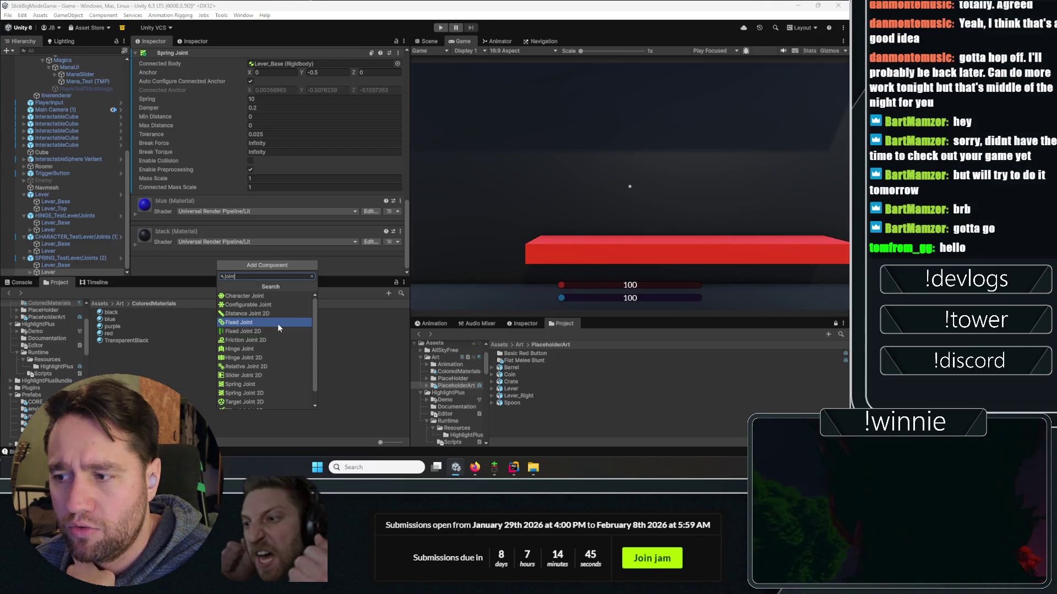
left_click(475, 467)
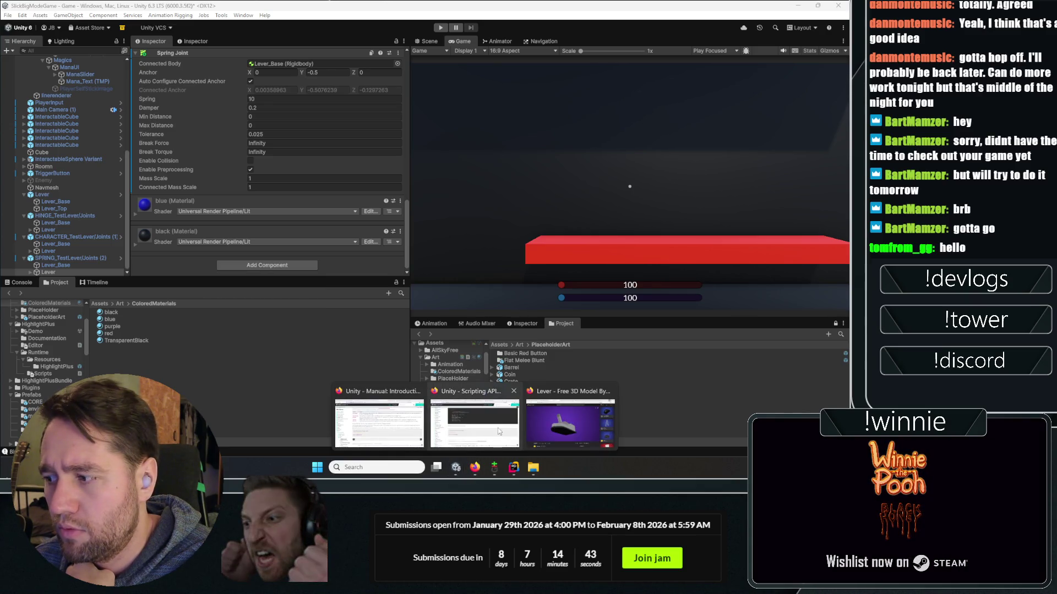
- Read the Fixed Joint description on the Unity Manual's Joints introduction page
left_click(387, 415)
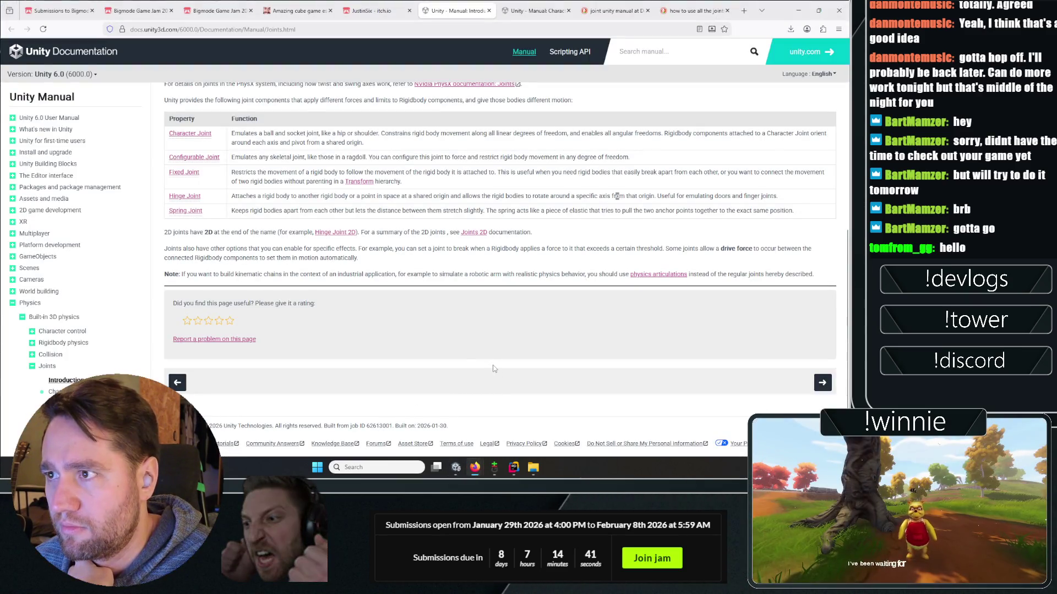
left_click(569, 5)
left_click(457, 10)
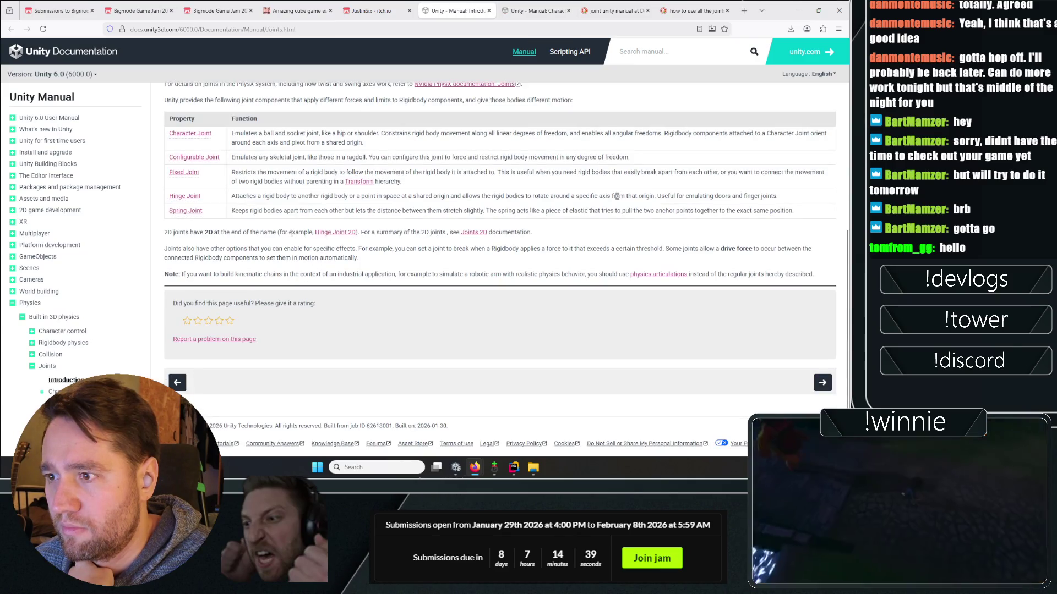
left_click_drag(267, 174, 439, 180)
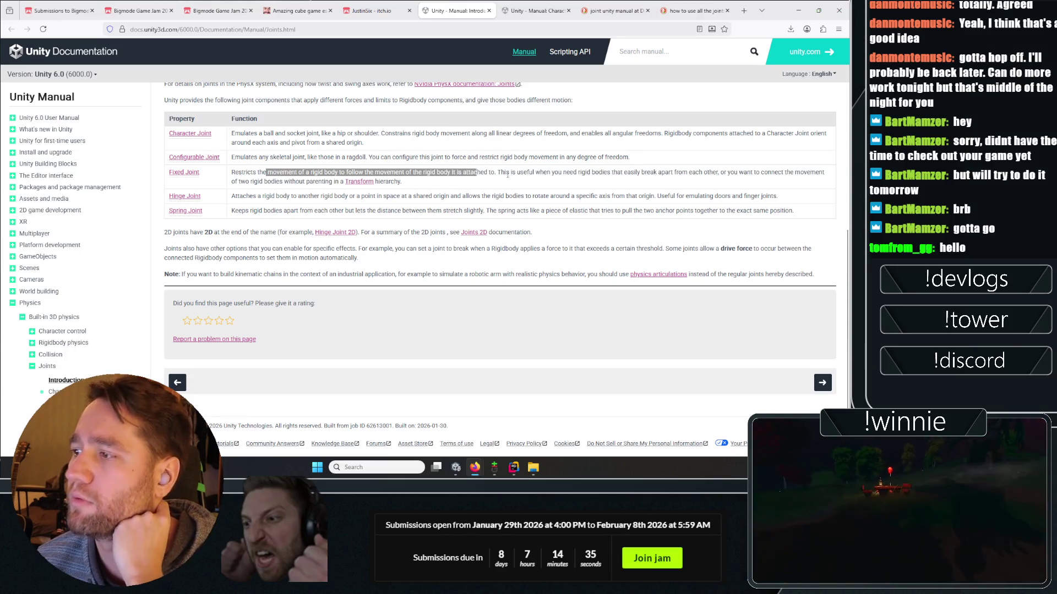
left_click_drag(507, 175, 620, 191)
left_click(620, 191)
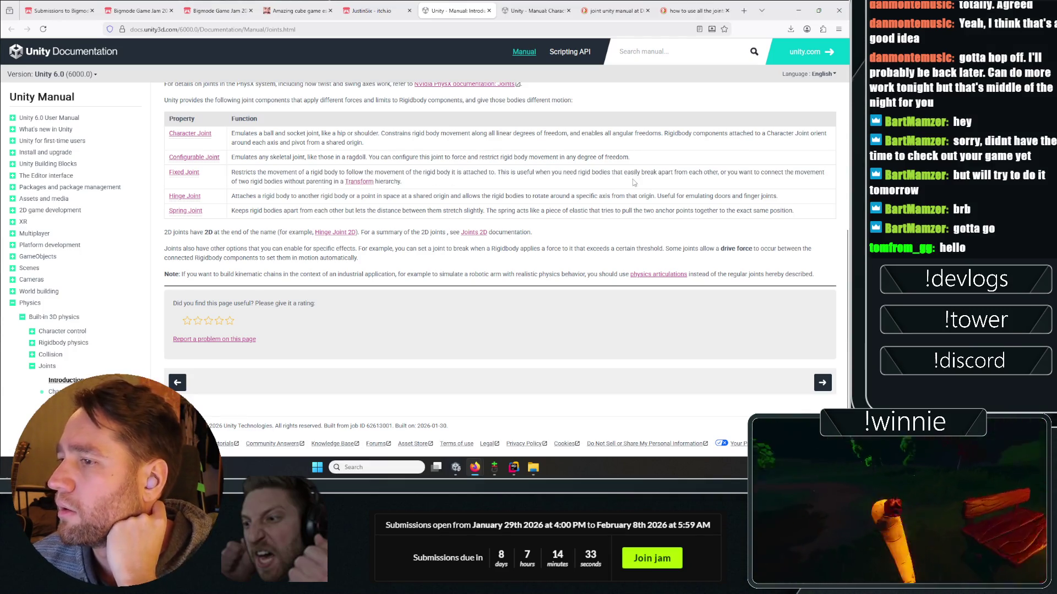
left_click(456, 467)
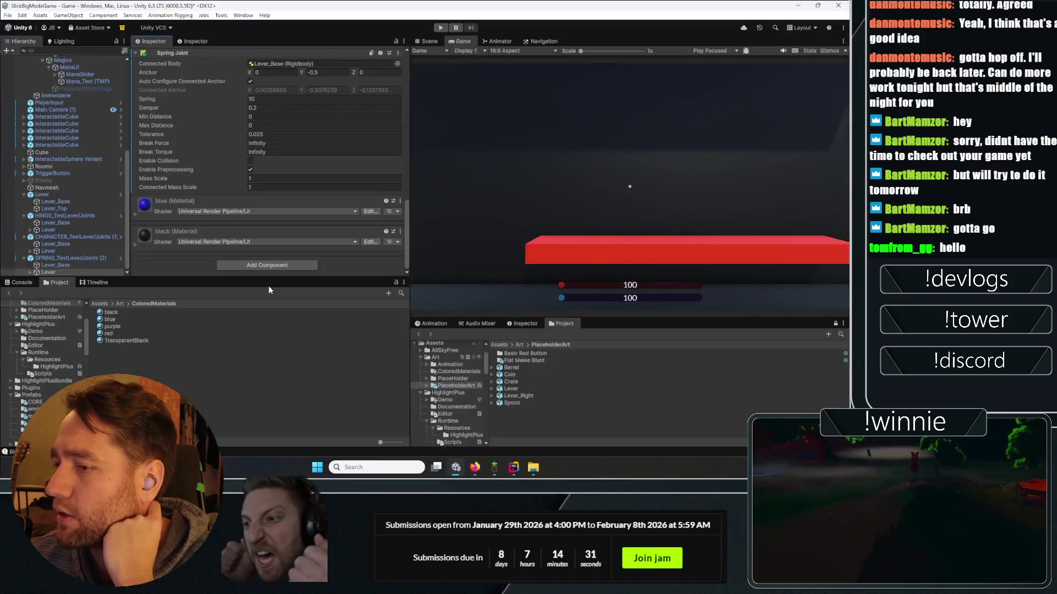
- Add a Fixed Joint to the third test lever, connected to Lever_Base's Rigidbody
left_click(264, 265)
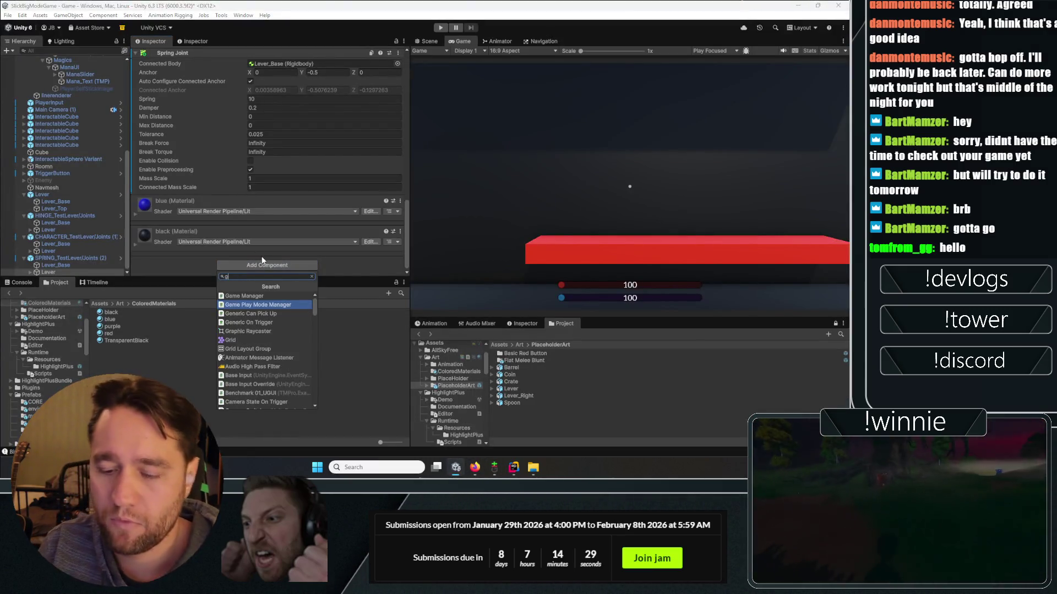
key("Escape")
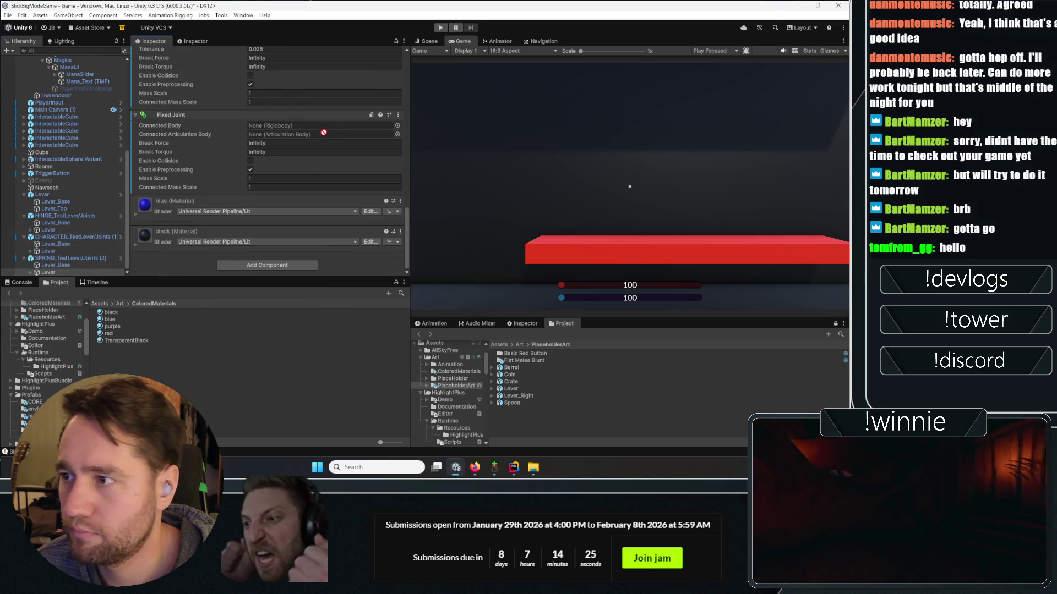
left_click_drag(298, 134, 282, 126)
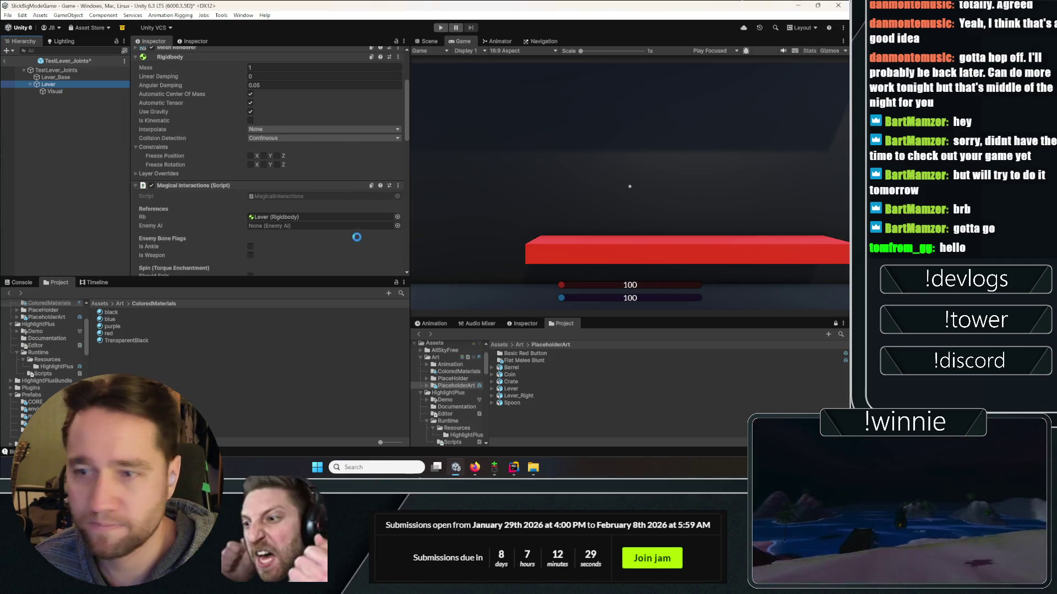
- Check the Rigidbody on CHARACTER_TestLever's Lever_Base, then enter play mode
key("ctrl+z")
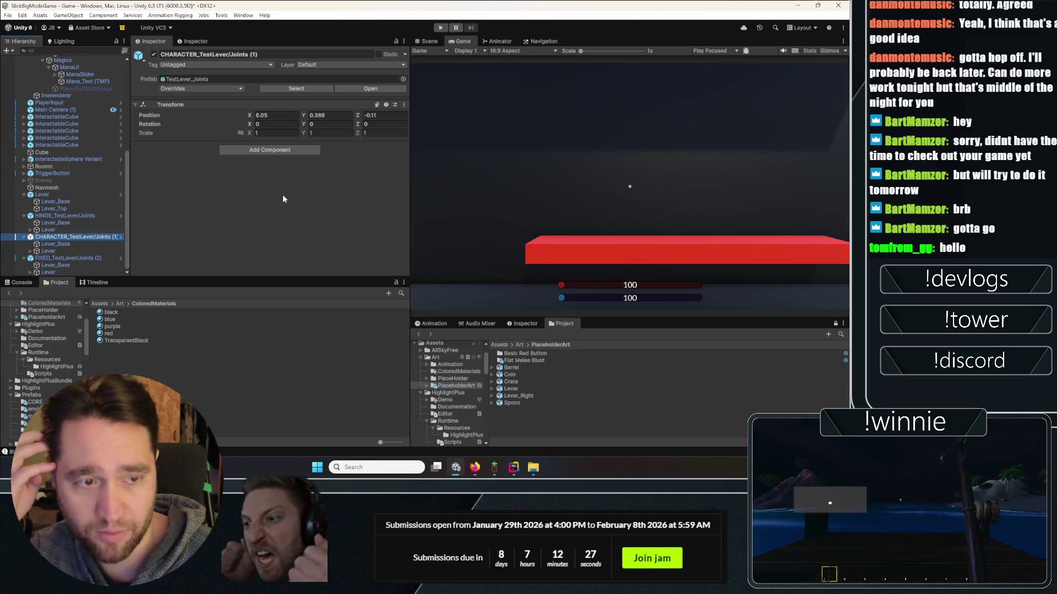
left_click(283, 193)
left_click(72, 242)
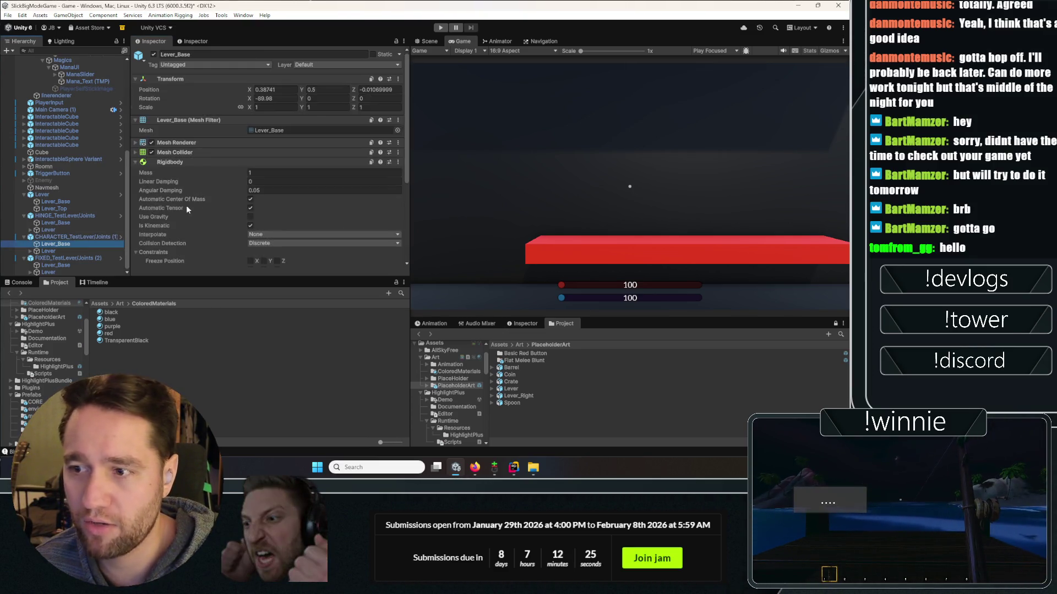
scroll(167, 207, "down", 5)
left_click(441, 27)
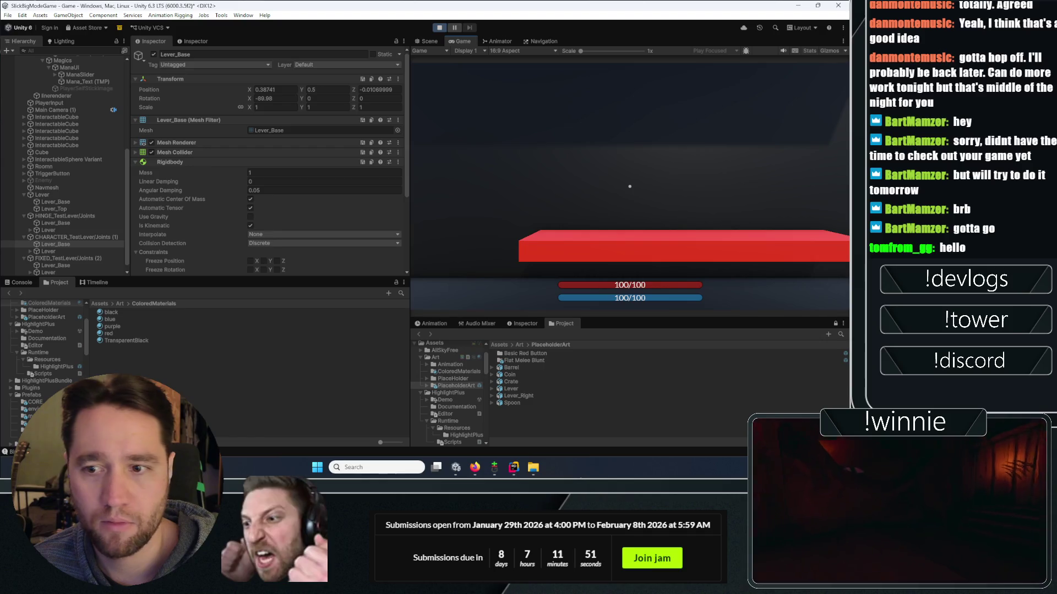
- Walk to the blue lever bases and cast magic on a lever and the barrel
left_click(501, 155)
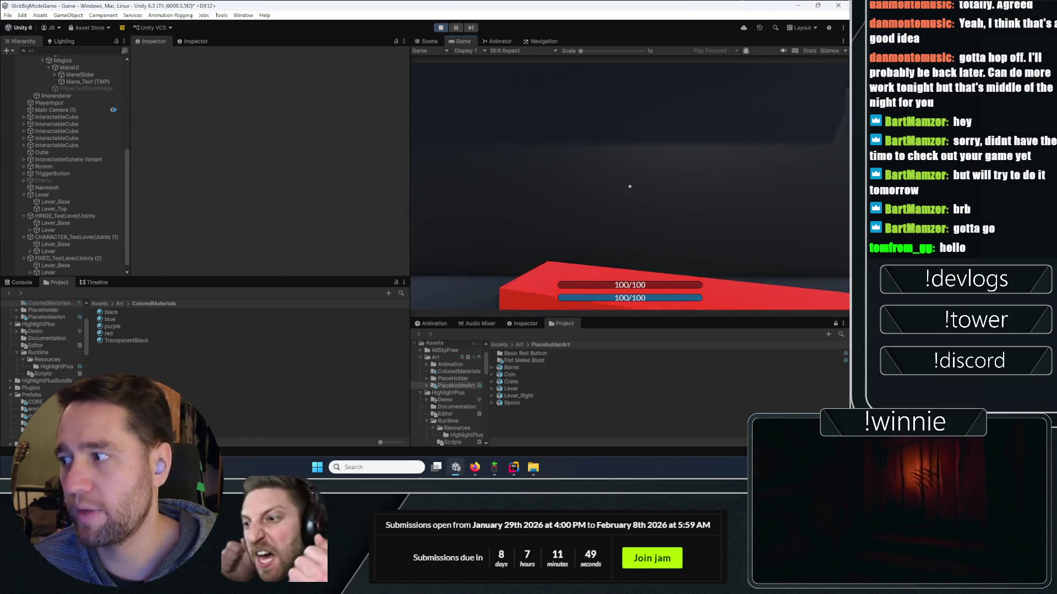
key("w")
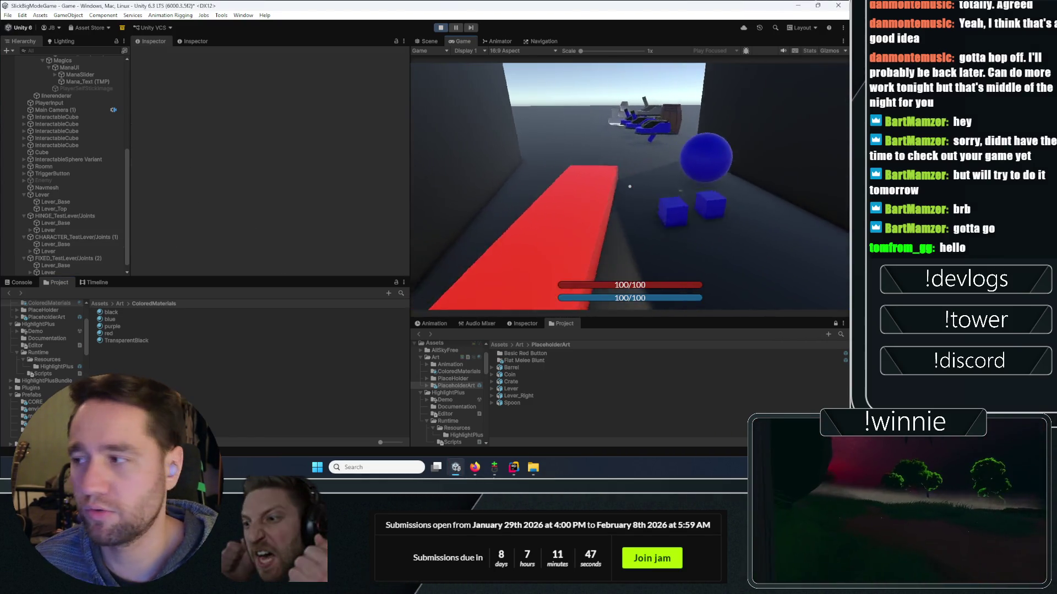
key("w")
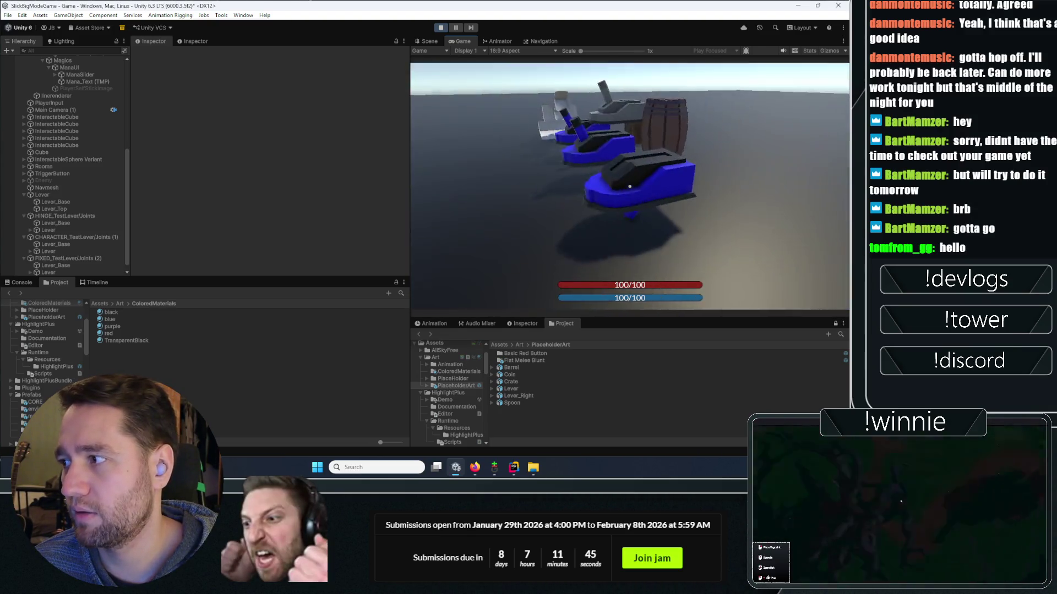
left_click(629, 187)
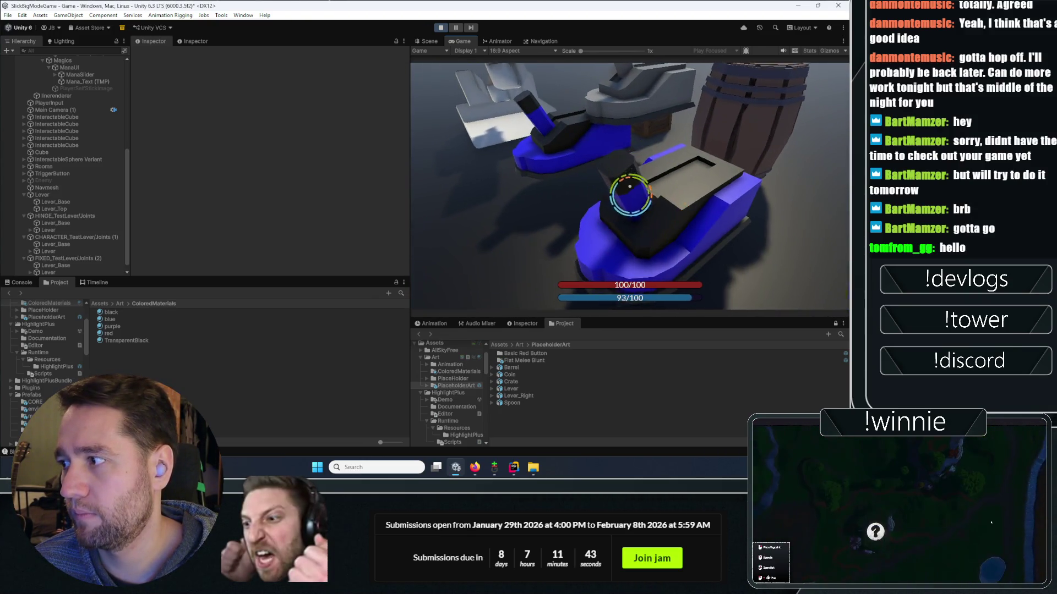
left_click(630, 187)
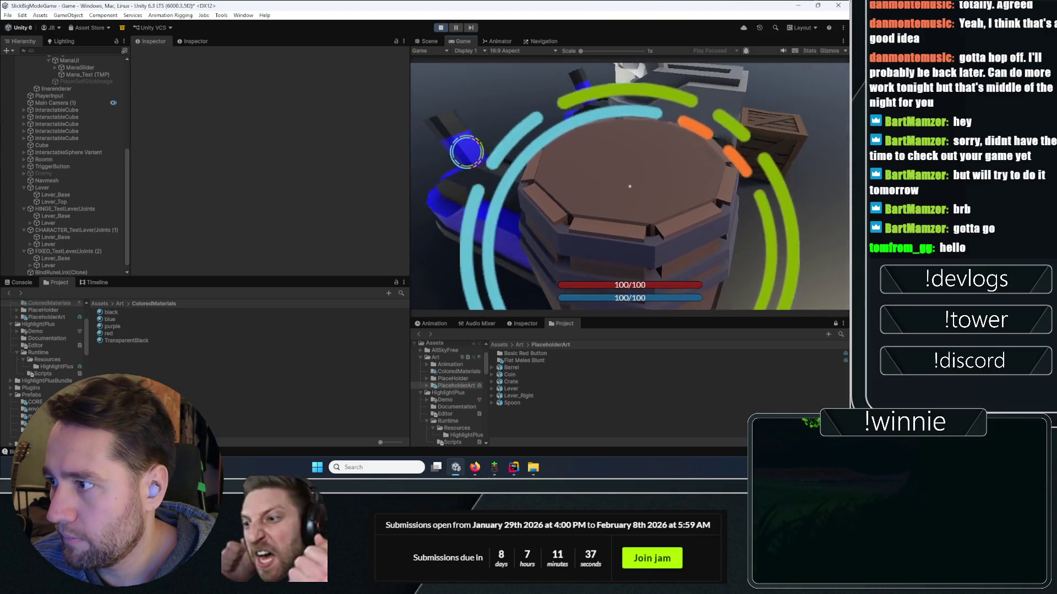
left_click(630, 186)
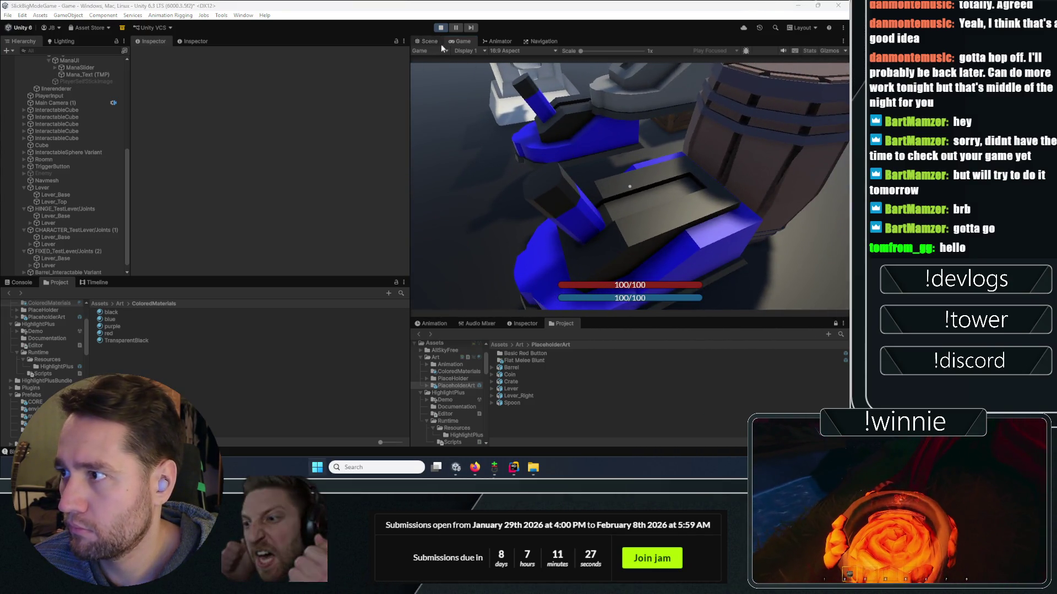
left_click(437, 40)
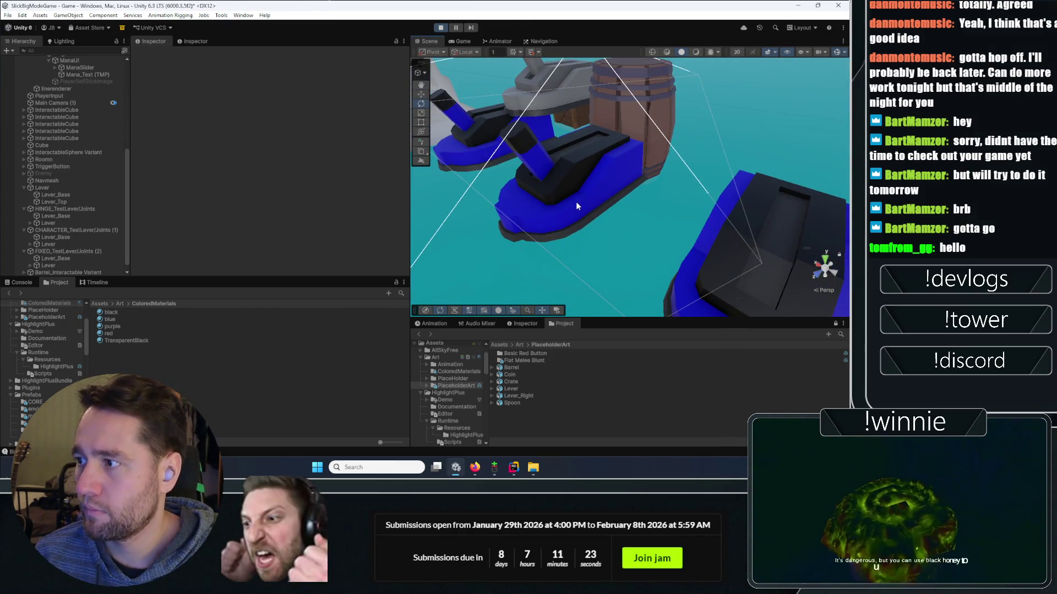
- Inspect the blue lever base, then the HUD Canvas's Canvas Scaler and Graphic Raycaster
left_click(562, 213)
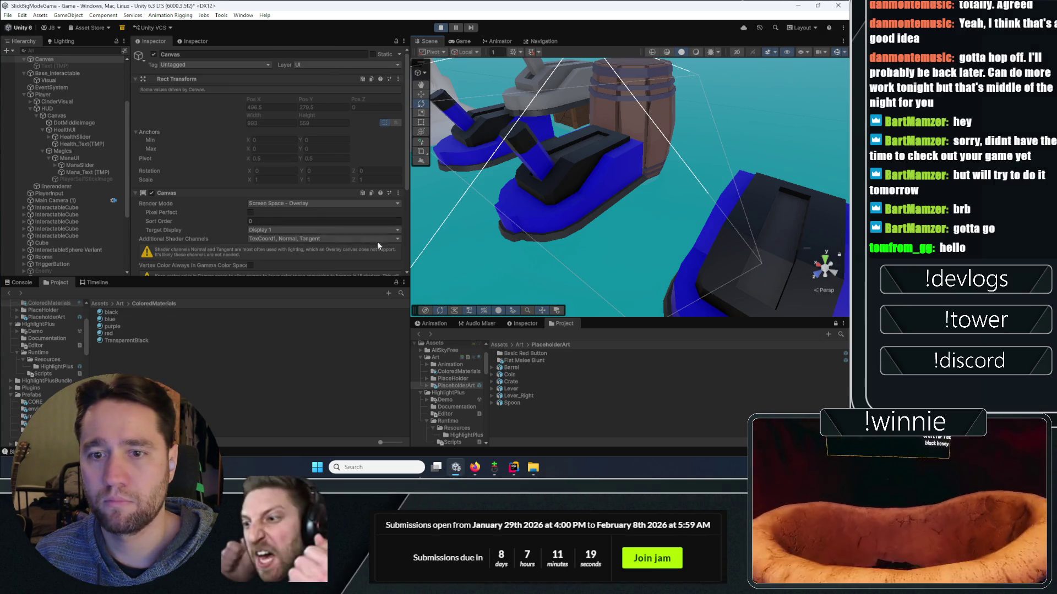
left_click(517, 229)
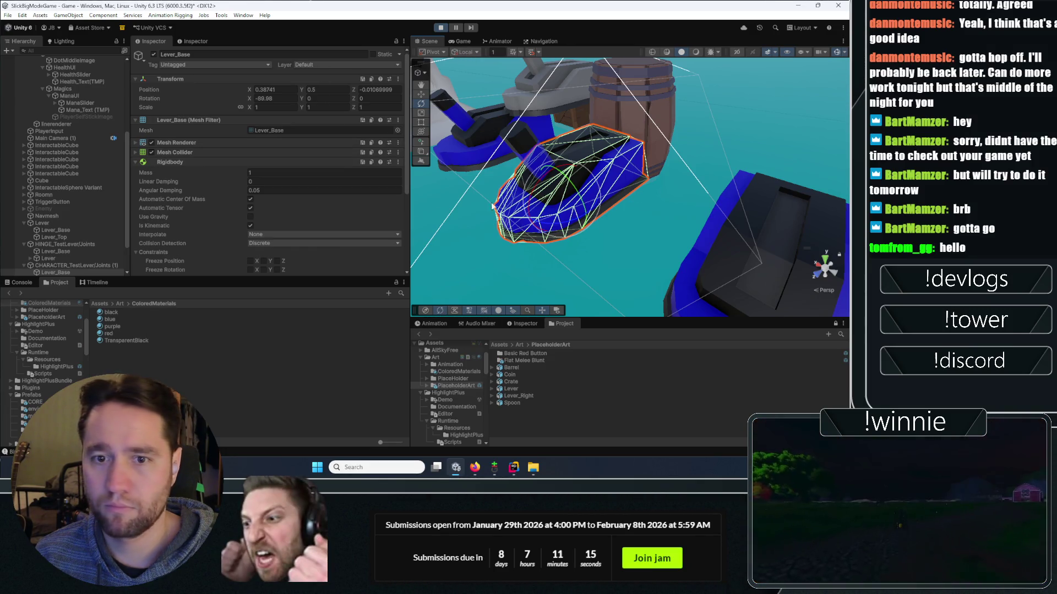
left_click(608, 187)
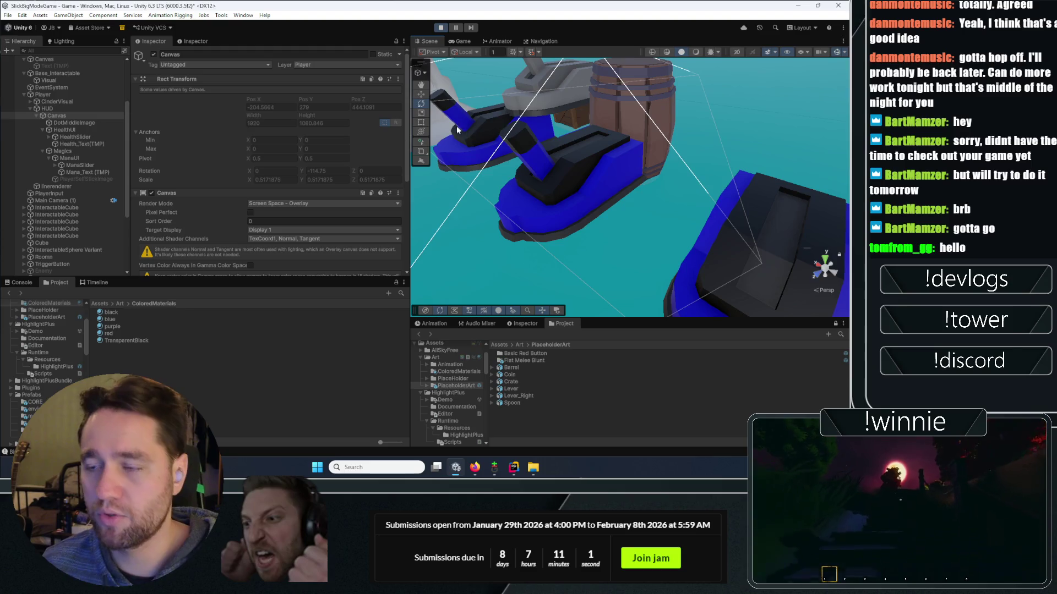
scroll(233, 171, "down", 5)
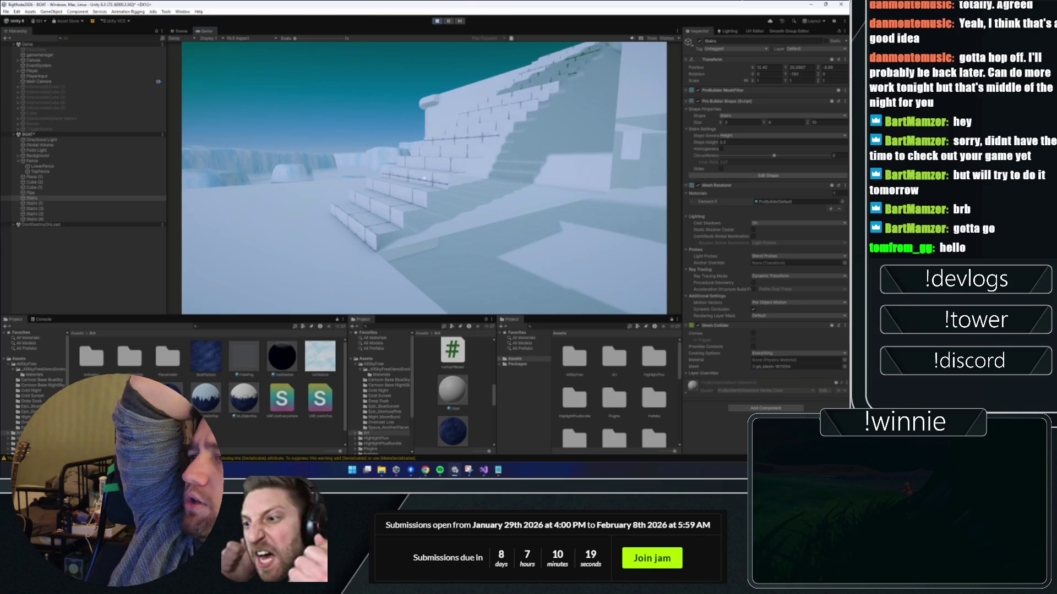
- Set the staircase Steps Height to 0.15, comparing it against 0.3 with undo and redo
type("0.150.15")
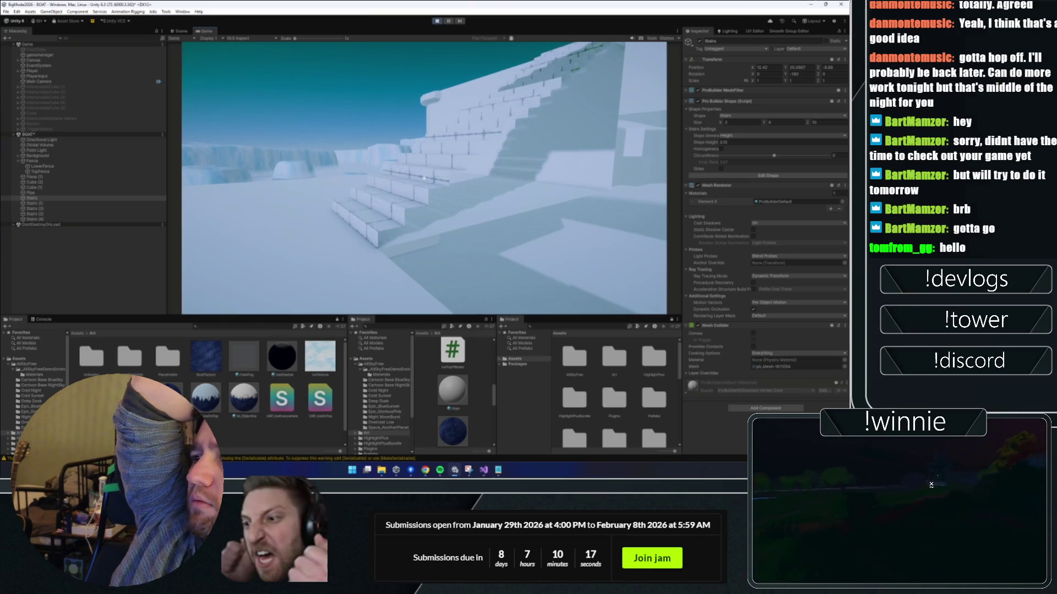
key("ctrl+z")
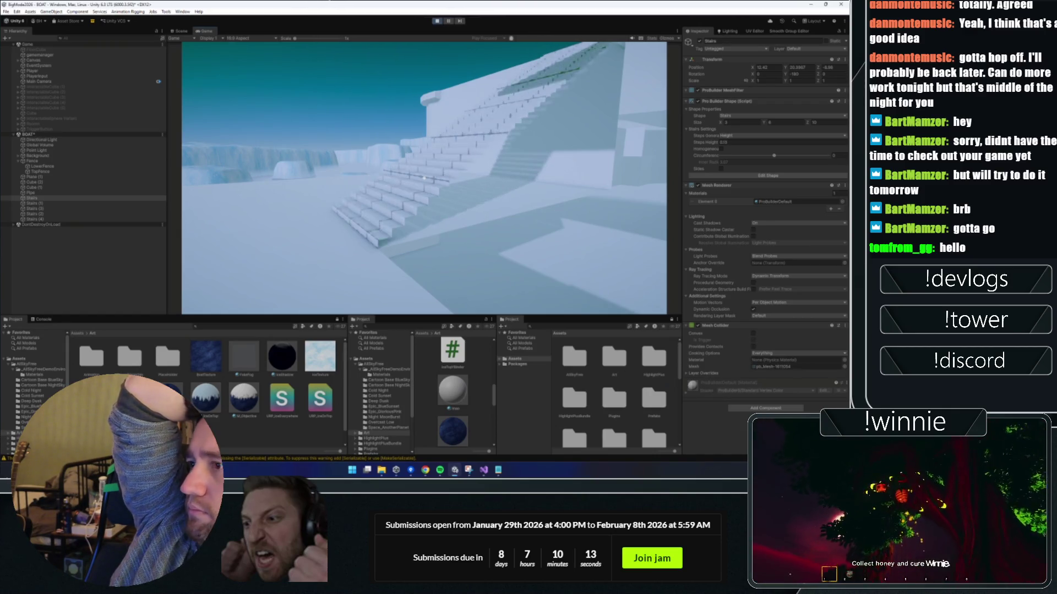
key("ctrl+z")
key("ctrl+y")
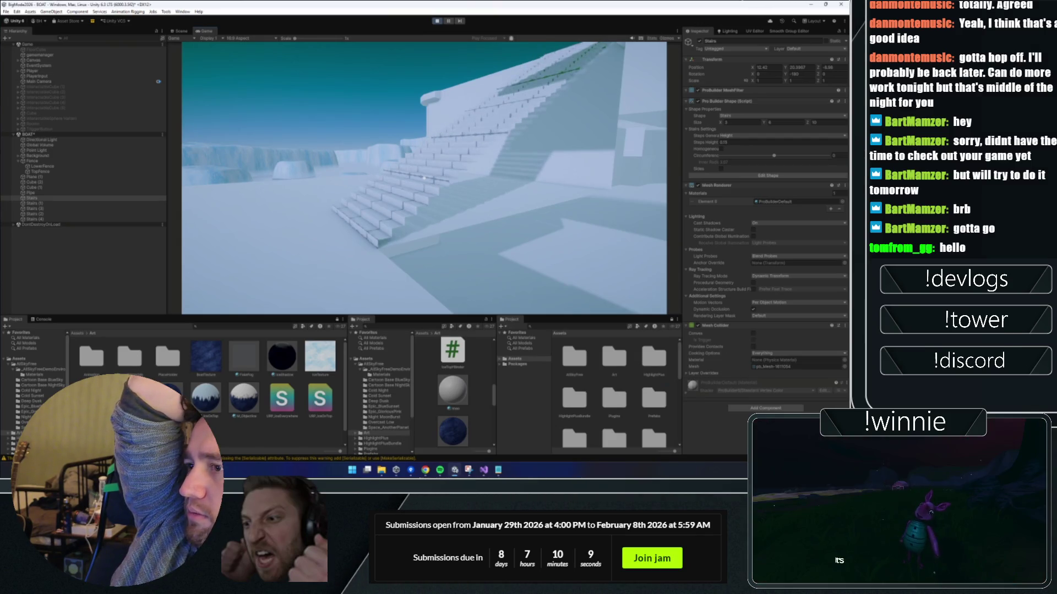
key("ctrl+z")
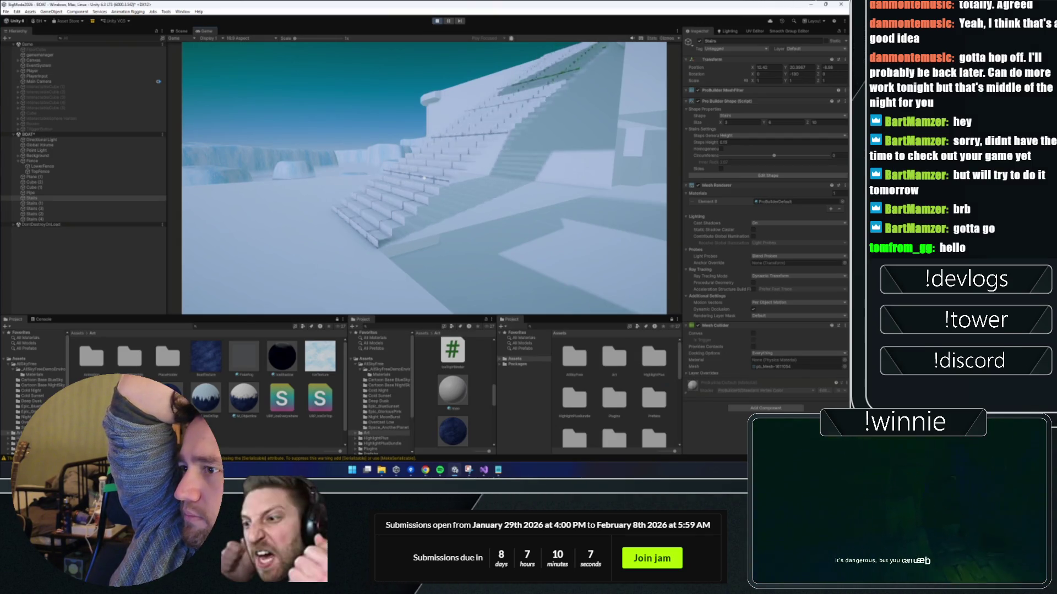
key("ctrl+z")
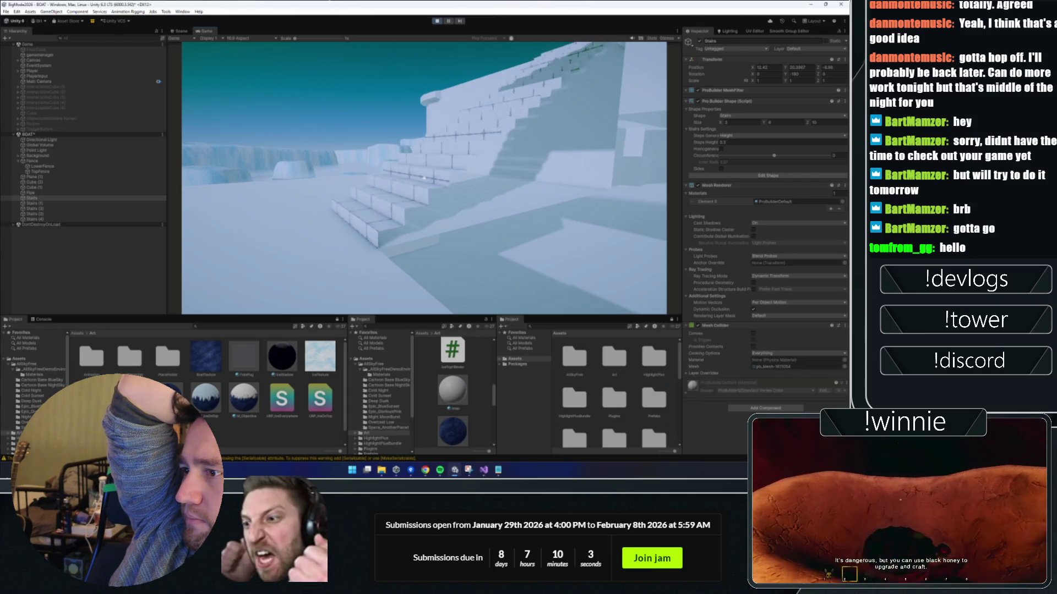
key("ctrl+z")
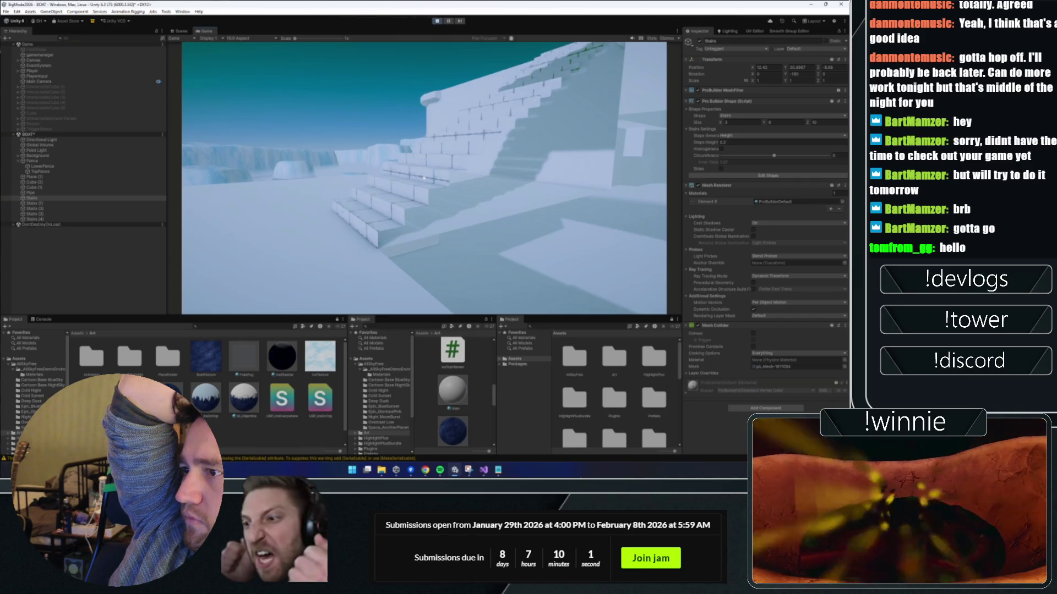
key("ctrl+y")
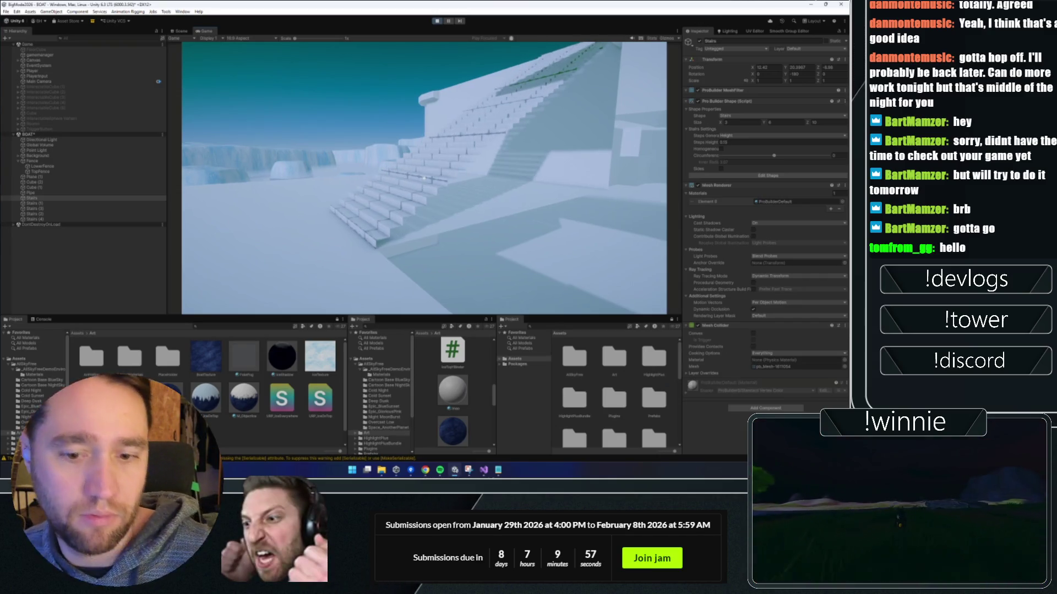
mouse_move(251, 253)
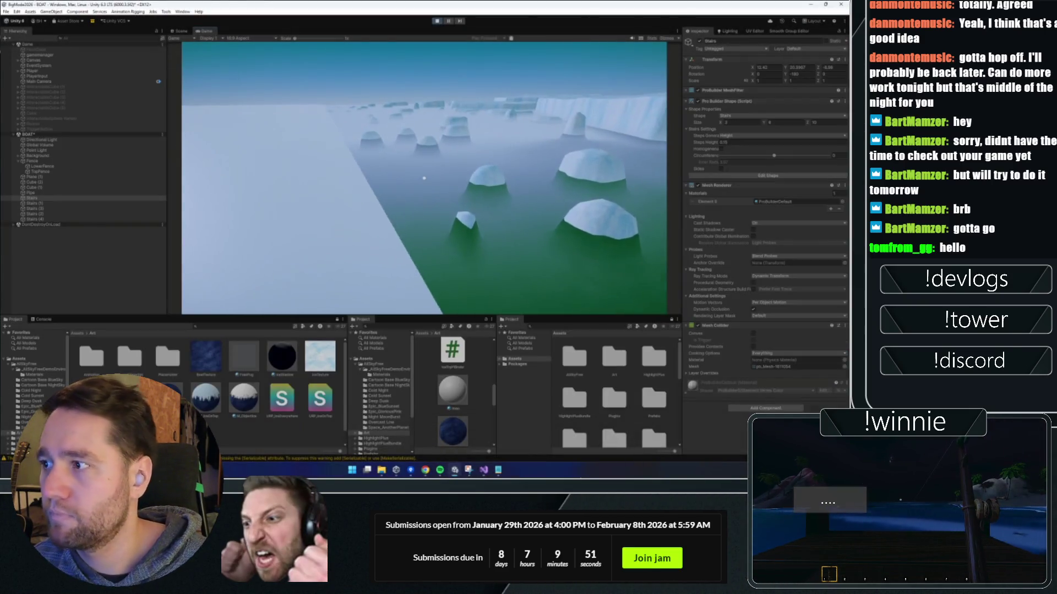
- Toggle Fog in the Lighting Environment settings to compare, leaving it off
left_click(730, 32)
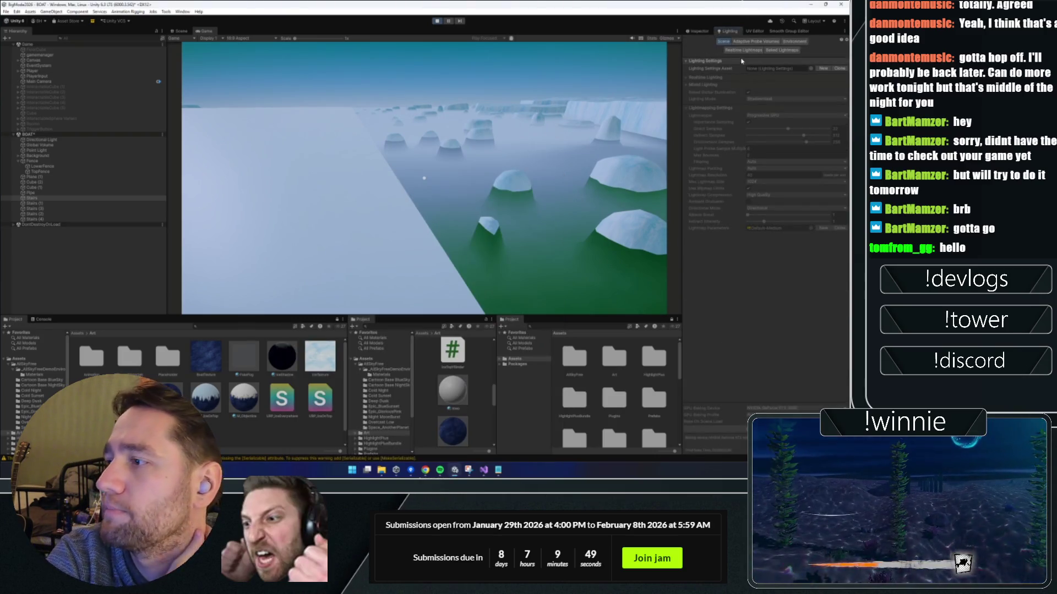
left_click(794, 42)
left_click(748, 165)
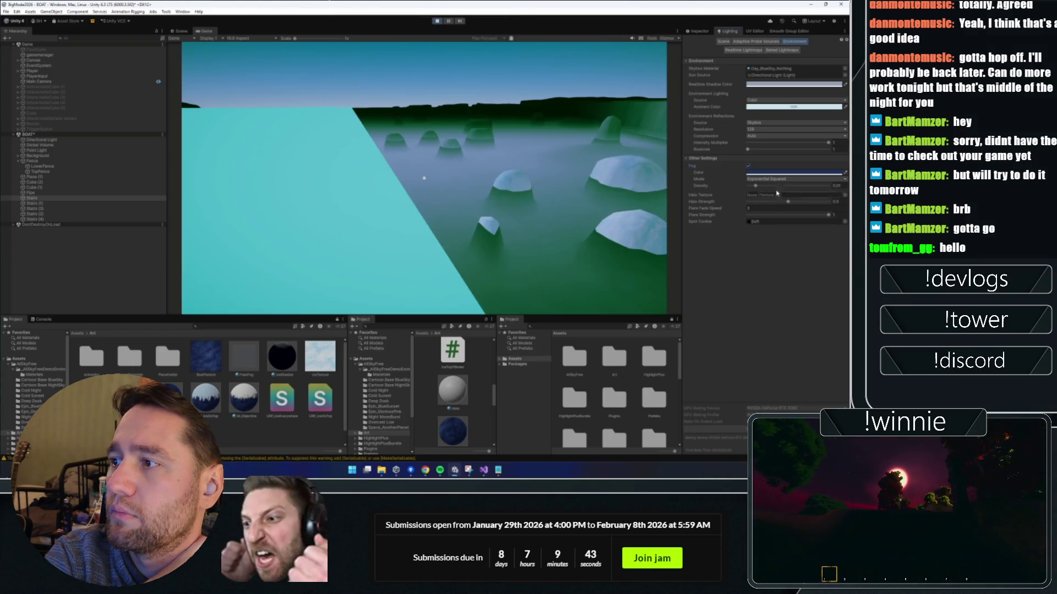
left_click(748, 165)
left_click(749, 167)
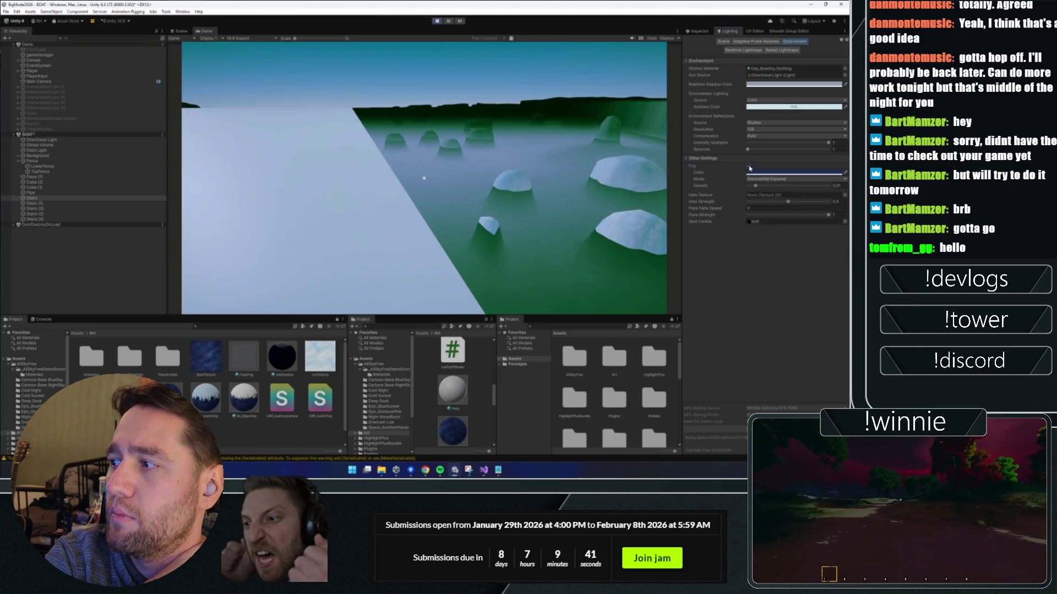
left_click(748, 166)
left_click(749, 166)
left_click(749, 166)
left_click(749, 167)
left_click(748, 166)
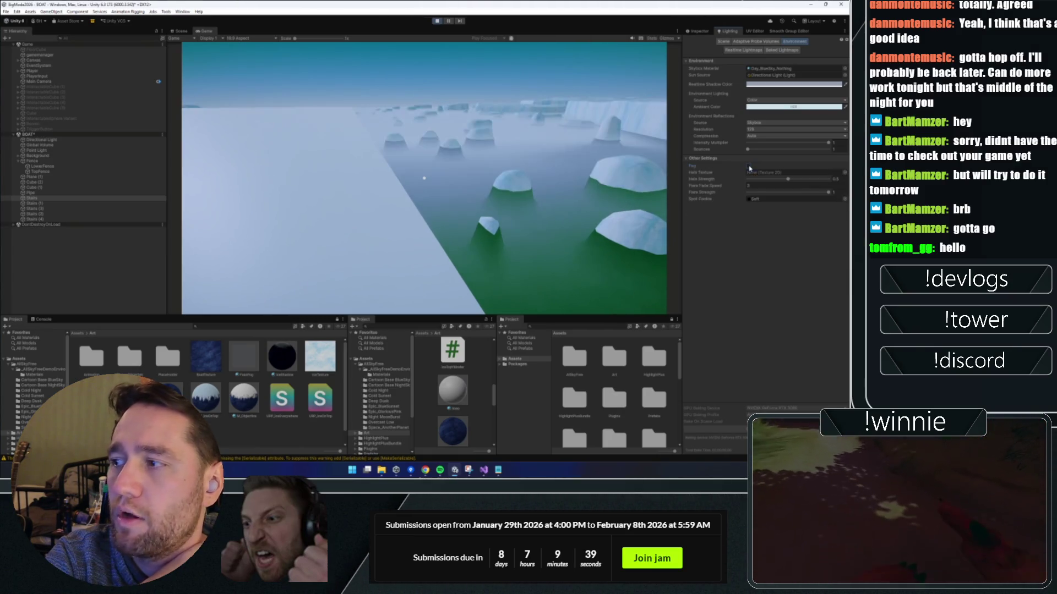
- Select the Global Volume and browse its available overrides
left_click(698, 31)
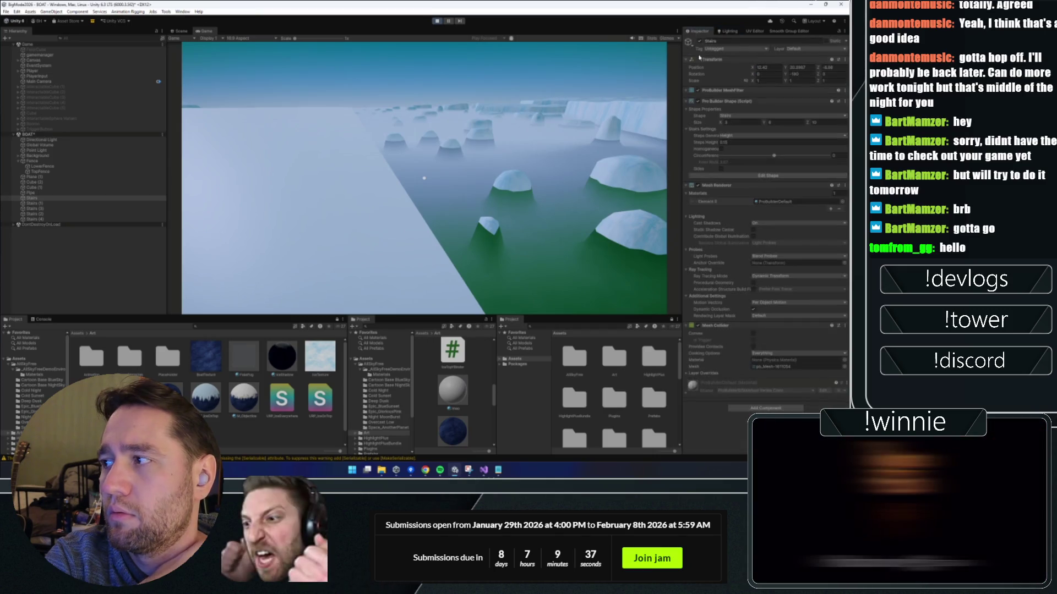
left_click(71, 251)
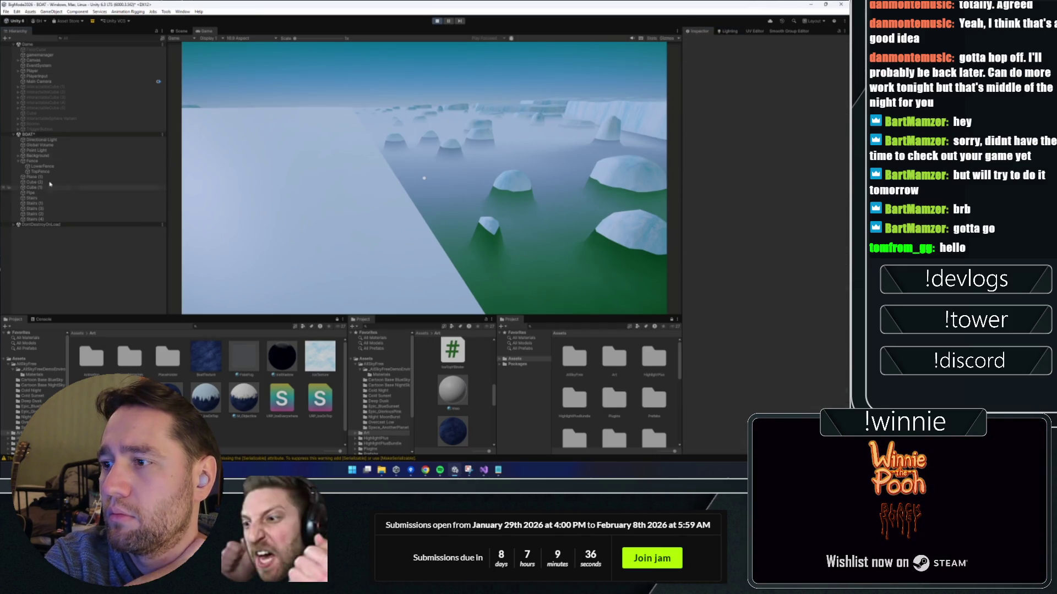
left_click(46, 145)
left_click(770, 411)
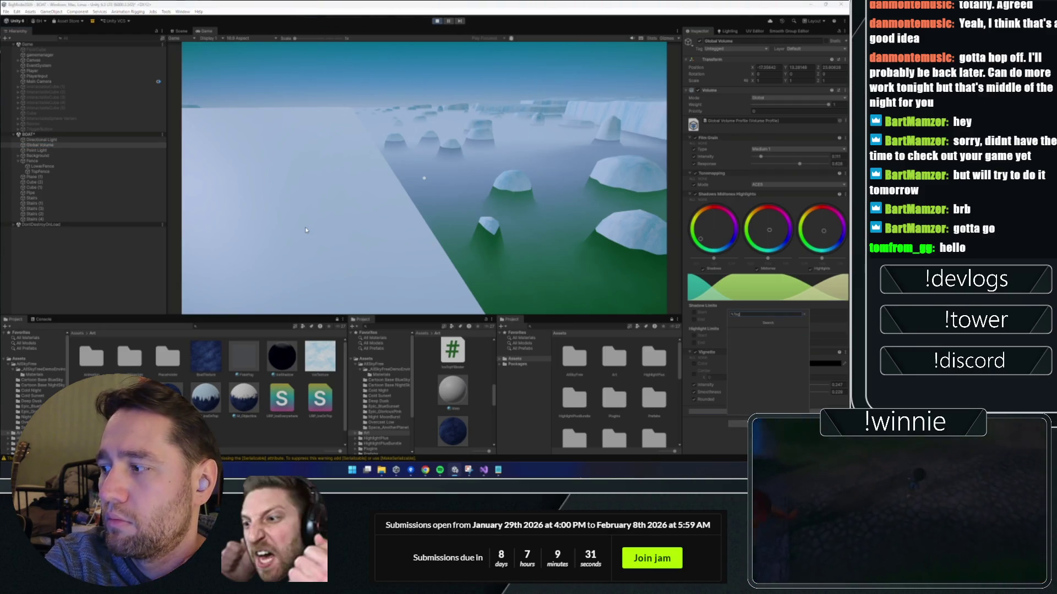
left_click(454, 213)
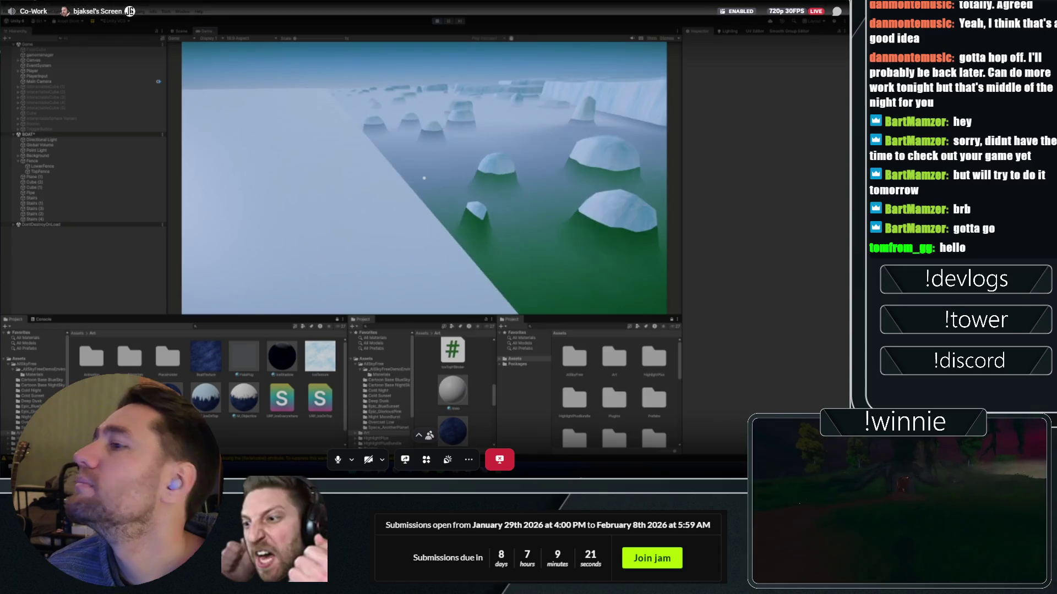
- Toggle the Background > FakeFog object on and off, leaving it deactivated
key("super")
key("super")
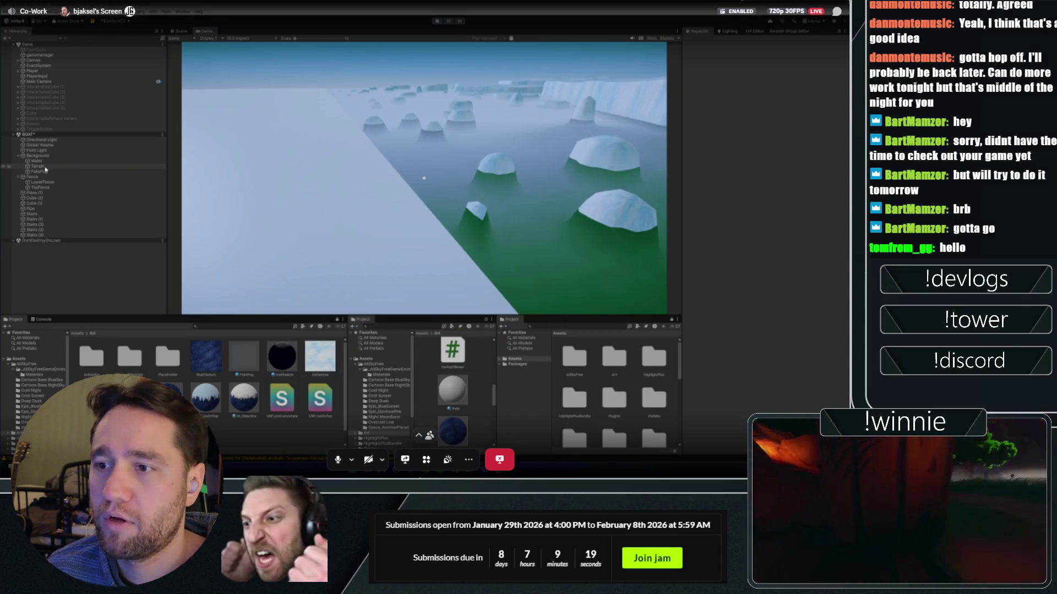
left_click(39, 171)
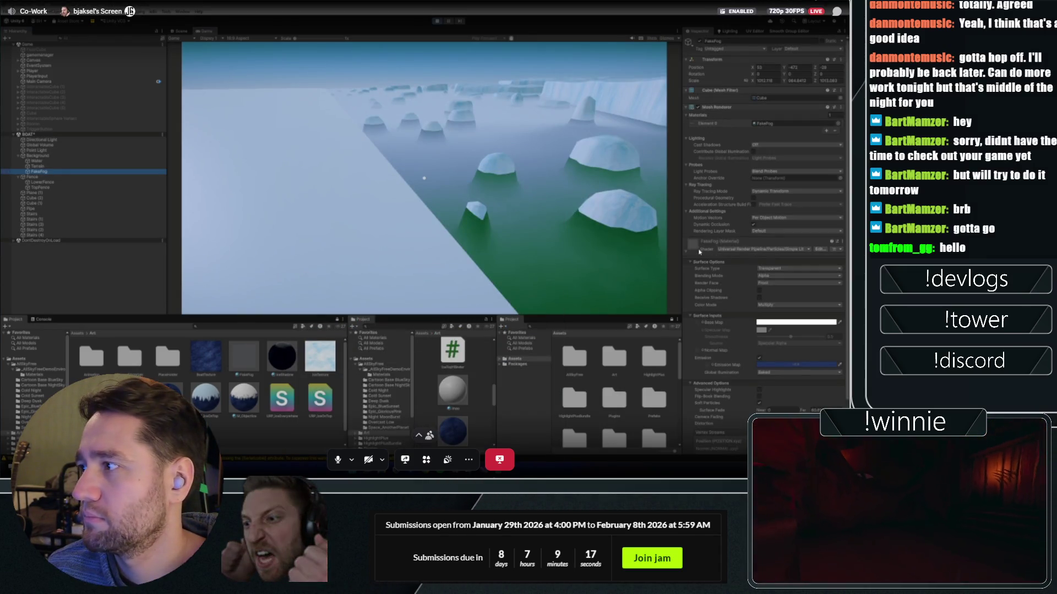
left_click(700, 42)
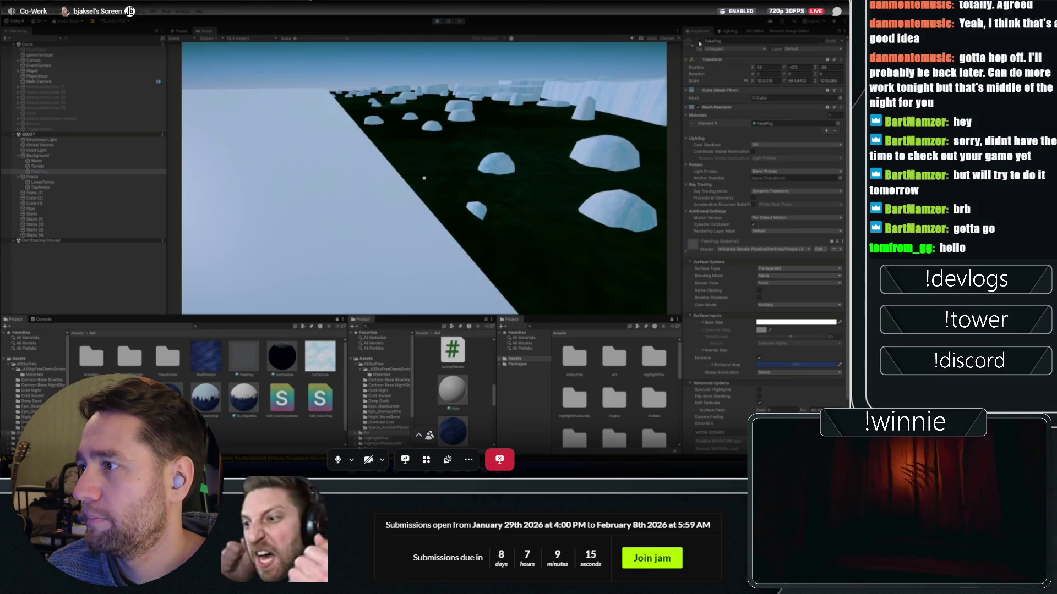
left_click(699, 42)
left_click(700, 41)
left_click(700, 42)
left_click(699, 41)
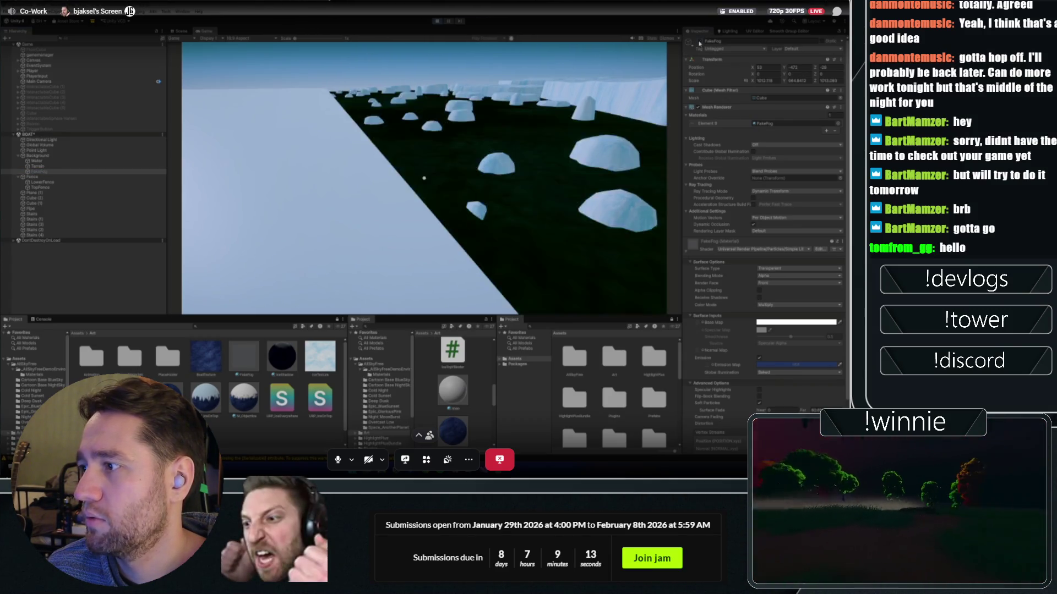
left_click(700, 42)
left_click(699, 42)
left_click(700, 42)
left_click(699, 41)
left_click(700, 42)
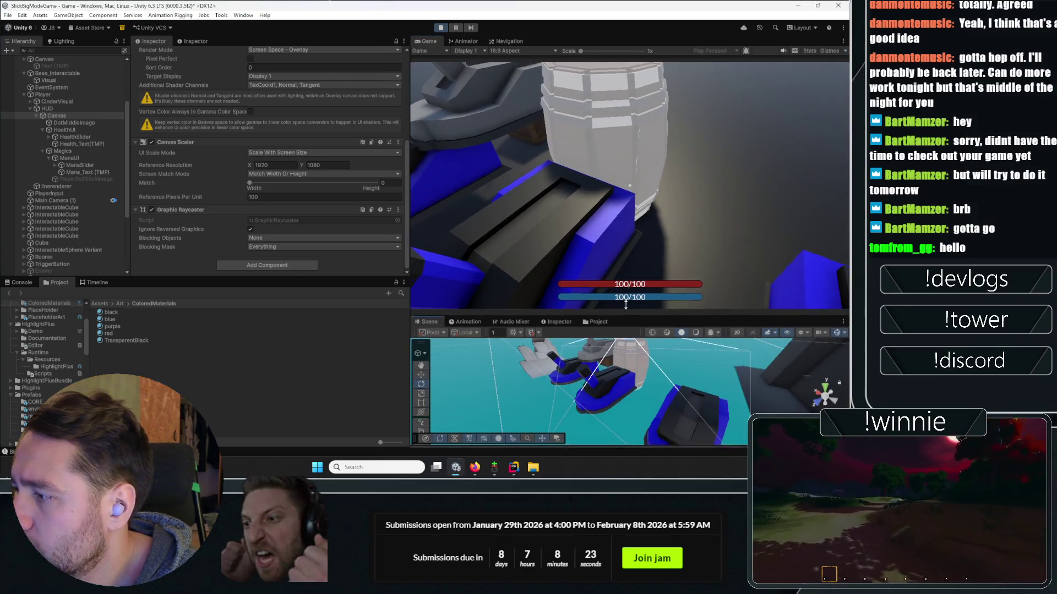
- Enlarge the Scene view and enable Is Trigger on CHARACTER_TestLever's Lever_Base Mesh Collider
left_click_drag(555, 318, 555, 228)
left_click(584, 365)
scroll(88, 195, "down", 3)
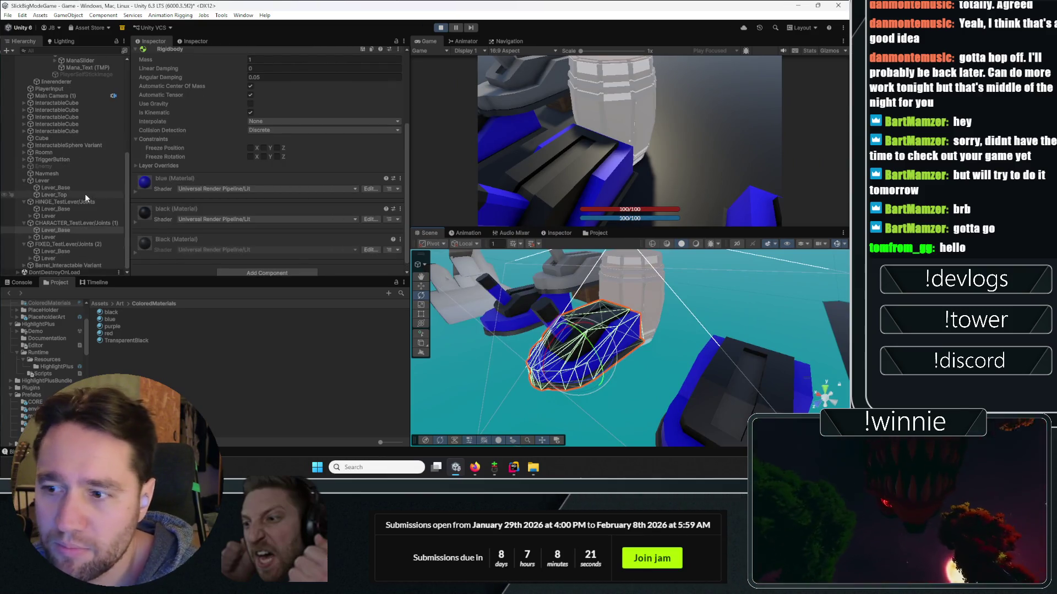
scroll(208, 186, "up", 5)
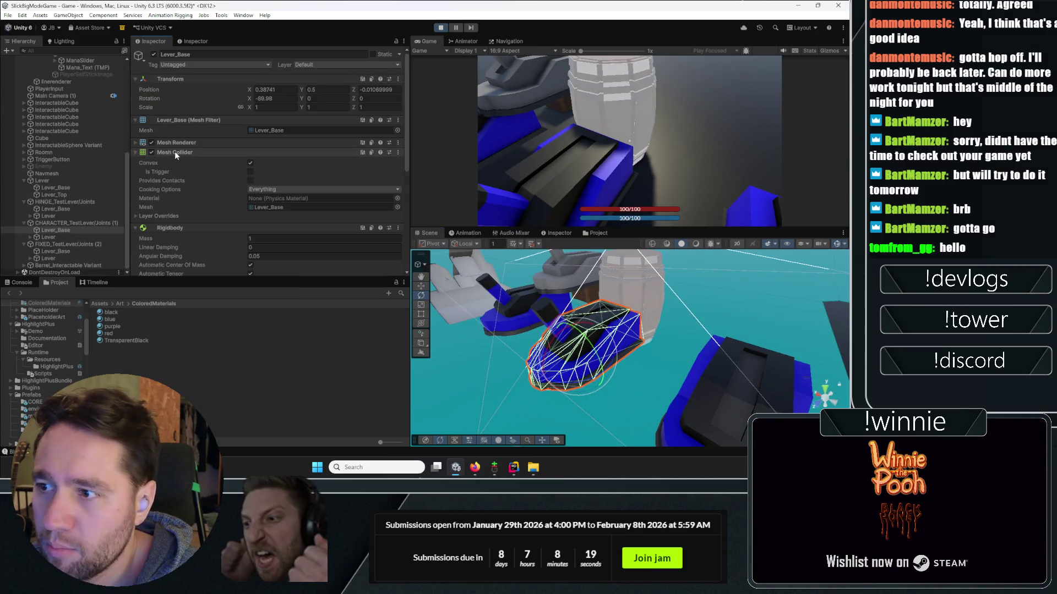
left_click(250, 171)
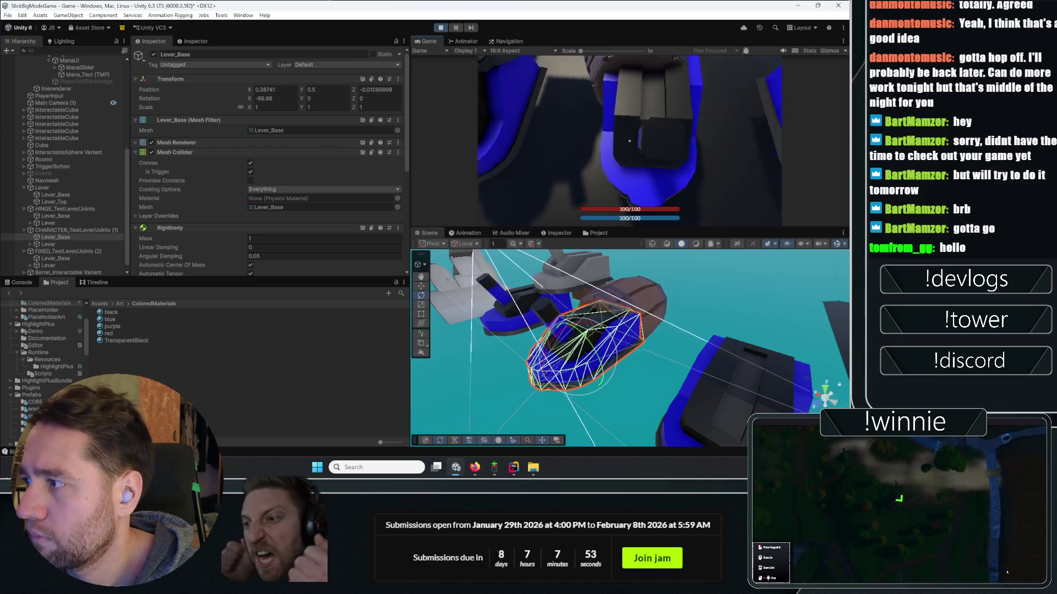
- Use the E interact key on the trigger-collider lever in Play mode, then switch to the browser
key("e")
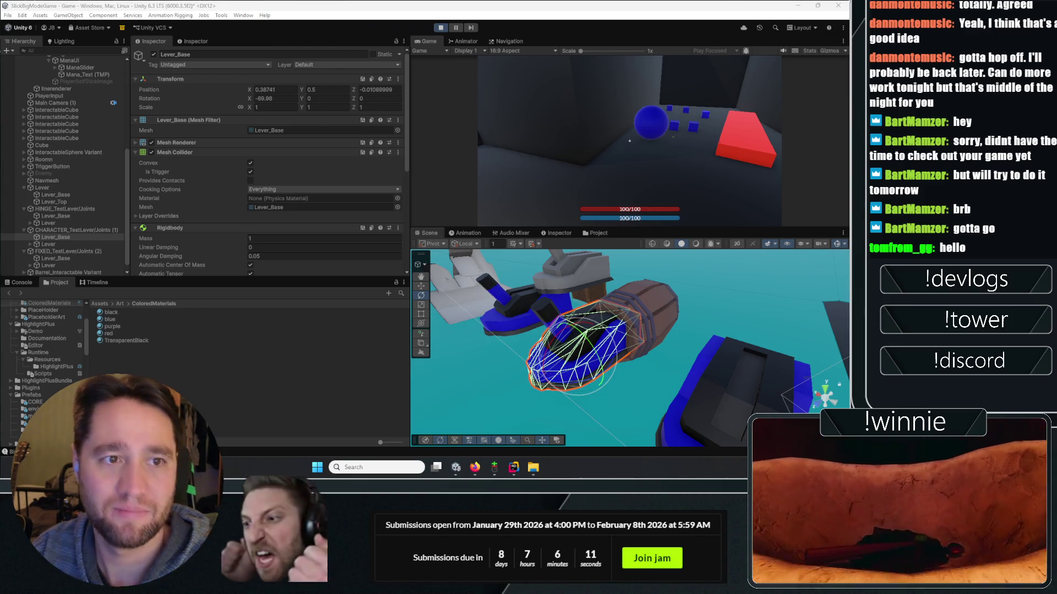
key("alt+Tab")
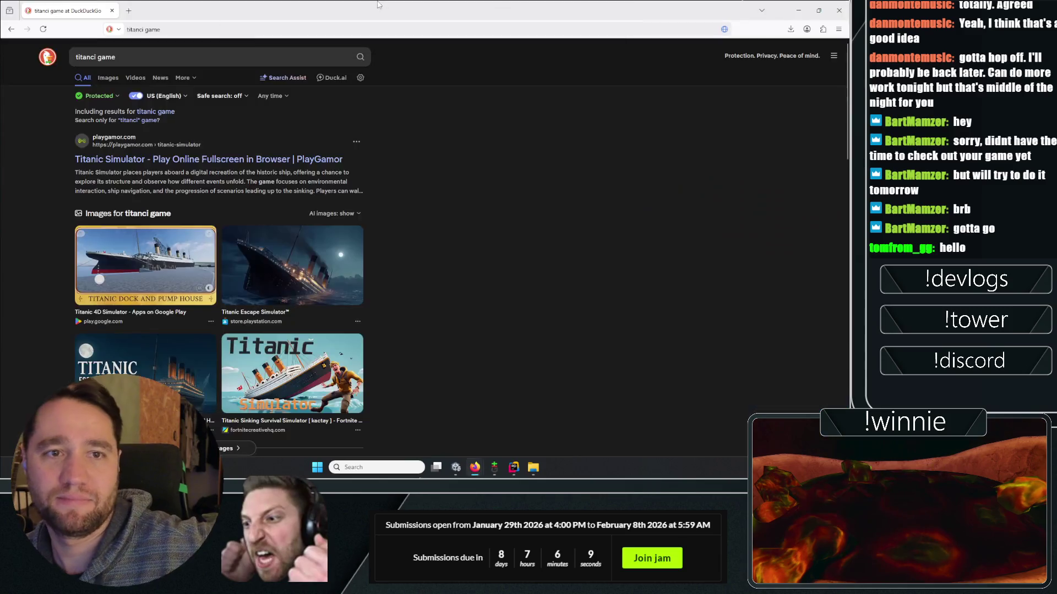
- Replace the misspelled DuckDuckGo query with 'titanic game steam' and run the search
left_click(166, 56)
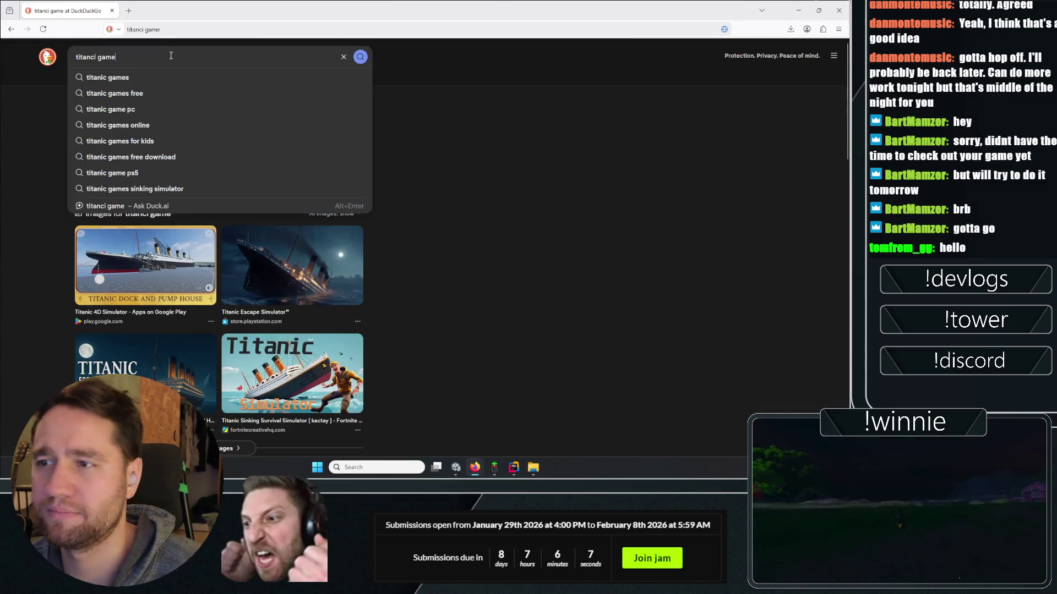
key("ctrl+a")
type("titanic g")
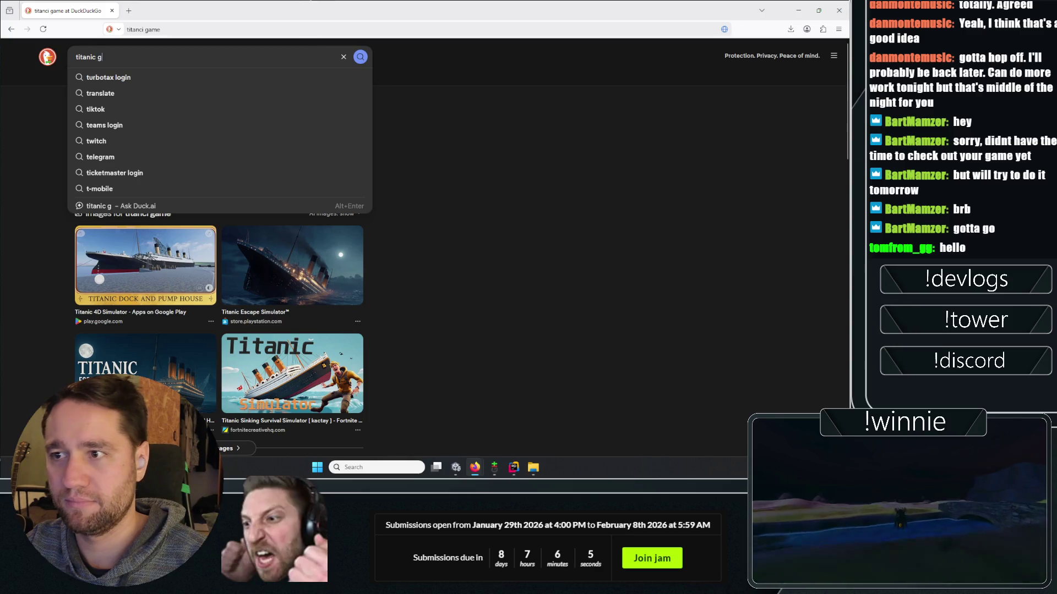
type("ame steam")
key("Return")
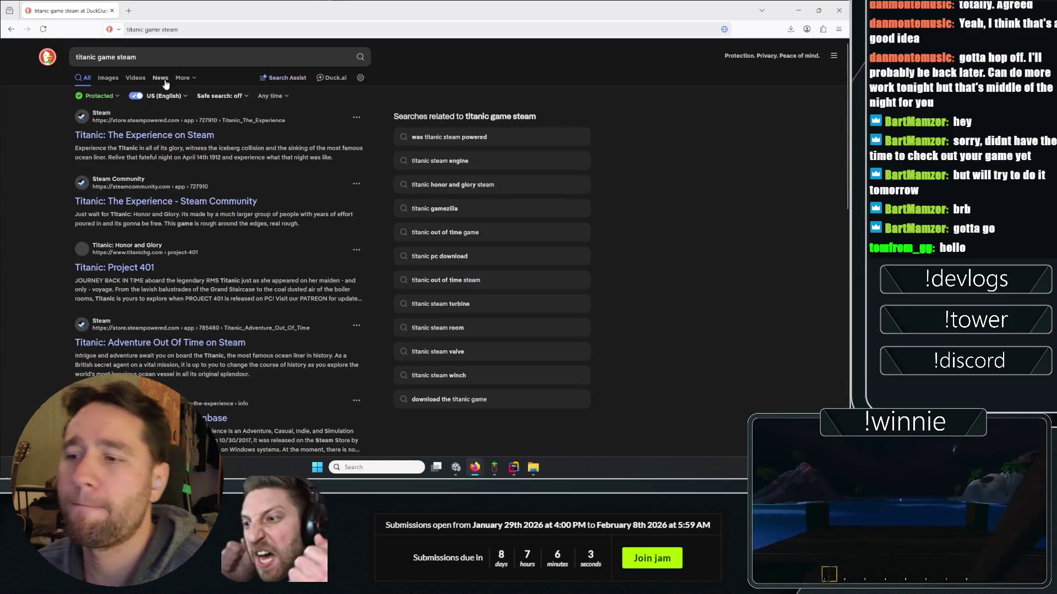
- Open the Steam store result in a new tab and focus the store's search box
right_click(153, 142)
left_click(168, 150)
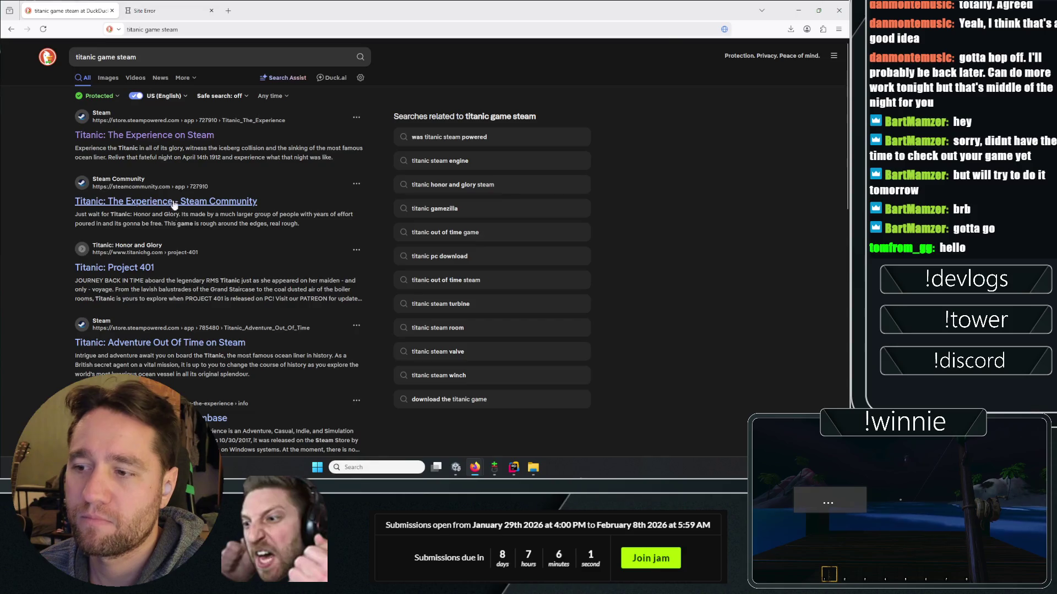
left_click(570, 103)
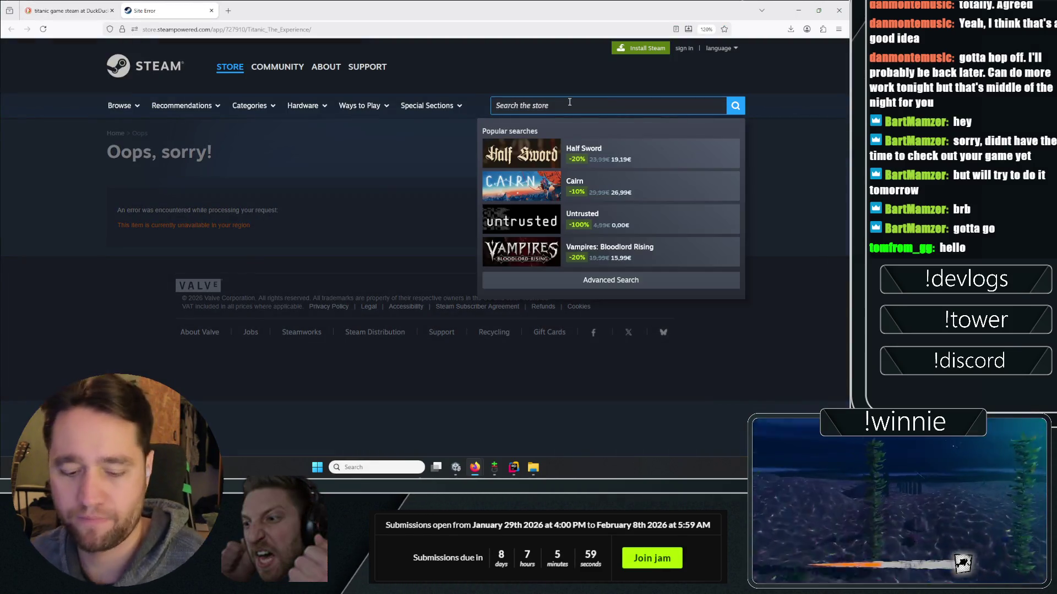
- Search the Steam store for 'titanic' and preview the first result cards
type("titanic")
key("Return")
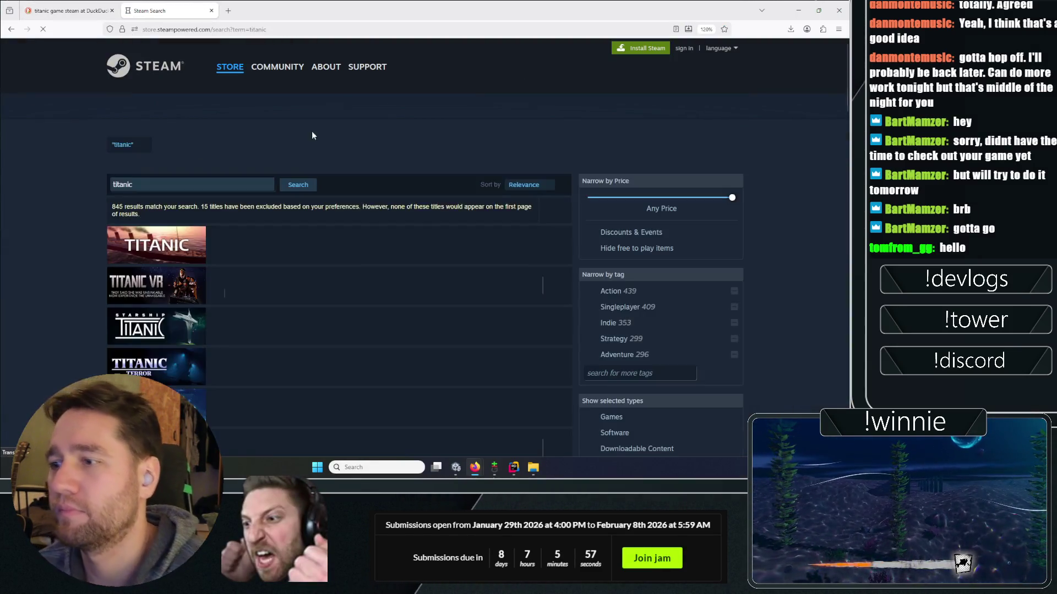
scroll(92, 160, "down", 2)
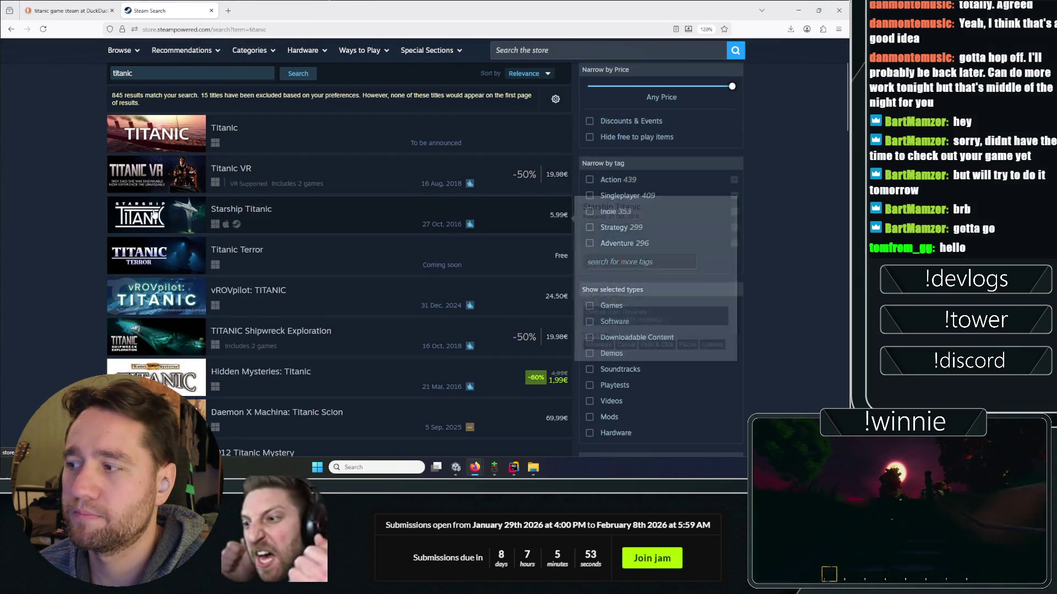
mouse_move(165, 183)
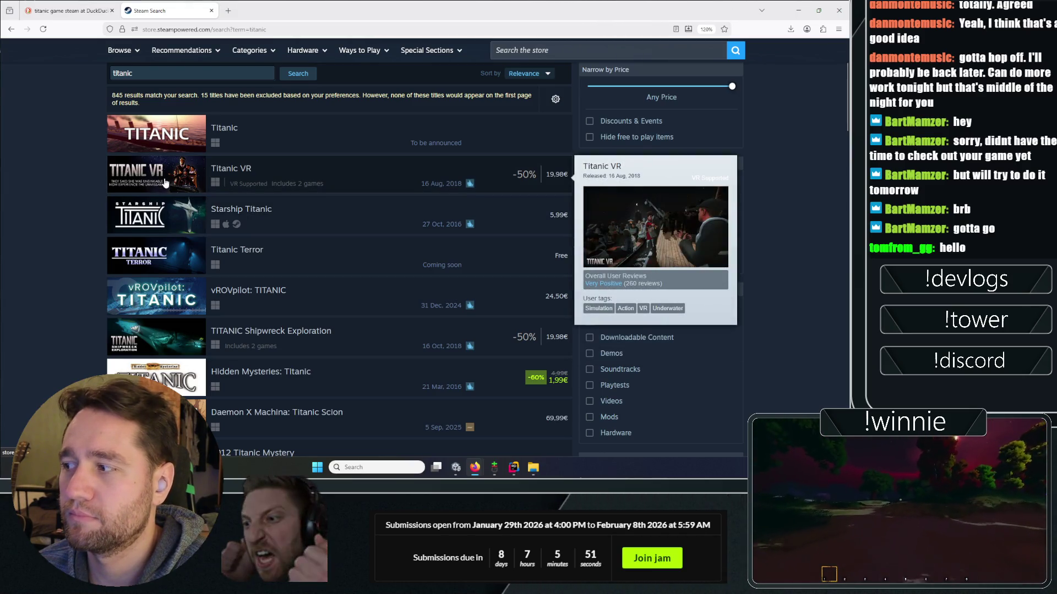
mouse_move(158, 329)
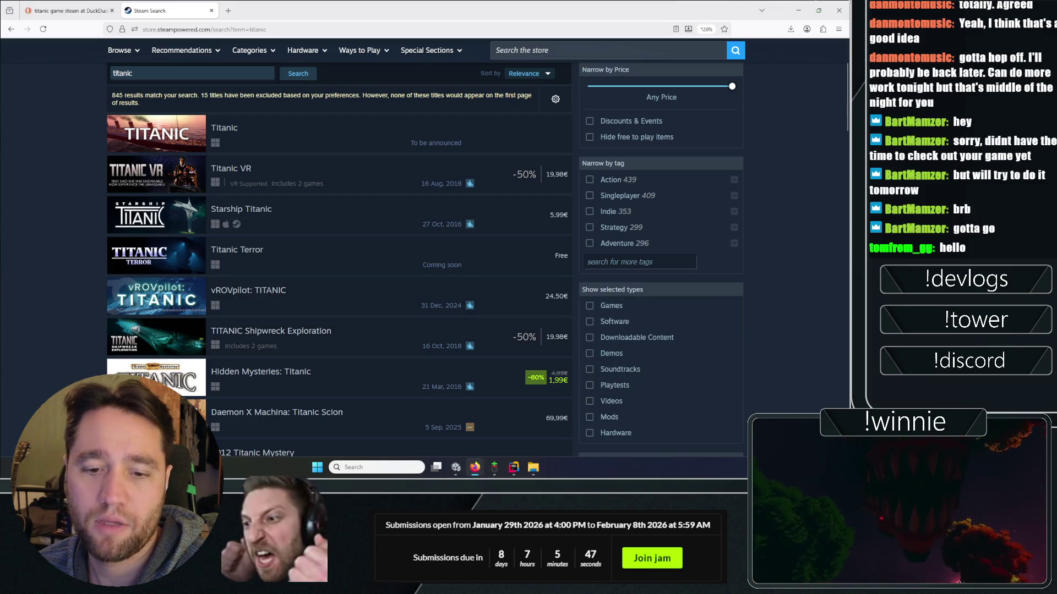
- Scroll up and down through the 845 'titanic' store results
scroll(82, 241, "up", 2)
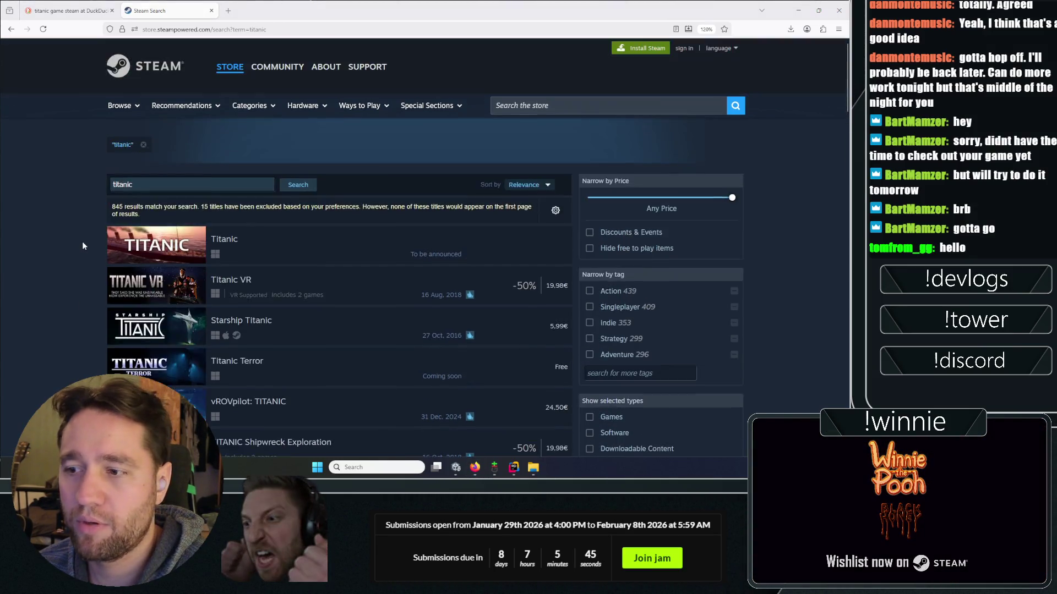
scroll(82, 241, "down", 5)
scroll(81, 241, "up", 5)
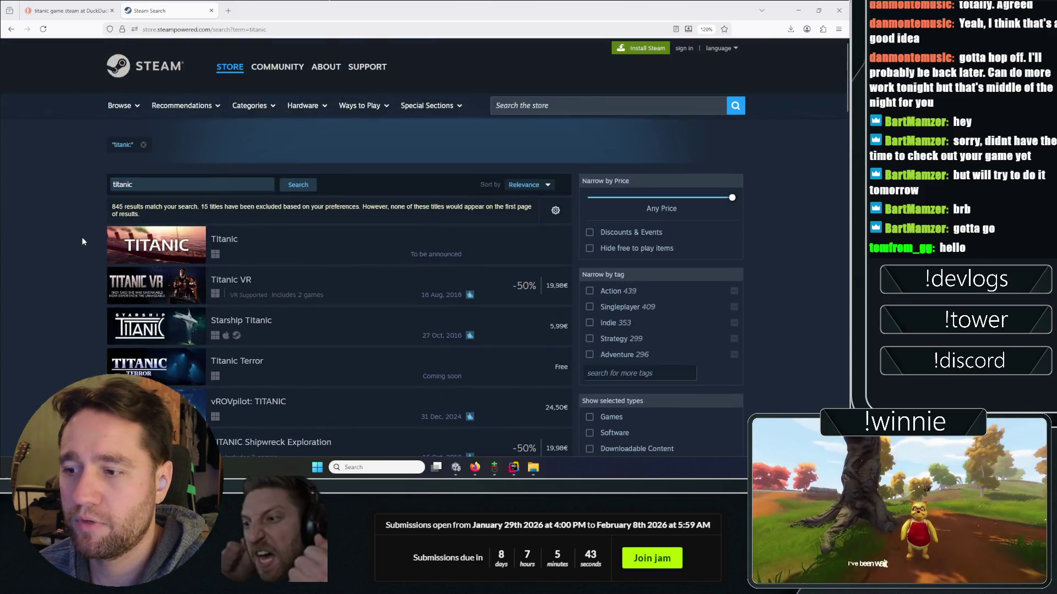
scroll(83, 237, "down", 5)
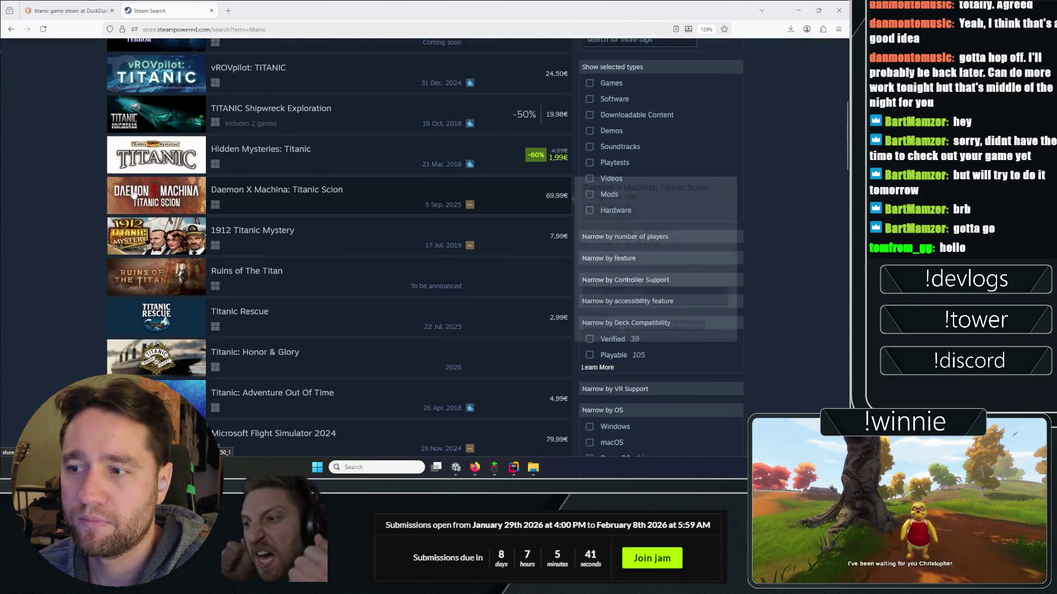
scroll(64, 171, "up", 5)
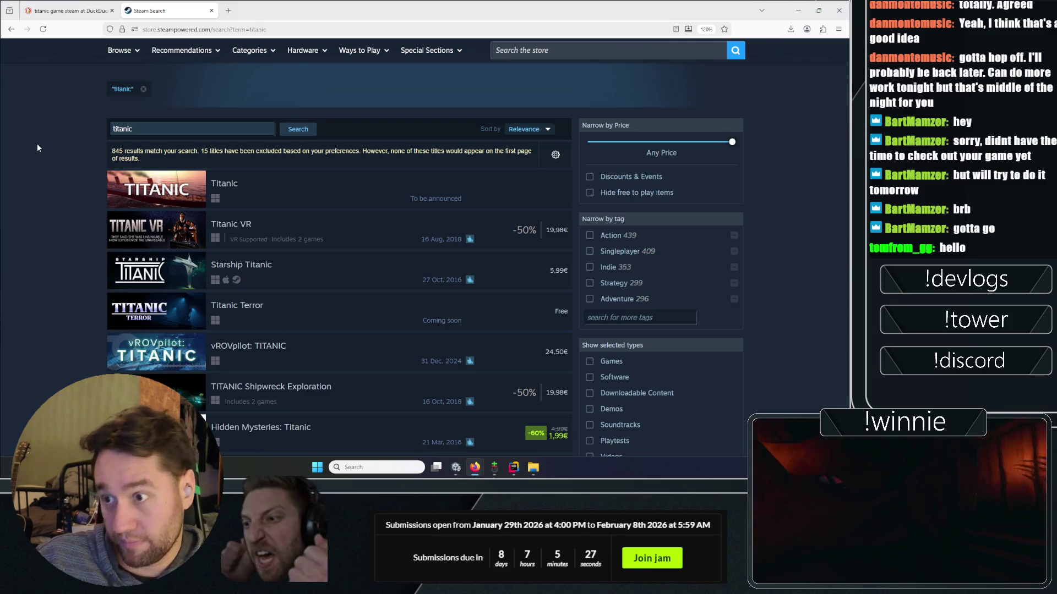
scroll(36, 143, "down", 1)
scroll(34, 138, "down", 3)
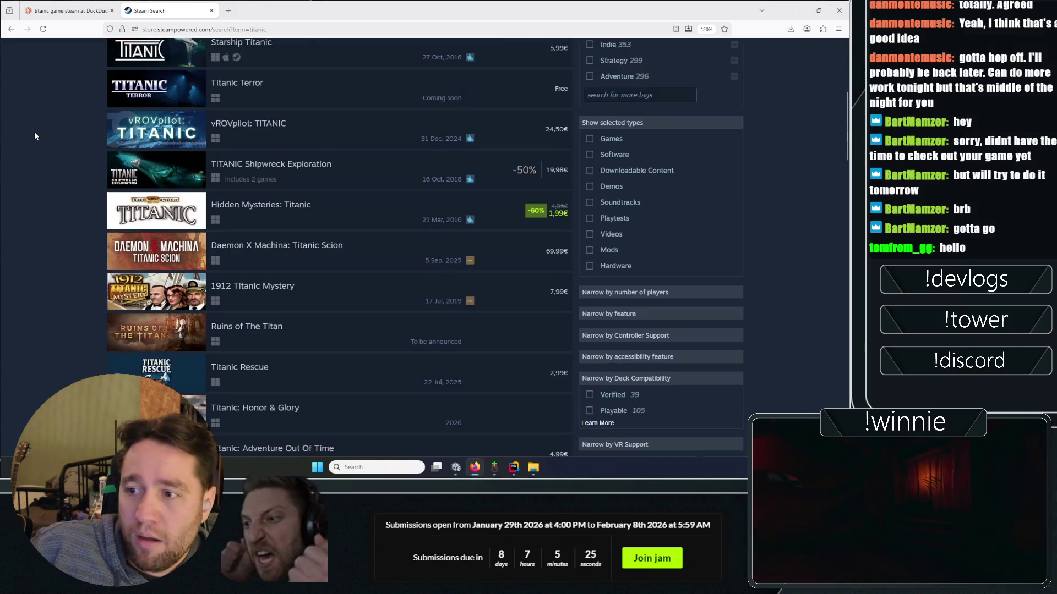
scroll(30, 206, "down", 5)
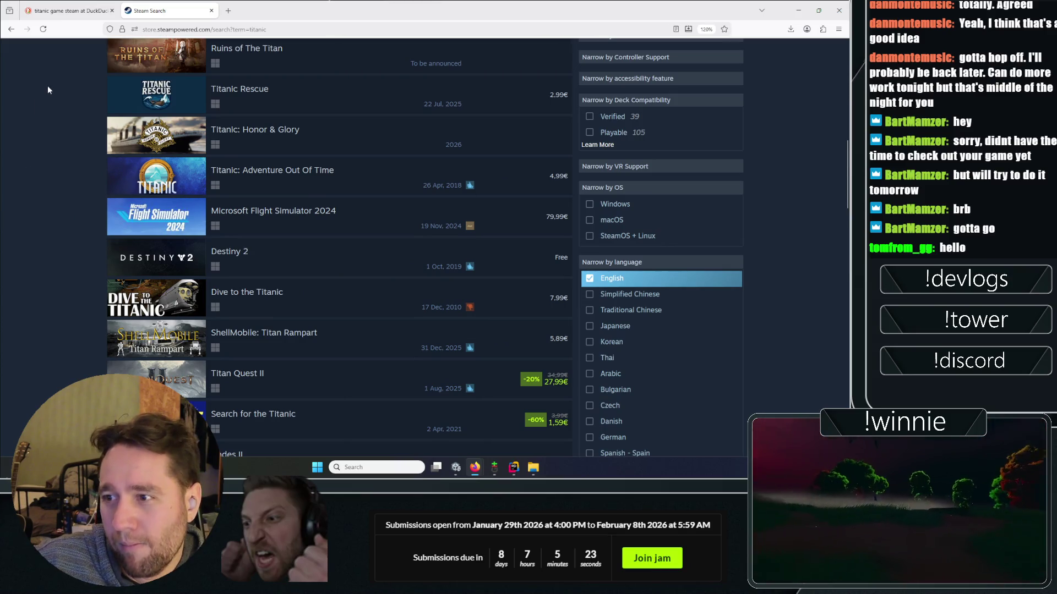
scroll(151, 176, "down", 1)
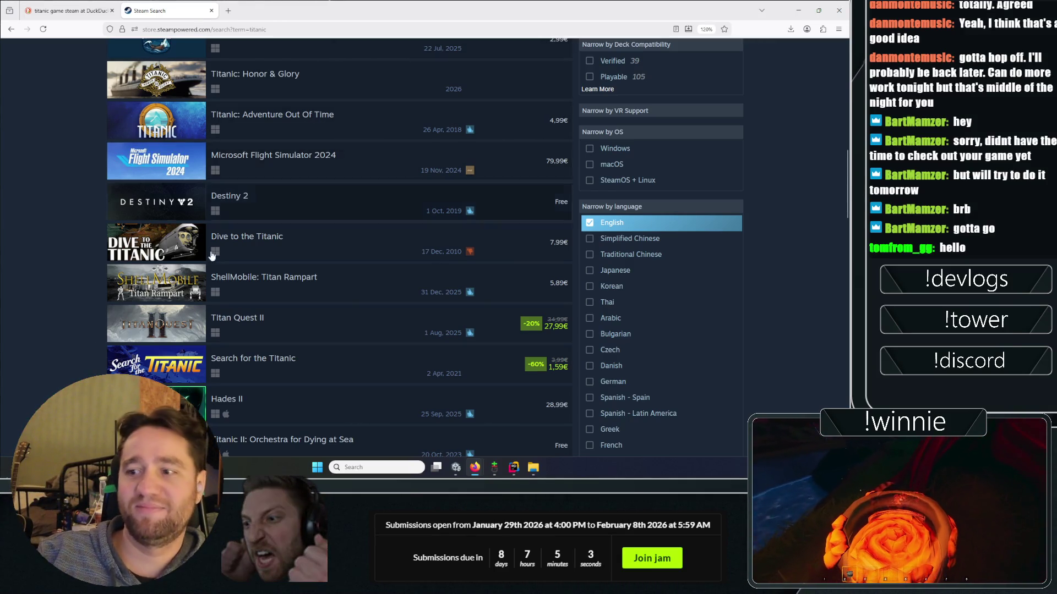
scroll(61, 243, "up", 4)
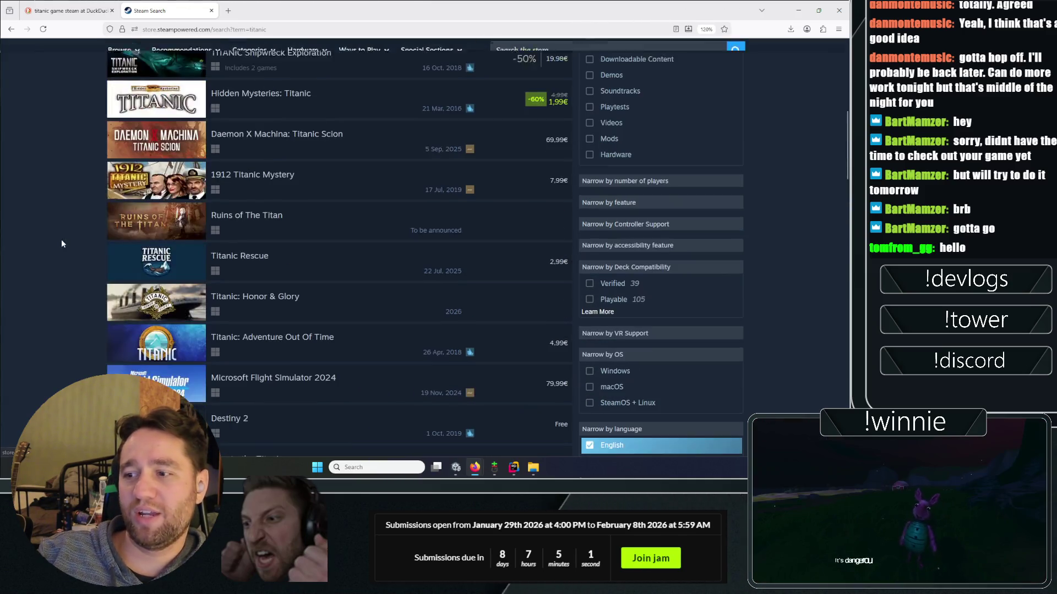
- Check preview cards of further Titanic titles such as Titanic VR and Starship Titanic
mouse_move(148, 275)
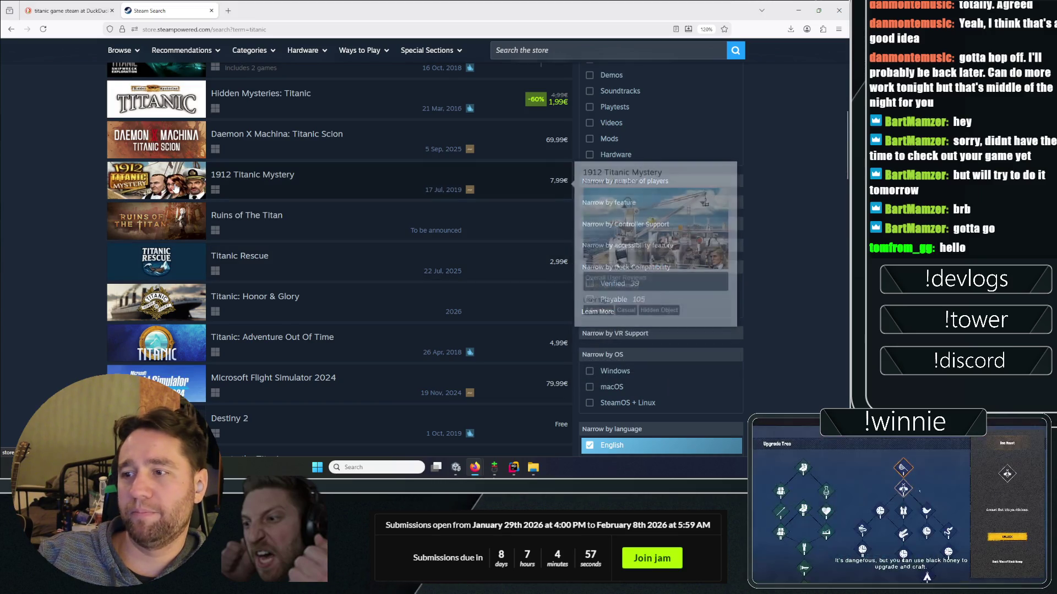
scroll(175, 188, "up", 3)
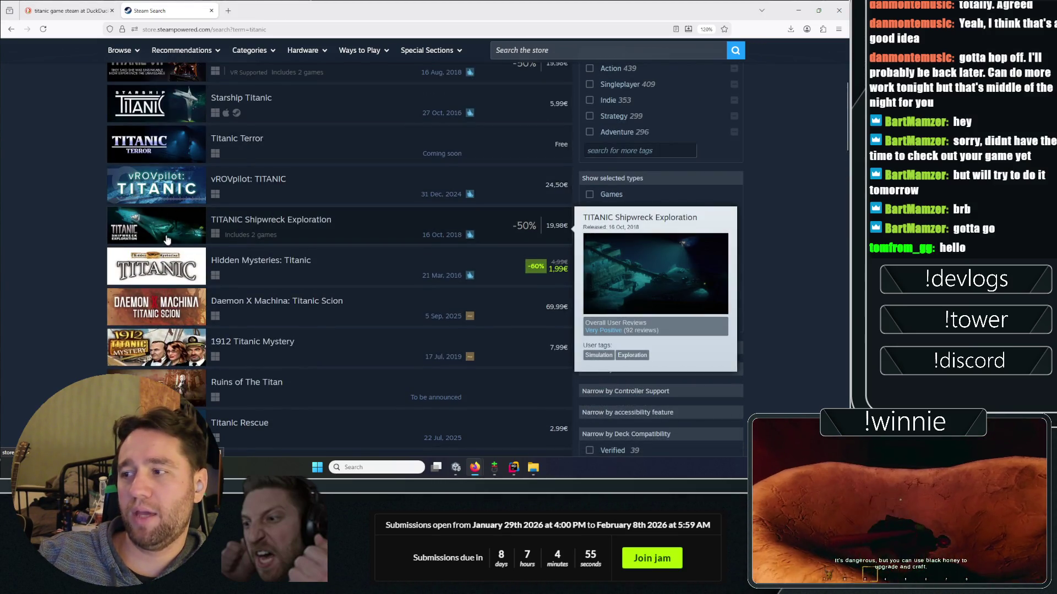
scroll(167, 240, "up", 1)
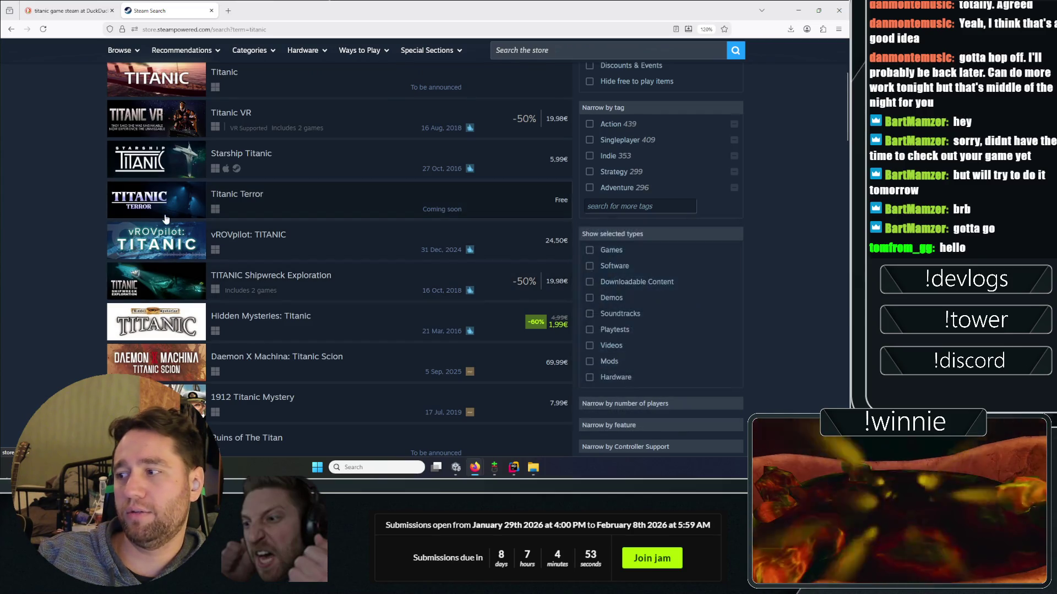
mouse_move(156, 156)
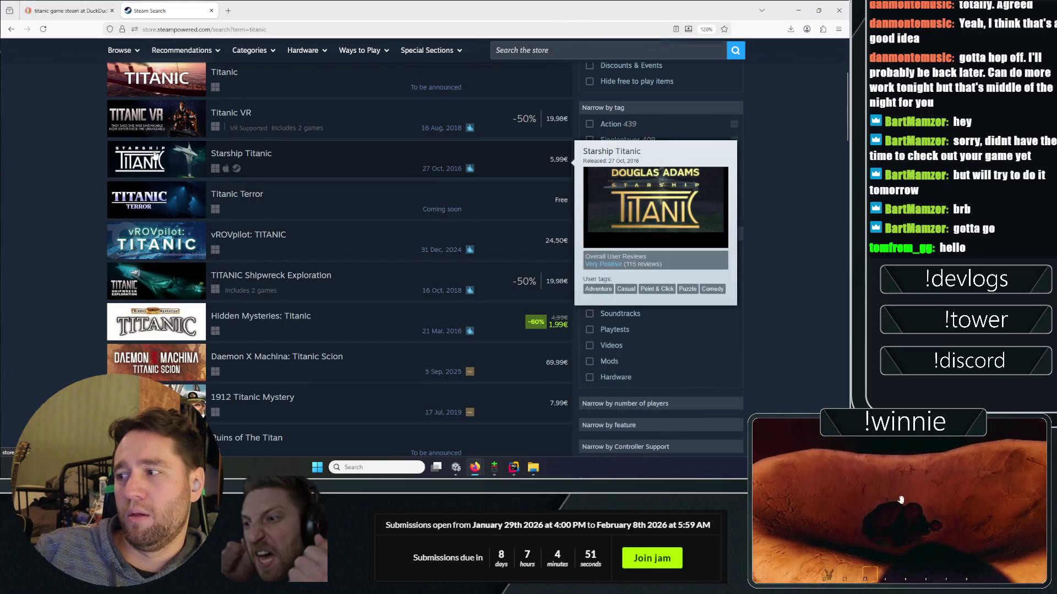
scroll(155, 156, "up", 2)
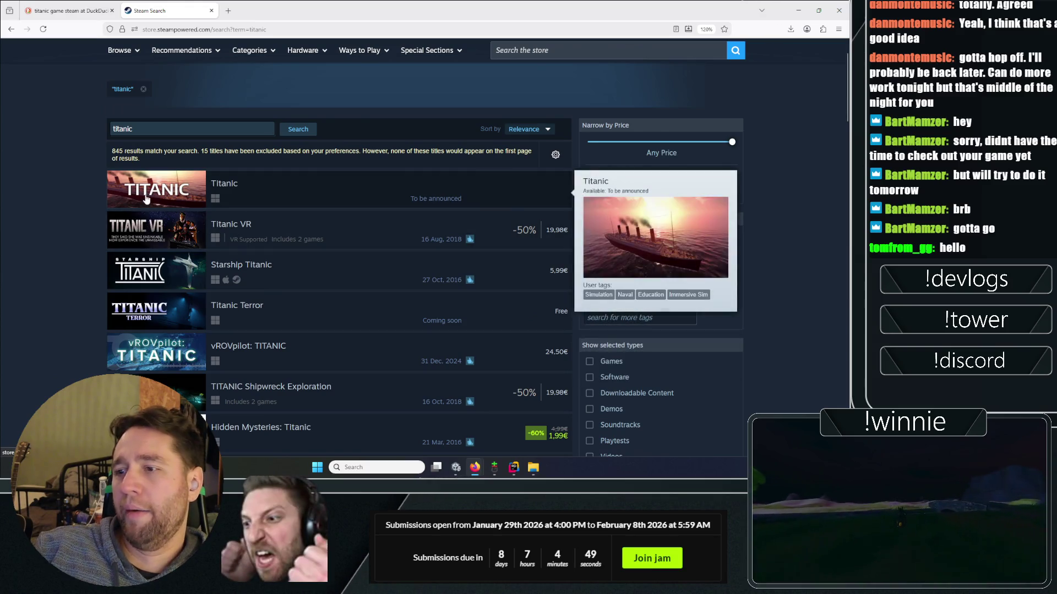
mouse_move(148, 237)
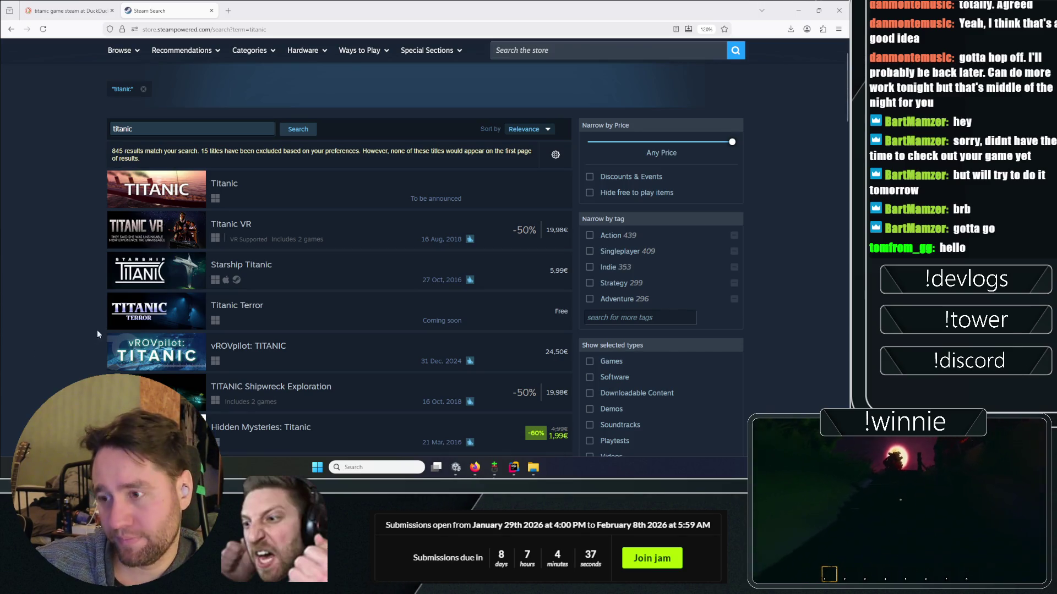
scroll(82, 312, "down", 4)
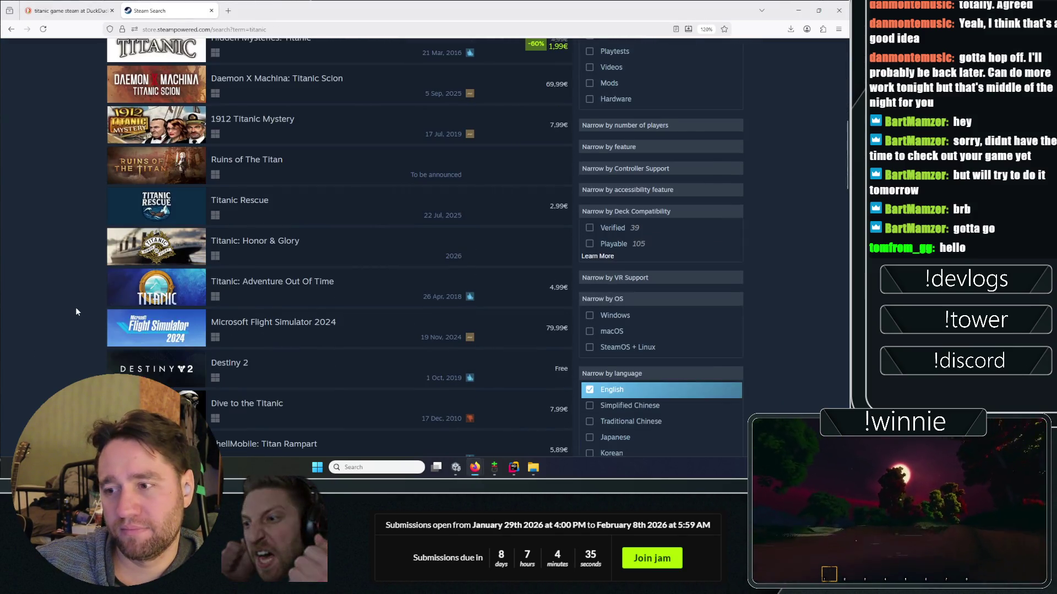
scroll(76, 312, "down", 8)
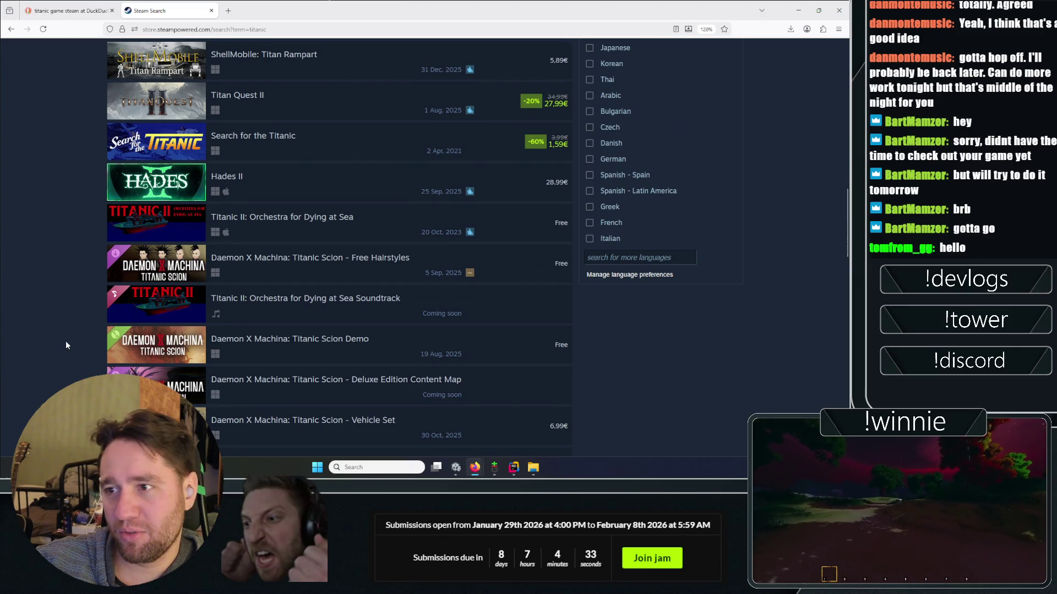
scroll(67, 344, "up", 7)
mouse_move(162, 235)
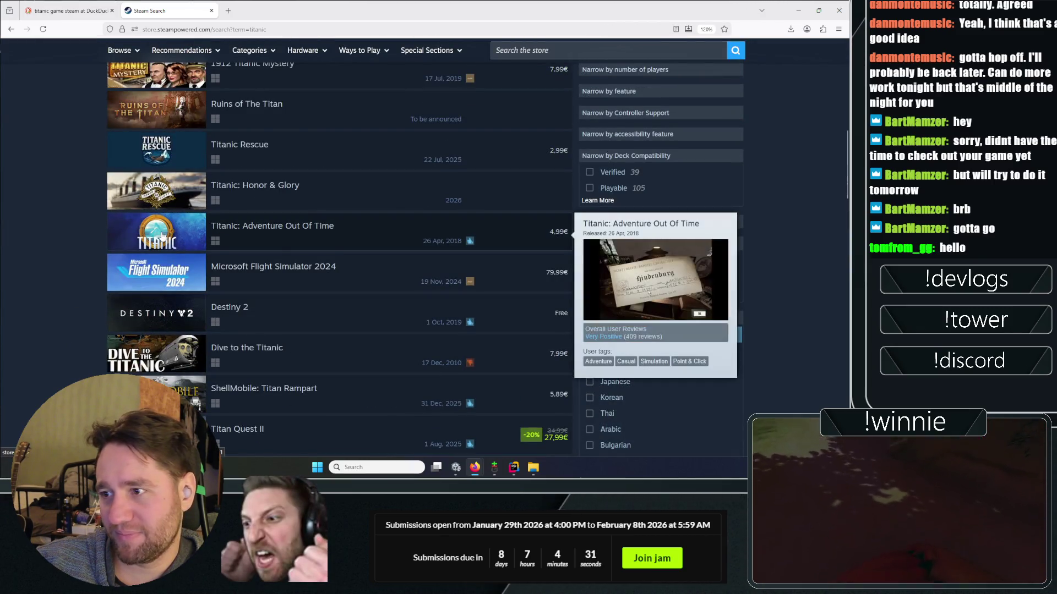